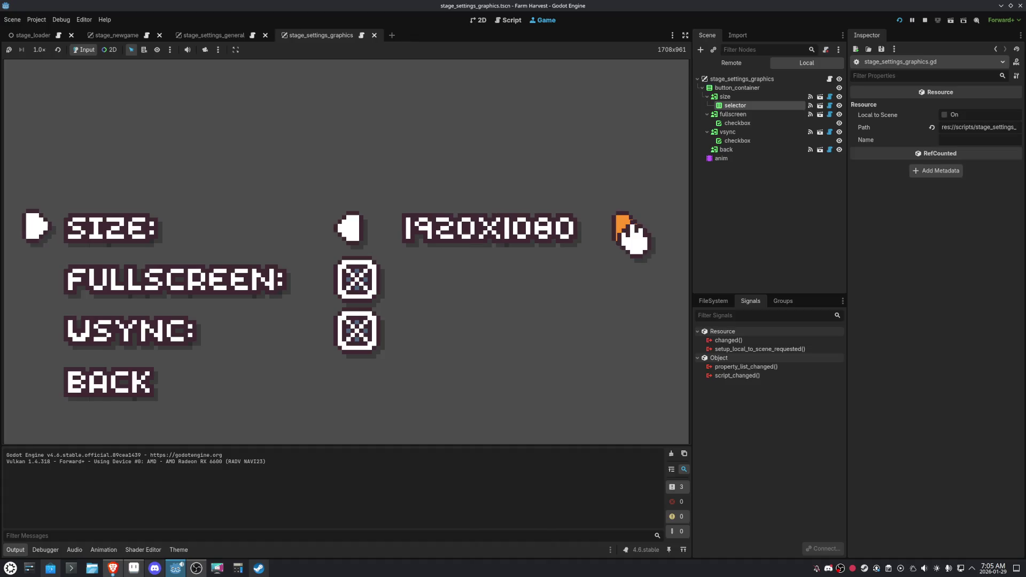
Raise the screen size to 1920x1080, turn VSync off, then Fullscreen off and VSync back on
{"action": "left_click", "coordinate": [138, 376]}
{"action": "left_click", "coordinate": [146, 283]}
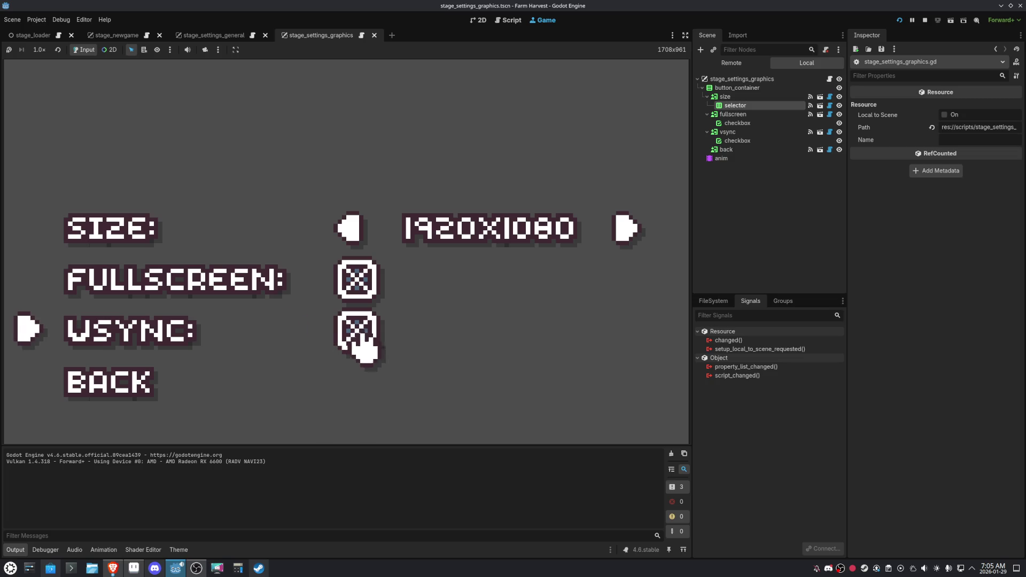
{"action": "left_click", "coordinate": [360, 339]}
{"action": "left_click", "coordinate": [105, 388]}
{"action": "left_click", "coordinate": [171, 280]}
{"action": "left_click", "coordinate": [357, 284]}
{"action": "left_click", "coordinate": [356, 334]}
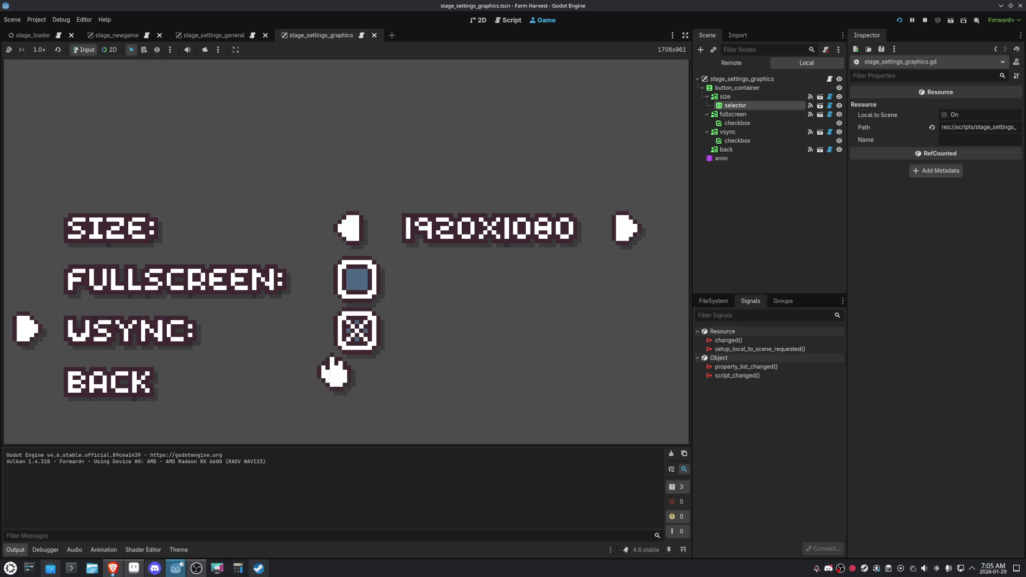
{"action": "left_click", "coordinate": [108, 384]}
Set the screen size to 1600X900, then 3840X2160, verify it persisted, and stop the game
{"action": "left_click", "coordinate": [137, 286]}
{"action": "left_click", "coordinate": [351, 229]}
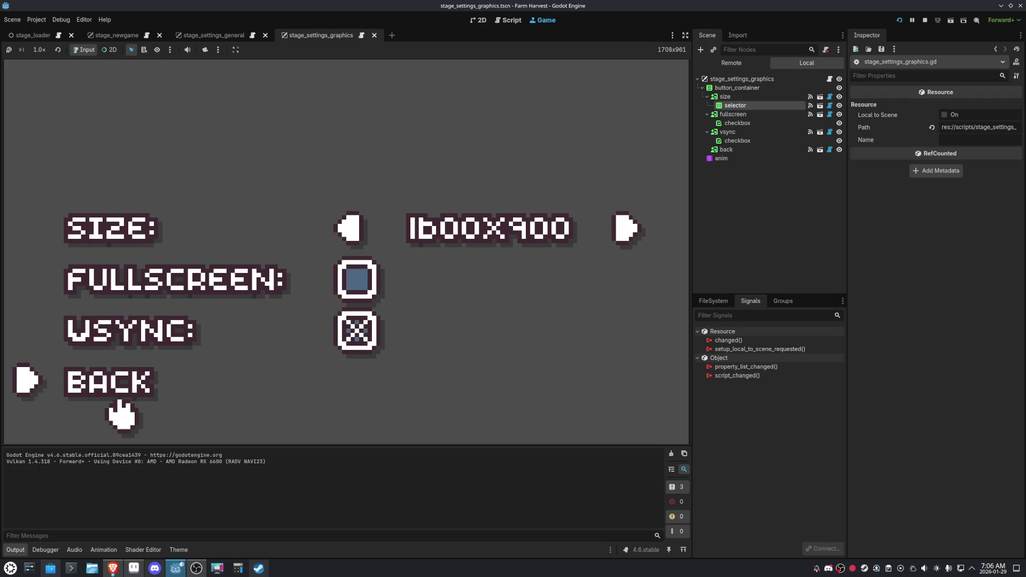
{"action": "left_click", "coordinate": [119, 396]}
{"action": "left_click", "coordinate": [145, 284]}
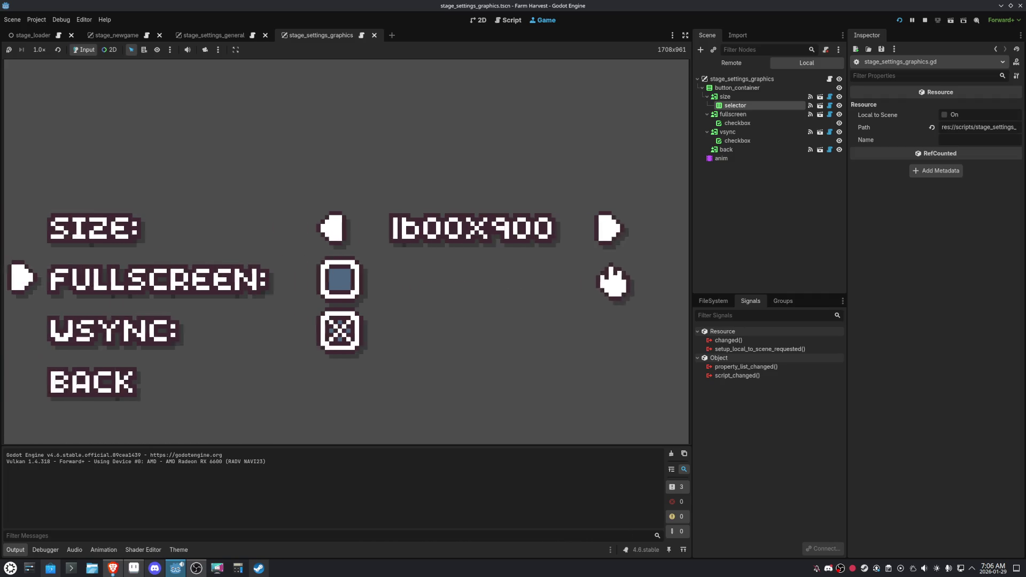
{"action": "left_click", "coordinate": [643, 254]}
{"action": "left_click", "coordinate": [644, 256]}
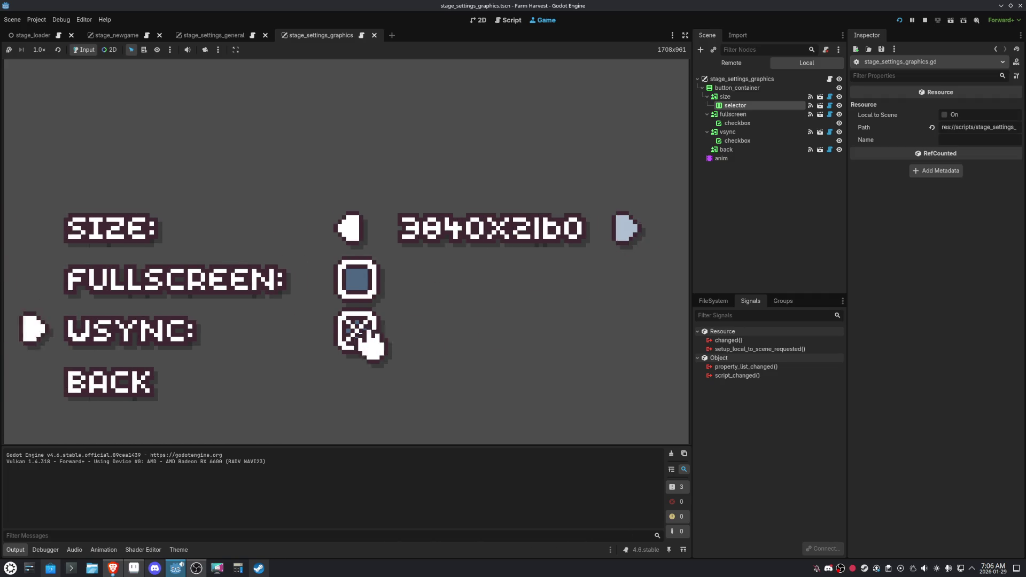
{"action": "left_click", "coordinate": [129, 380]}
{"action": "left_click", "coordinate": [145, 280]}
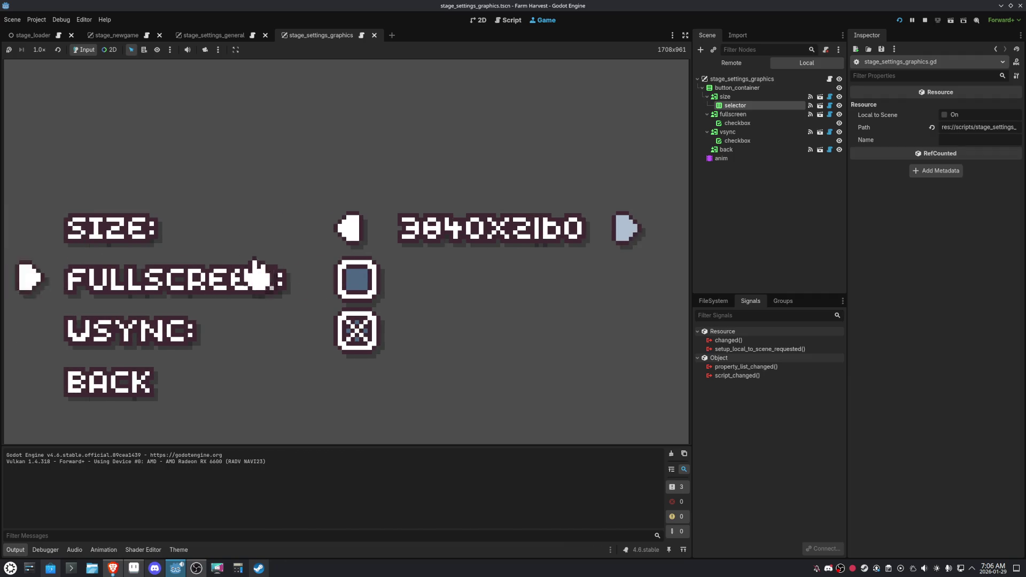
{"action": "left_click", "coordinate": [927, 25]}
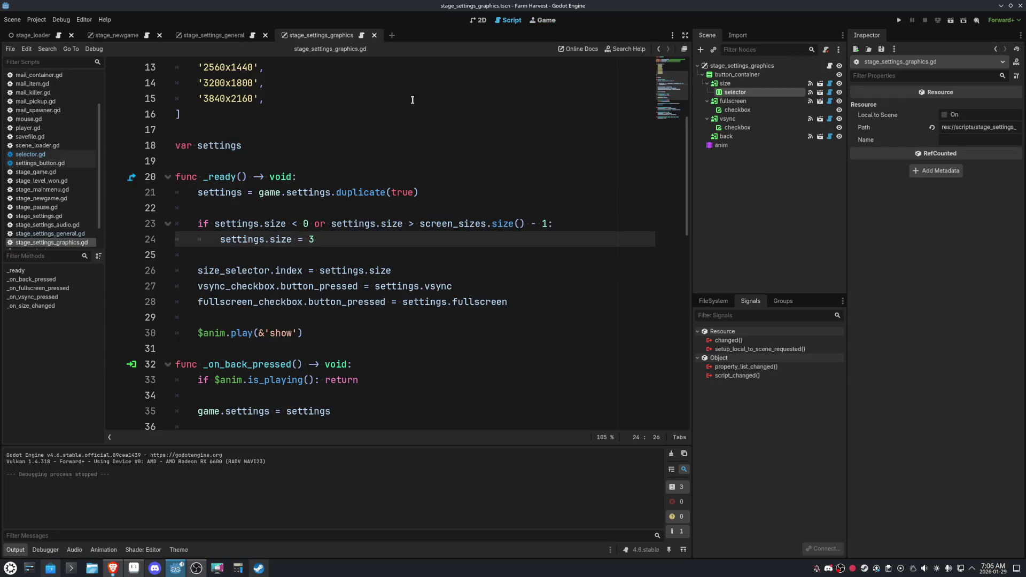
Copy the settings duplicate statement and open the stage_settings_audio scene
{"action": "left_click", "coordinate": [200, 193]}
{"action": "left_click_drag", "start_coordinate": [202, 193], "coordinate": [474, 188]}
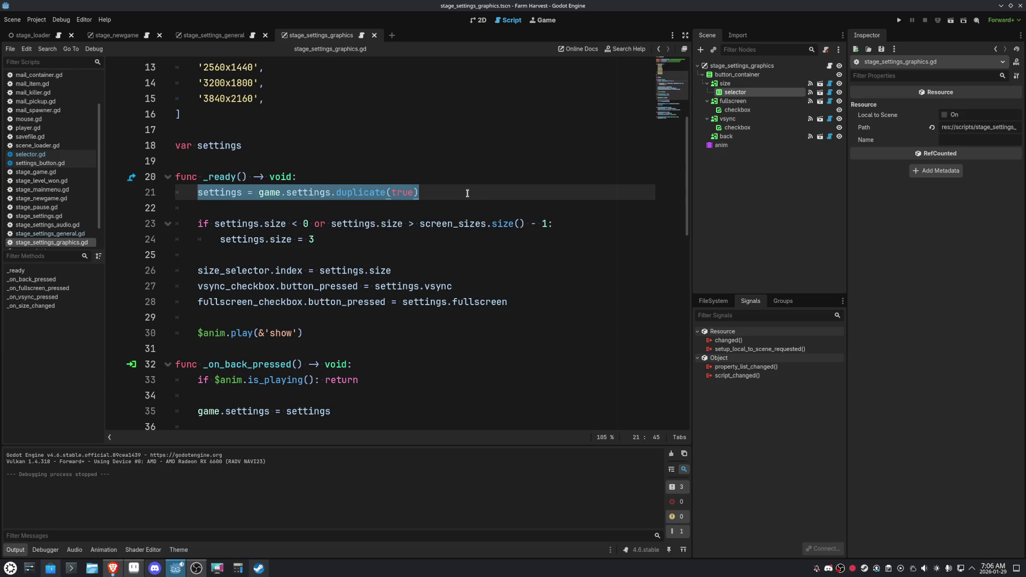
{"action": "left_click", "coordinate": [713, 301]}
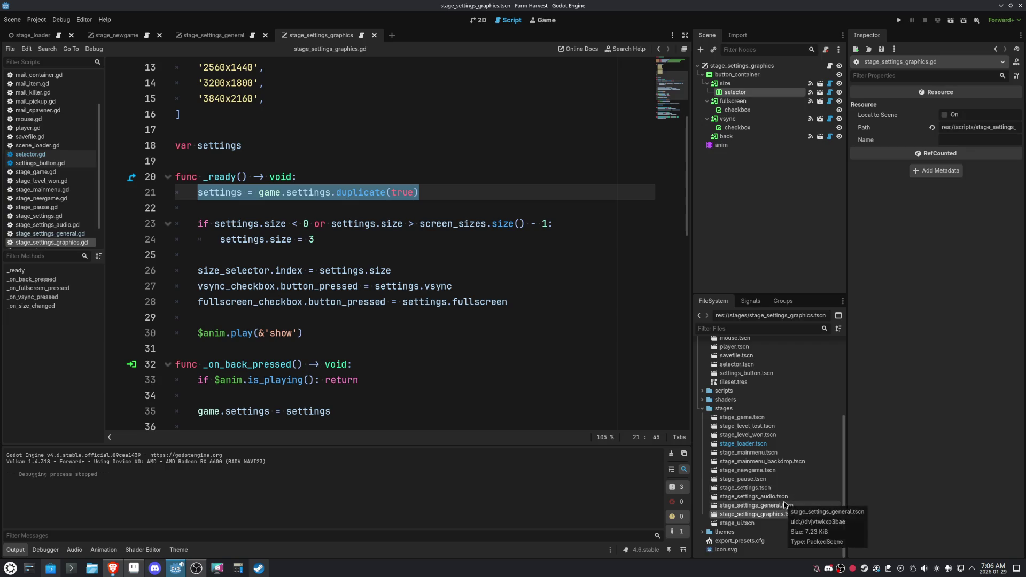
{"action": "double_click", "coordinate": [785, 497]}
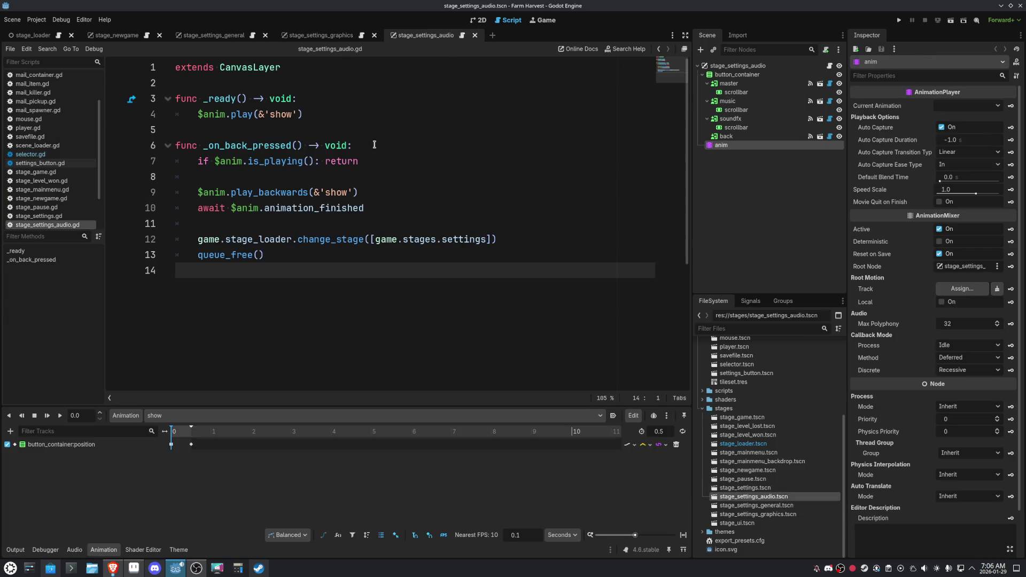
Paste the settings copy into _ready, declare 'var settings' above it, and save
{"action": "left_click", "coordinate": [325, 101]}
{"action": "key", "text": "Return"}
{"action": "key", "text": "ctrl+v"}
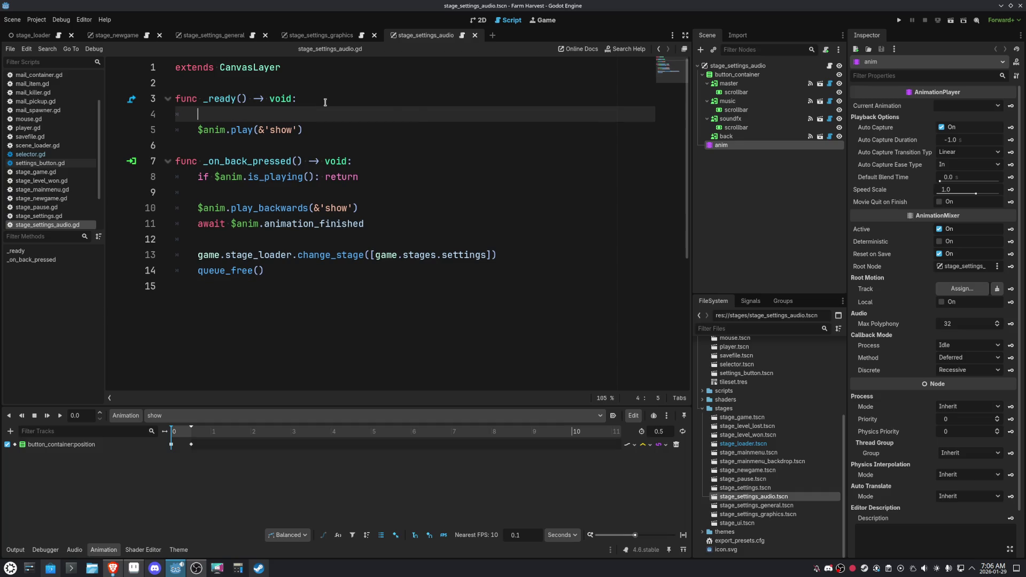
{"action": "key", "text": "Return"}
{"action": "key", "text": "Up"}
{"action": "key", "text": "Up"}
{"action": "key", "text": "Up"}
{"action": "key", "text": "Return"}
{"action": "key", "text": "Return"}
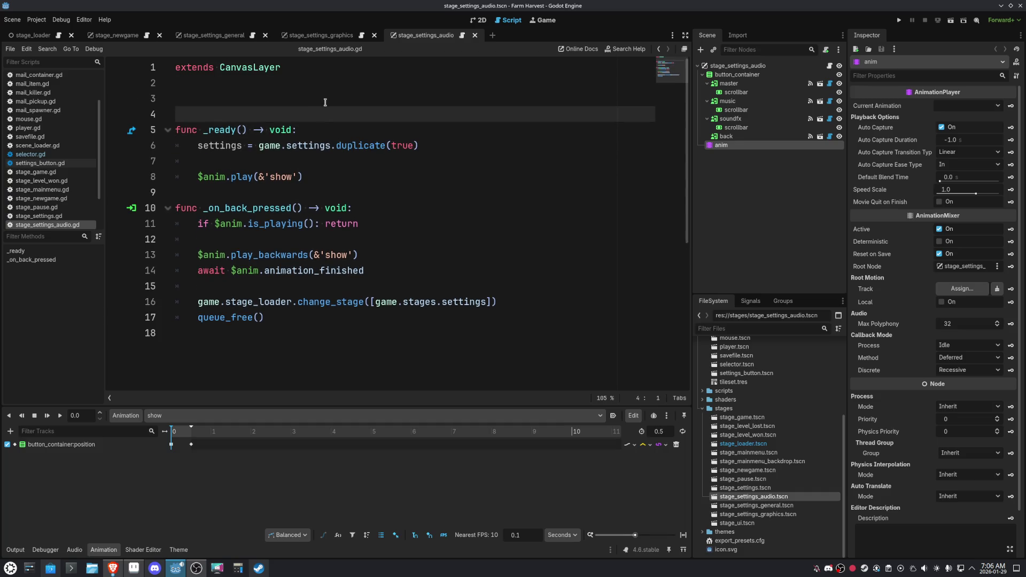
{"action": "key", "text": "Up"}
{"action": "type", "text": "ar settings"}
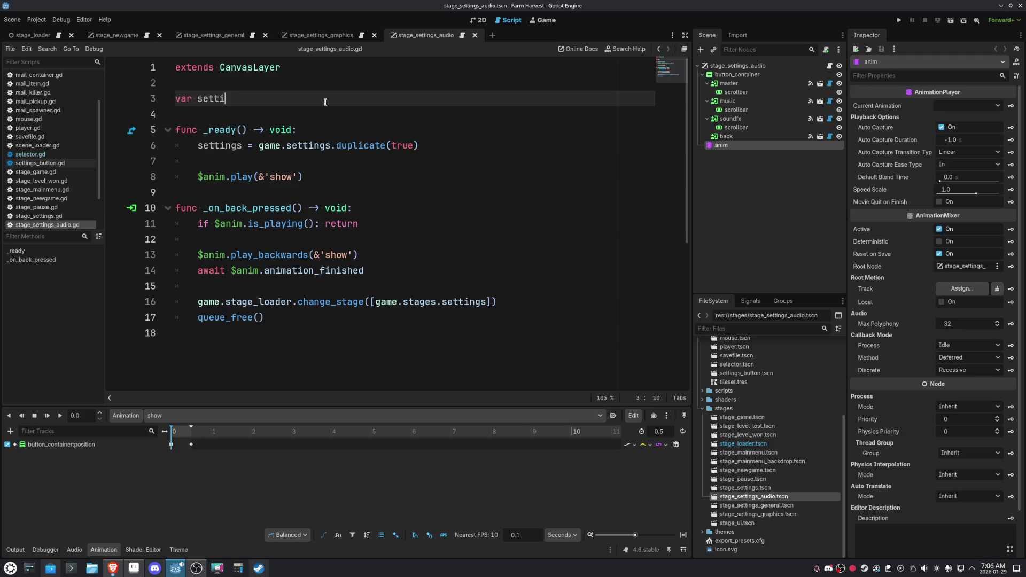
{"action": "left_click", "coordinate": [422, 191]}
{"action": "key", "text": "ctrl+s"}
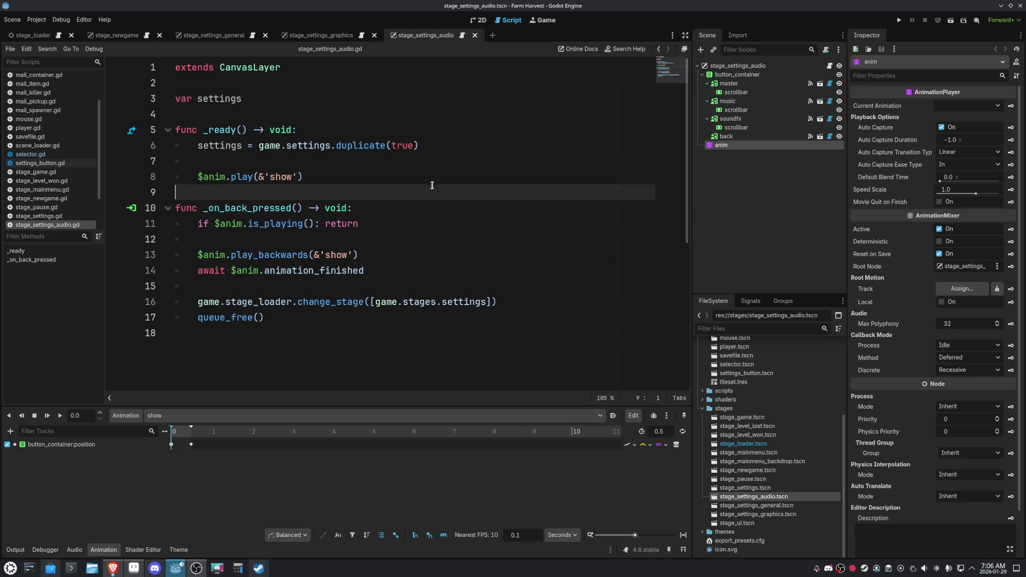
Switch to the 2D view, save, and bring the audio sliders into view
{"action": "left_click", "coordinate": [480, 22]}
{"action": "key", "text": "ctrl+s"}
{"action": "left_click_drag", "start_coordinate": [584, 241], "coordinate": [327, 226]}
{"action": "scroll", "coordinate": [241, 230], "scroll_direction": "up", "scroll_amount": 6}
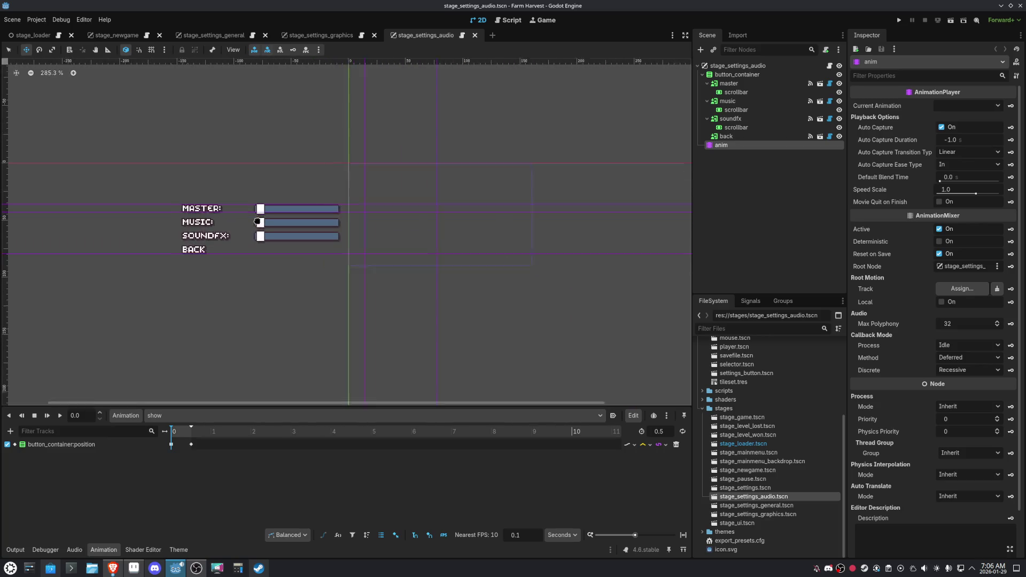
Drag the master, music and soundfx scrollbar node paths into the script on separate lines
{"action": "left_click", "coordinate": [736, 92]}
{"action": "left_click", "coordinate": [509, 20]}
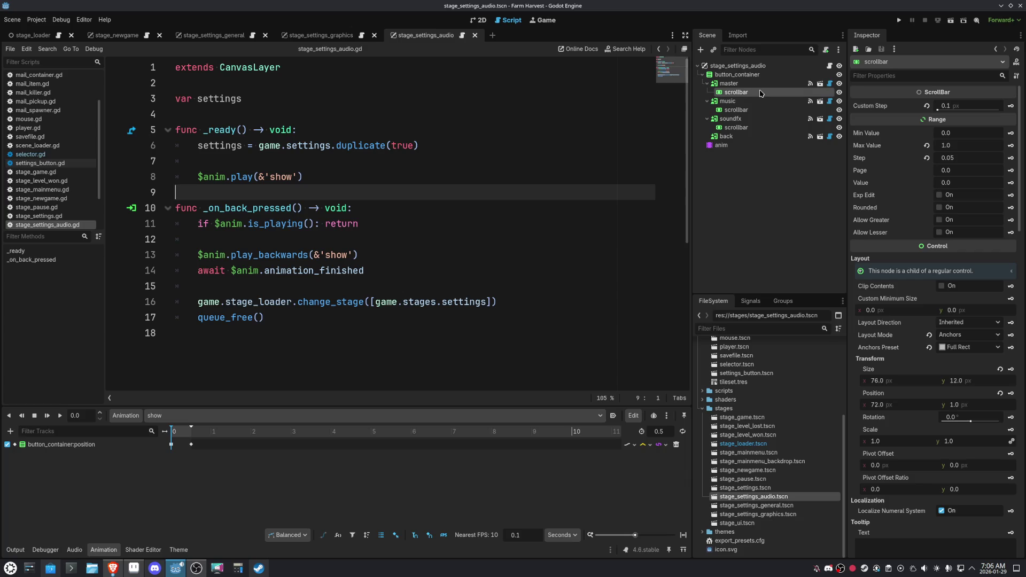
{"action": "left_click_drag", "start_coordinate": [751, 95], "coordinate": [559, 85]}
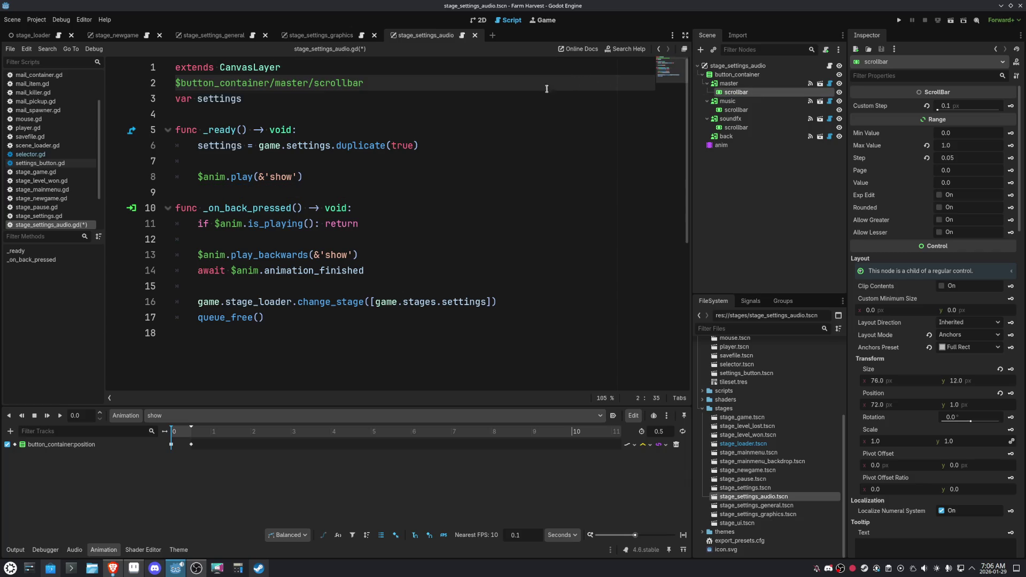
{"action": "key", "text": "BackSpace"}
{"action": "key", "text": "Return"}
{"action": "key", "text": "Up"}
{"action": "key", "text": "Return"}
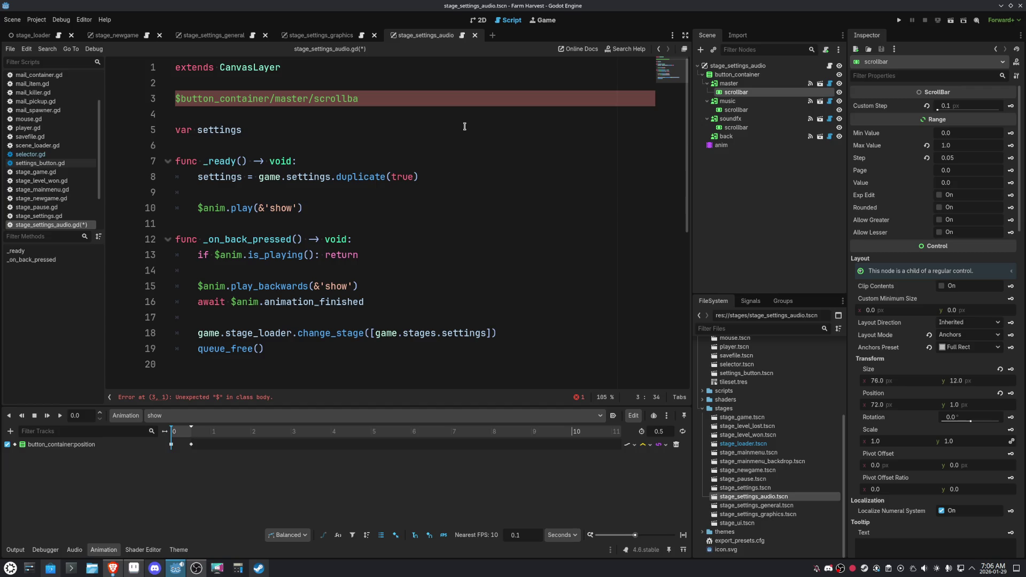
{"action": "mouse_move", "coordinate": [737, 110]}
{"action": "left_mouse_down"}
{"action": "mouse_move", "coordinate": [744, 122]}
{"action": "mouse_move", "coordinate": [414, 131]}
{"action": "mouse_move", "coordinate": [414, 118]}
{"action": "left_mouse_up"}
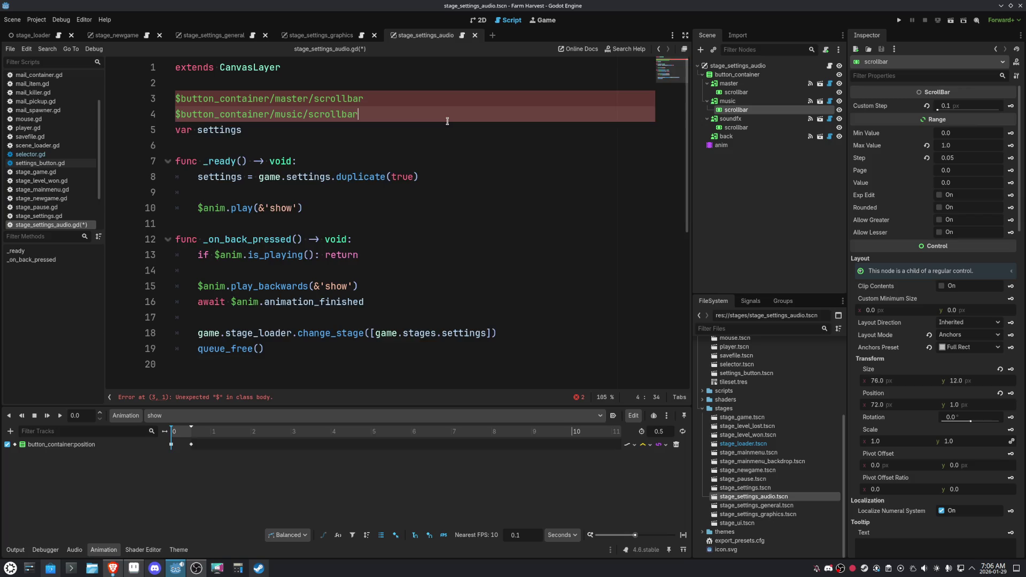
{"action": "key", "text": "Return"}
{"action": "left_click_drag", "start_coordinate": [737, 127], "coordinate": [462, 129]}
{"action": "key", "text": "Return"}
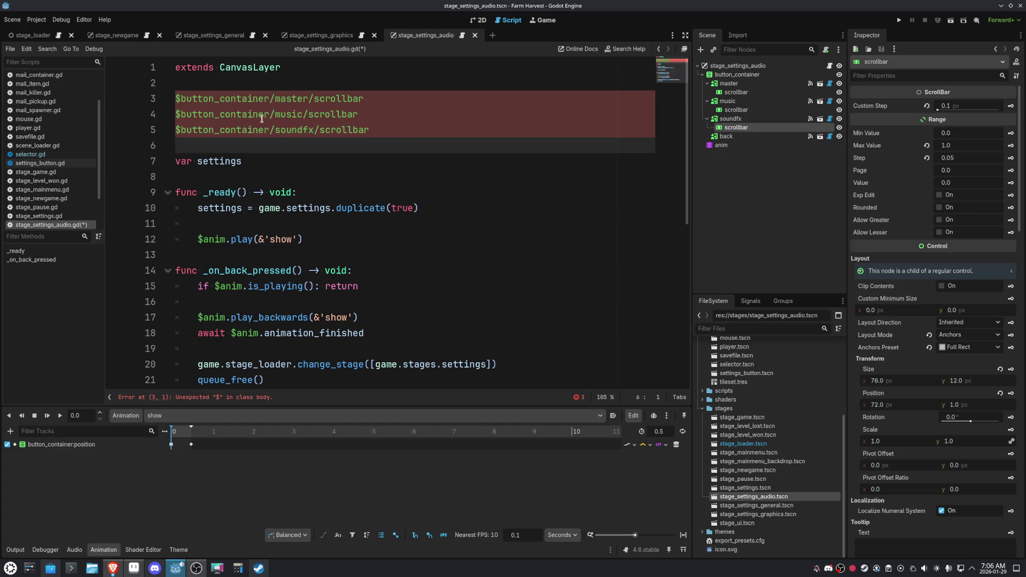
{"action": "left_click", "coordinate": [178, 130]}
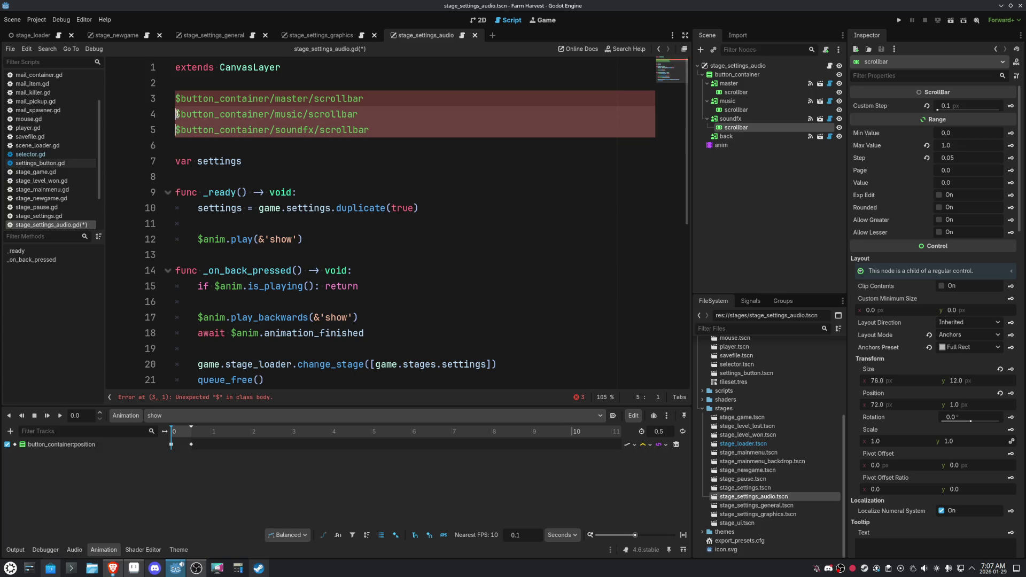
{"action": "left_click_drag", "start_coordinate": [176, 121], "coordinate": [177, 102]}
{"action": "type", "text": "@onready v"}
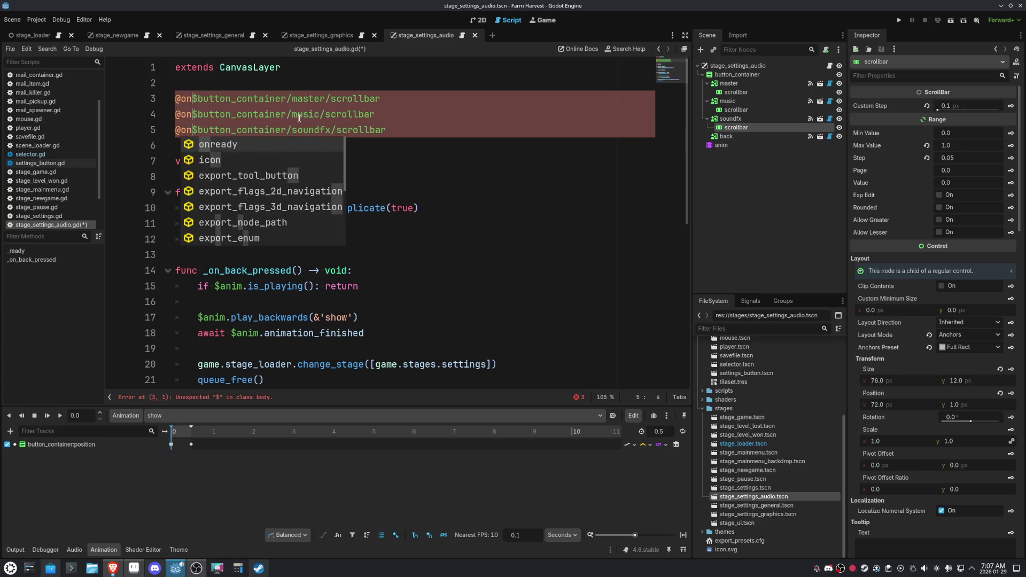
{"action": "type", "text": "ar ="}
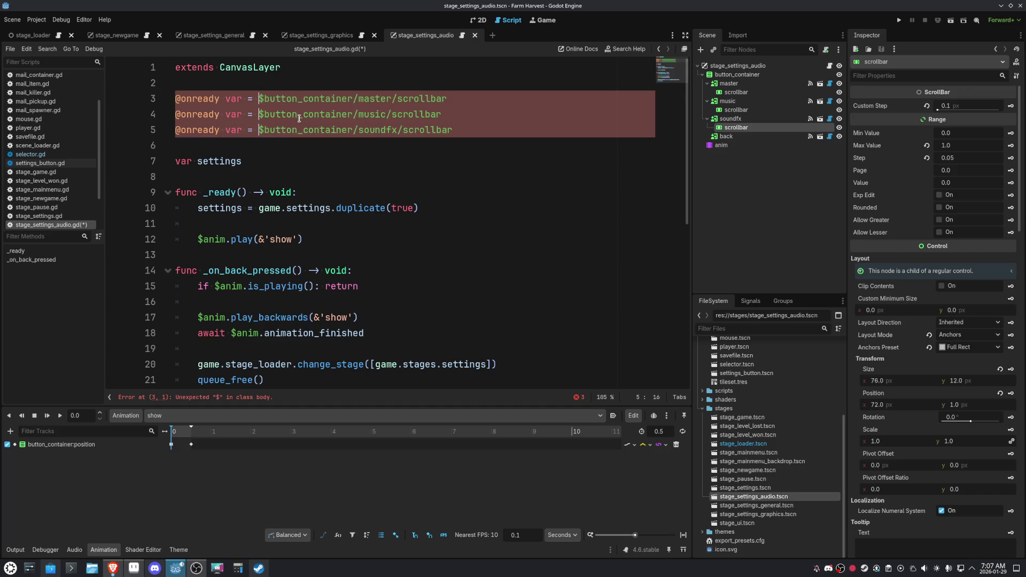
{"action": "key", "text": "Escape"}
{"action": "key", "text": "Up"}
{"action": "key", "text": "Up"}
{"action": "type", "text": "master_"}
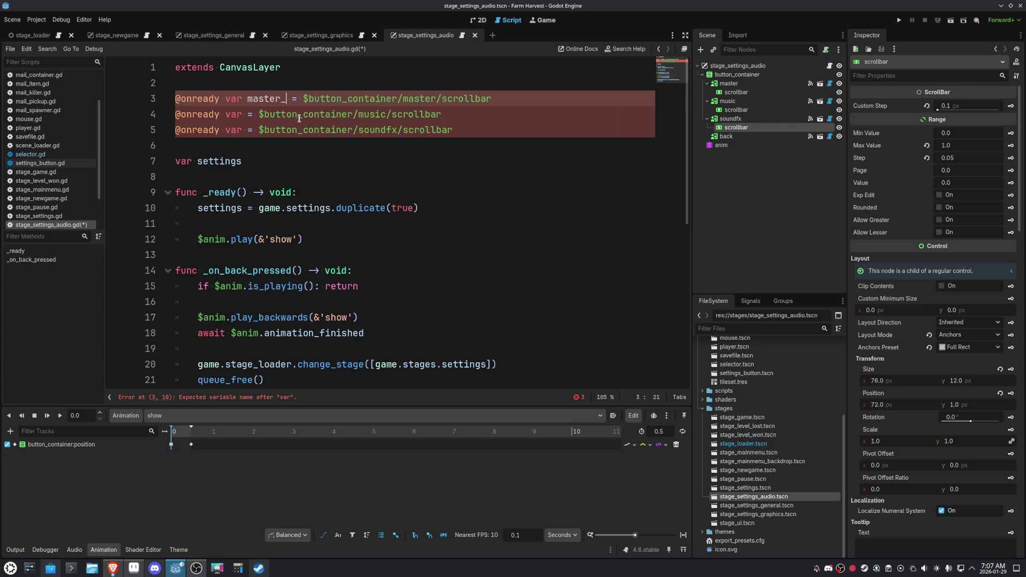
{"action": "key", "text": "BackSpace"}
{"action": "key", "text": "Down"}
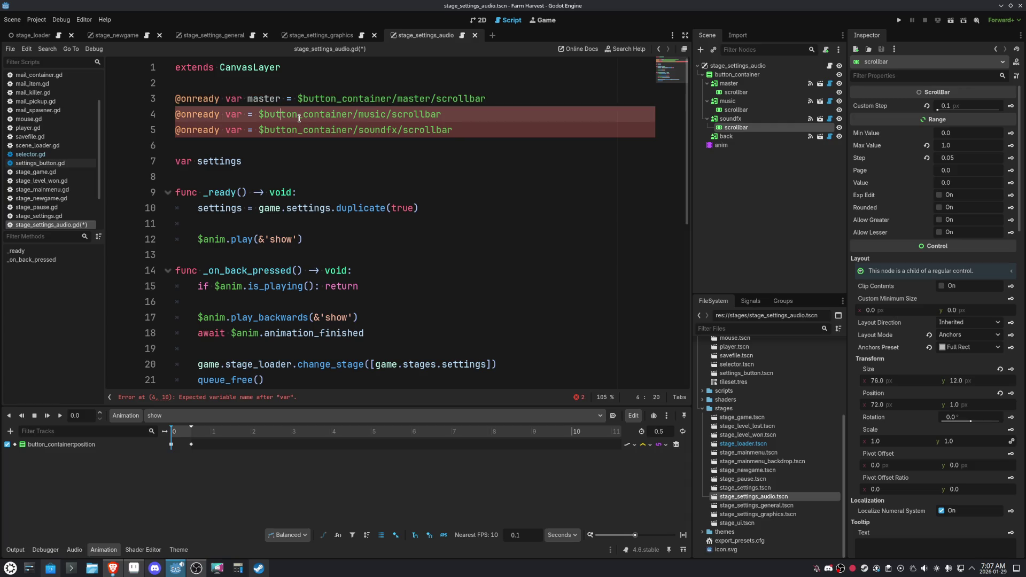
{"action": "type", "text": "music ="}
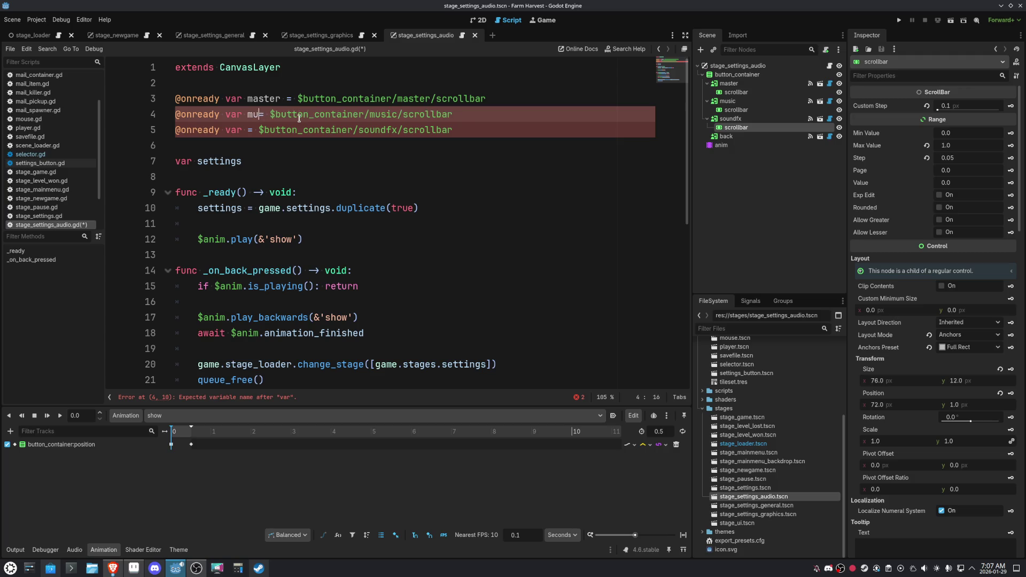
{"action": "key", "text": "Delete"}
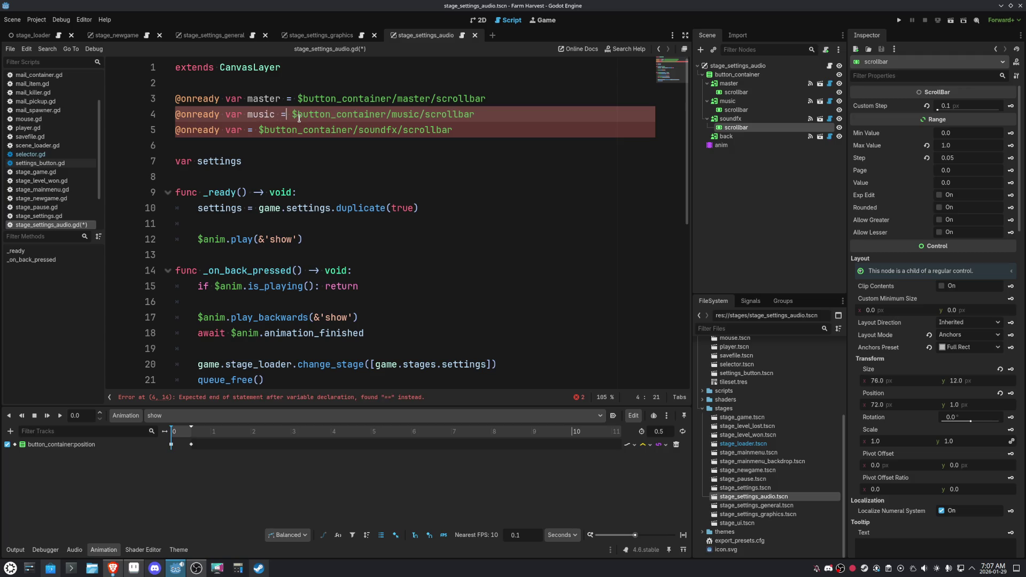
{"action": "key", "text": "Down"}
{"action": "key", "text": "Home"}
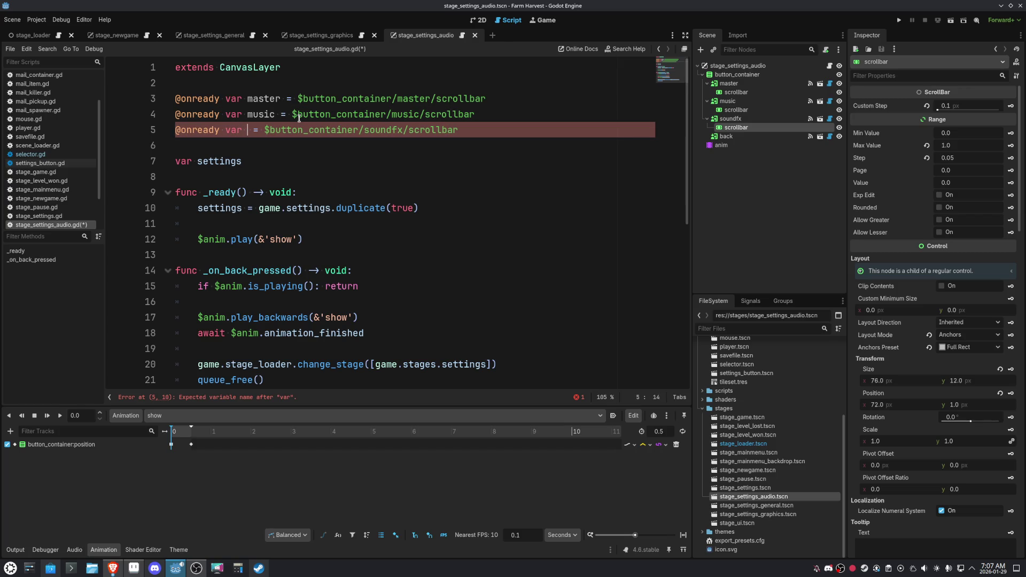
{"action": "type", "text": "soundfx"}
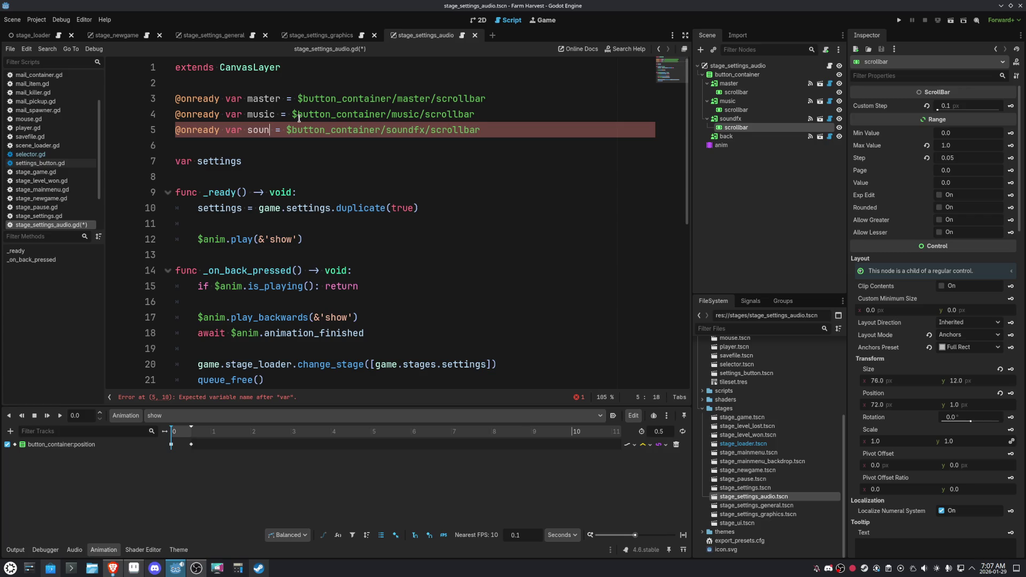
{"action": "key", "text": "End"}
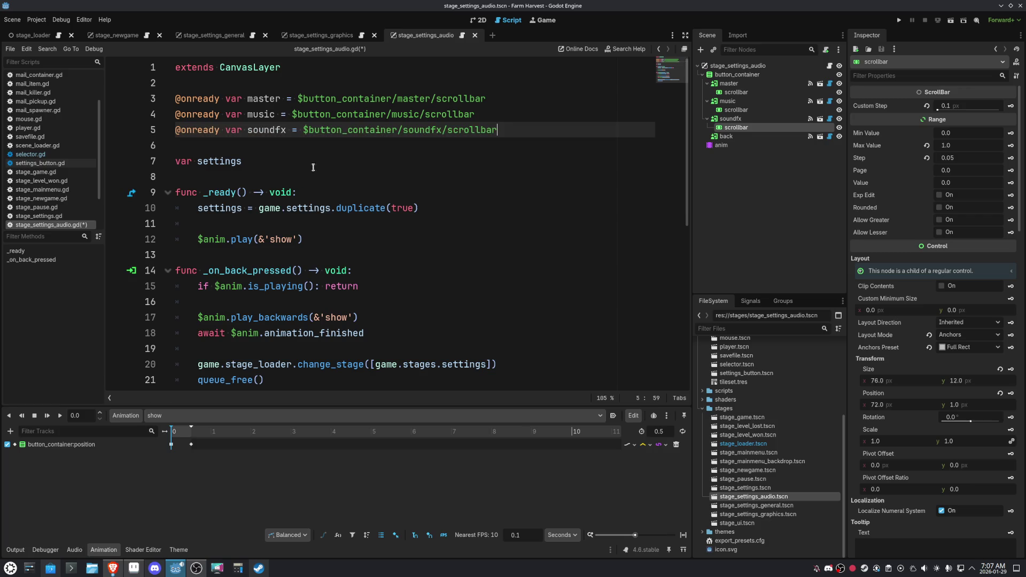
{"action": "left_click", "coordinate": [454, 211]}
Add 'master.value = settings.master' below the settings copy line in _ready
{"action": "left_click", "coordinate": [461, 220]}
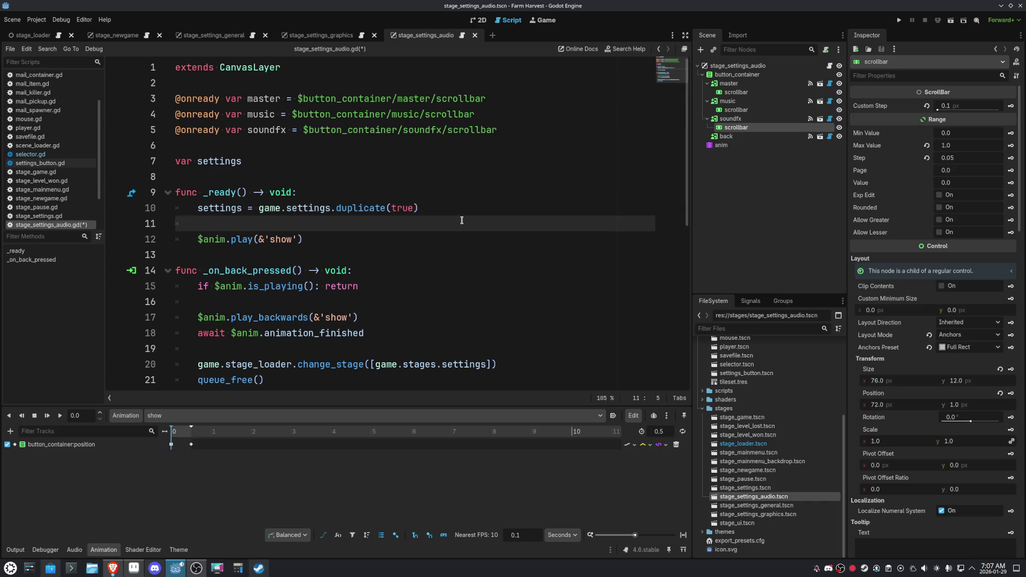
{"action": "key", "text": "Return"}
{"action": "key", "text": "Return"}
{"action": "key", "text": "Up"}
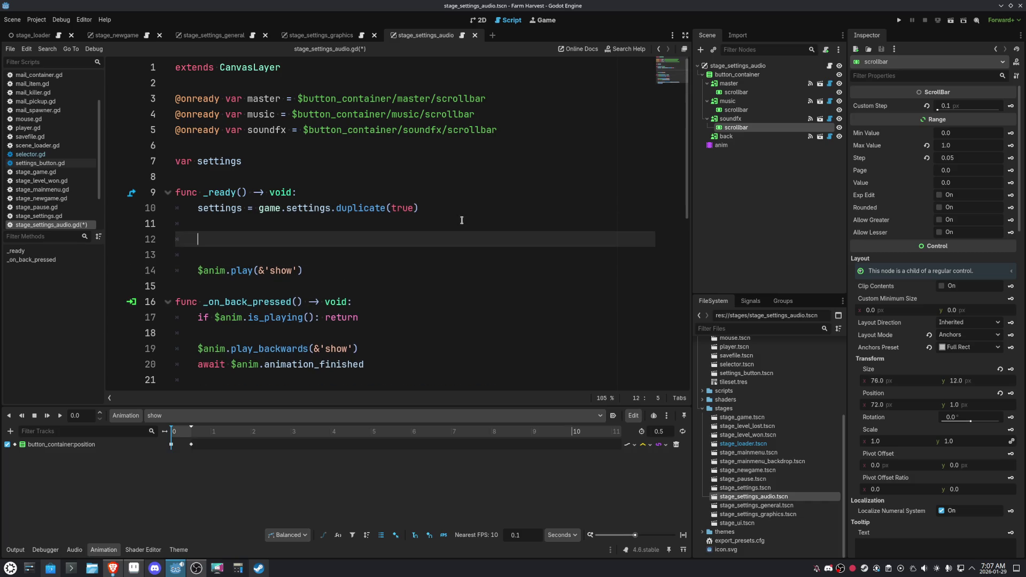
{"action": "type", "text": "ettings"}
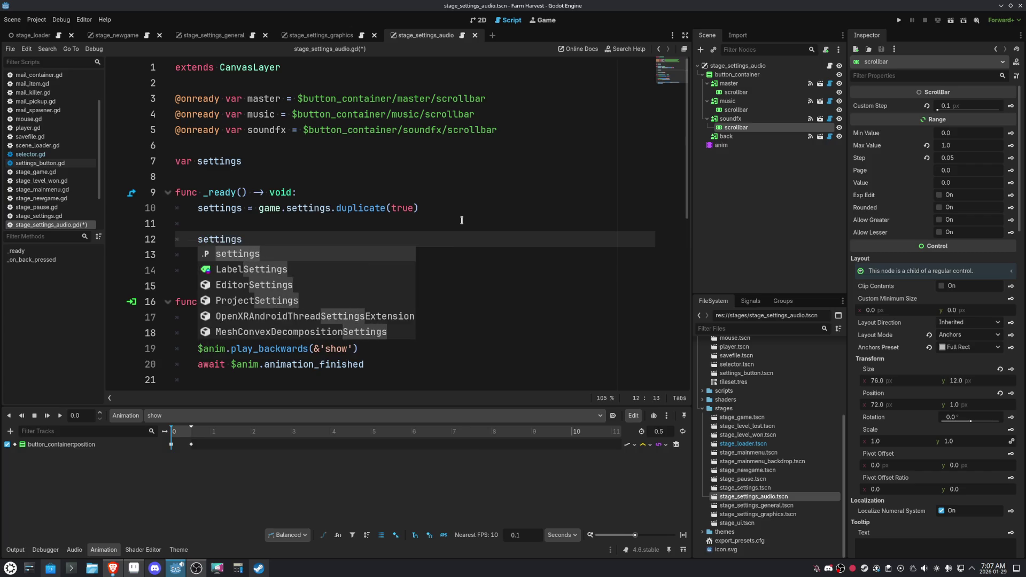
{"action": "key", "text": "BackSpace"}
{"action": "key", "text": "BackSpace"}
{"action": "key", "text": "BackSpace"}
{"action": "type", "text": "master."}
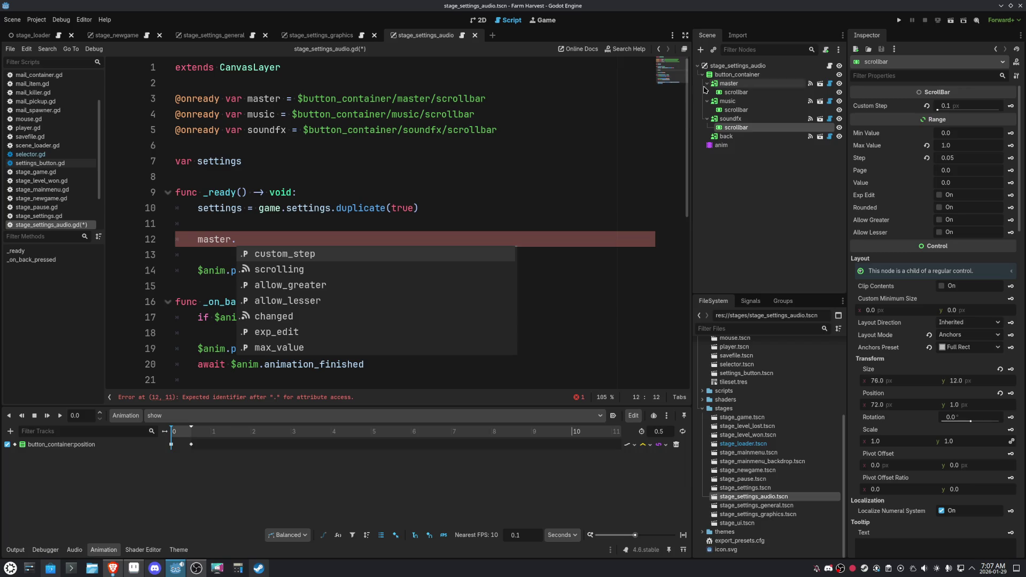
{"action": "left_click", "coordinate": [737, 92]}
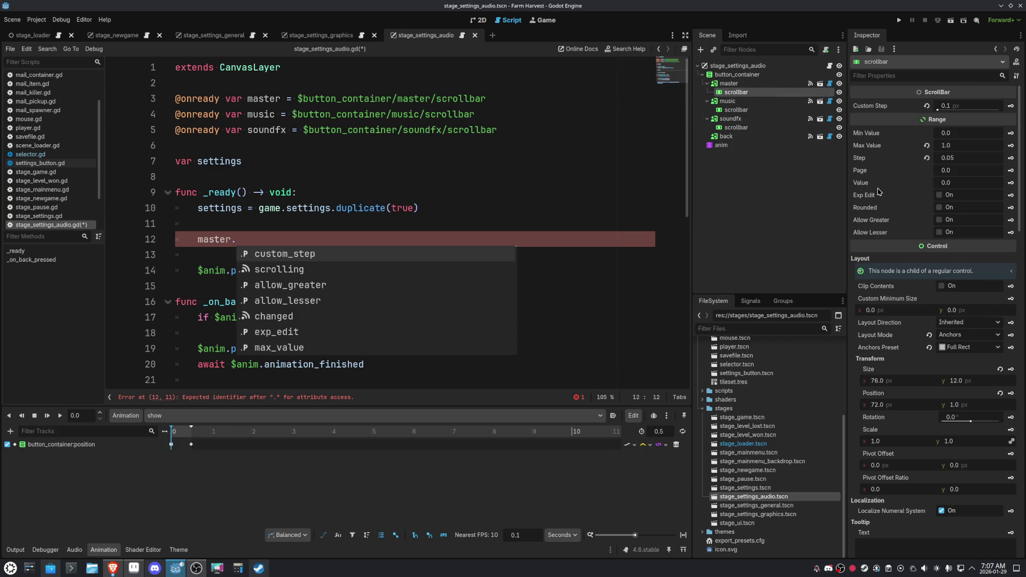
{"action": "mouse_move", "coordinate": [879, 194]}
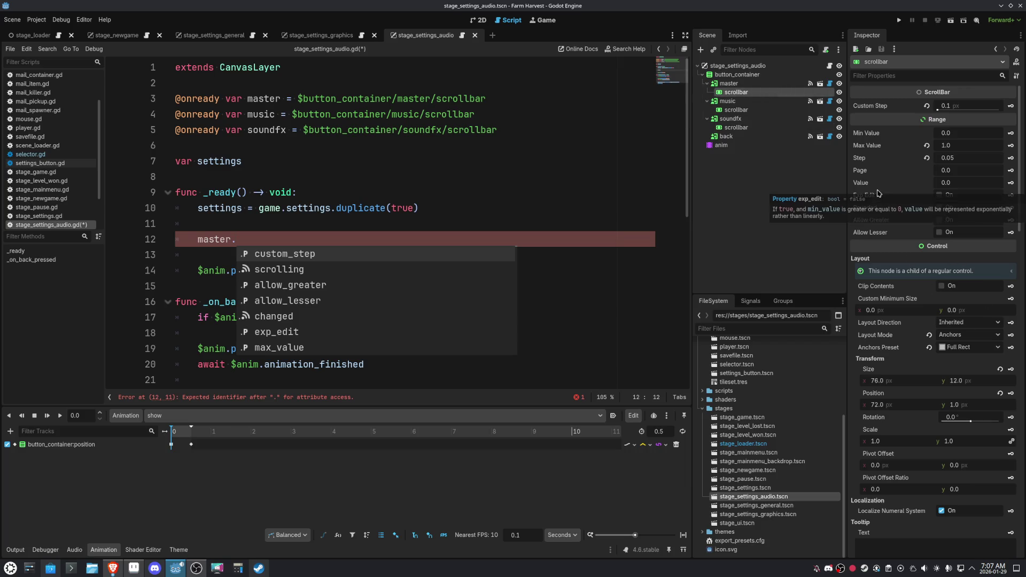
{"action": "left_click", "coordinate": [351, 242]}
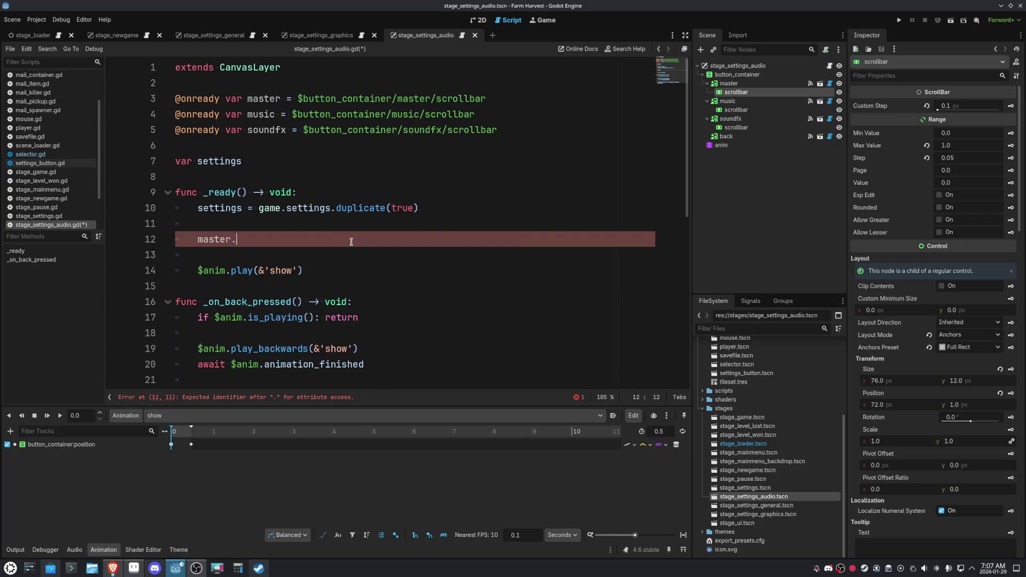
{"action": "type", "text": "alue = se"}
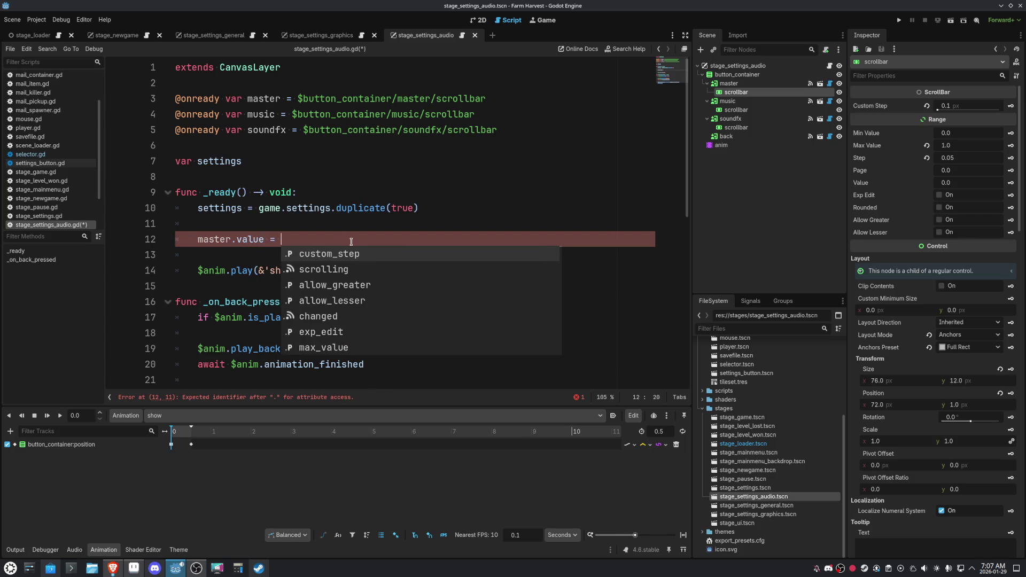
{"action": "type", "text": "ttings.master"}
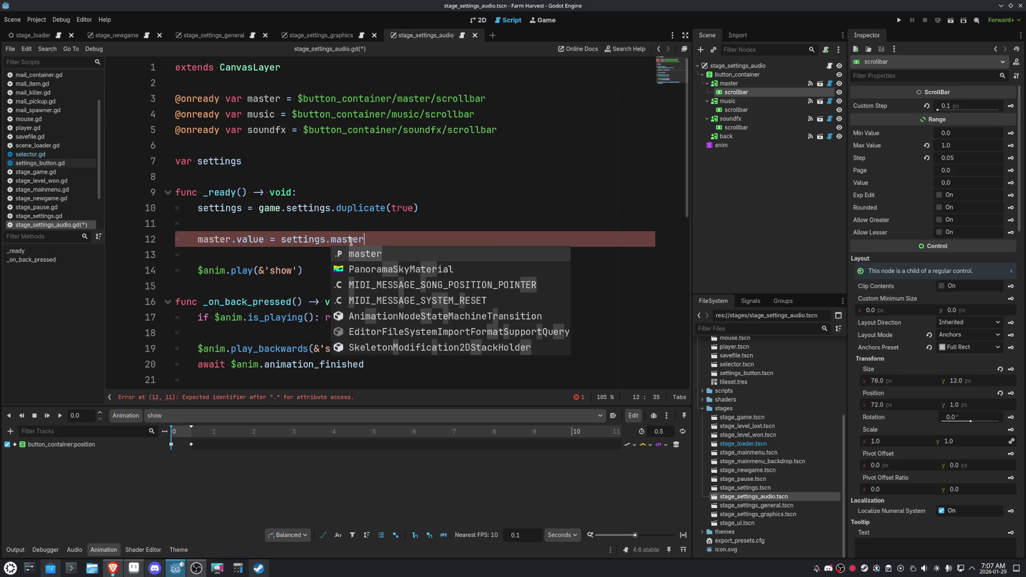
Duplicate that line for music and soundfx, renaming both words, then save the script
{"action": "key", "text": "shift+Home"}
{"action": "key", "text": "ctrl+x"}
{"action": "key", "text": "ctrl+v"}
{"action": "key", "text": "Return"}
{"action": "key", "text": "ctrl+v"}
{"action": "key", "text": "Return"}
{"action": "key", "text": "ctrl+v"}
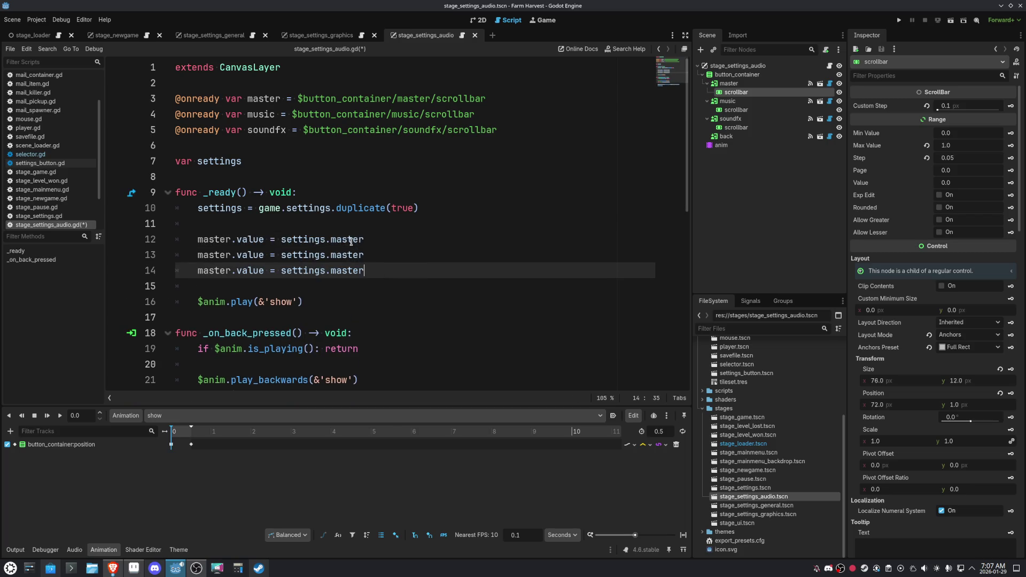
{"action": "double_click", "coordinate": [348, 256]}
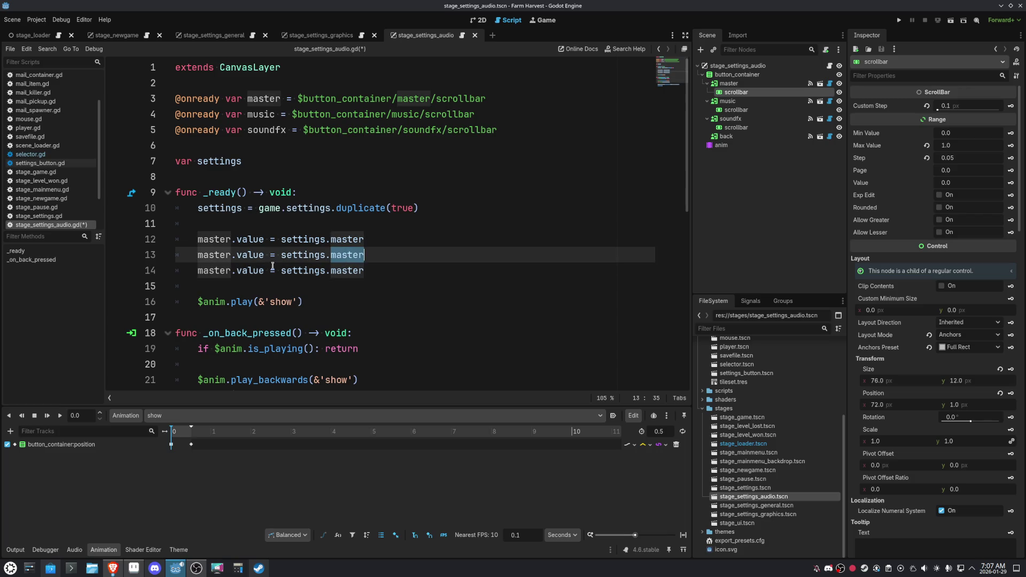
{"action": "double_click", "coordinate": [230, 259], "text": "alt"}
{"action": "type", "text": "music"}
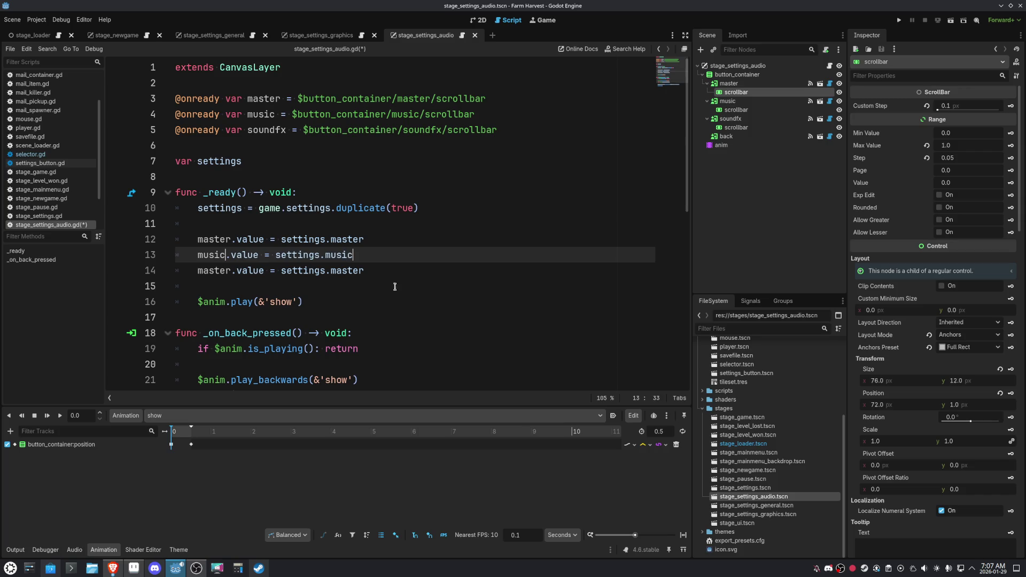
{"action": "double_click", "coordinate": [345, 271]}
{"action": "double_click", "coordinate": [219, 271], "text": "alt"}
{"action": "type", "text": "soundfx"}
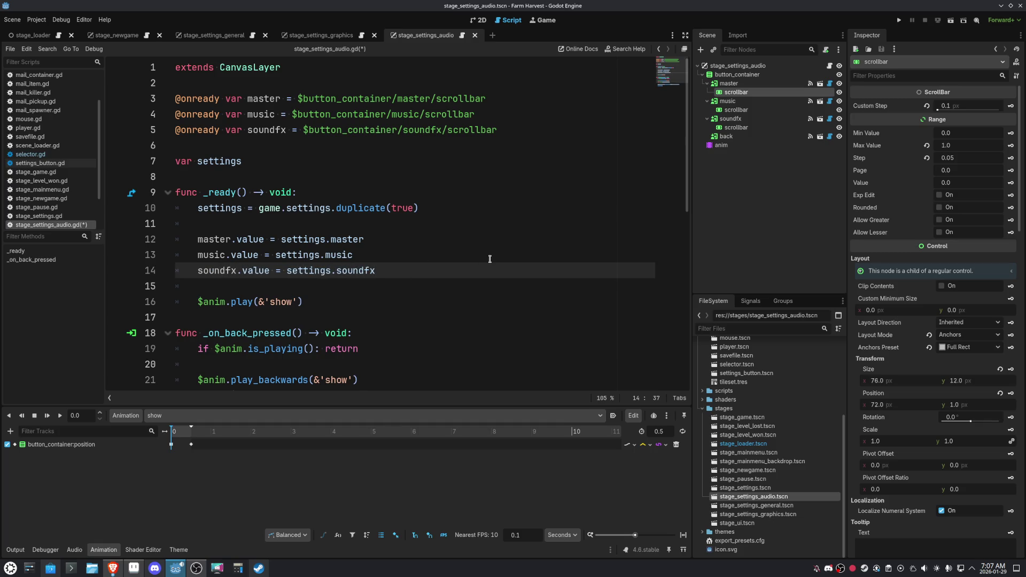
{"action": "key", "text": "ctrl+s"}
Connect the master and music scrollbars' value_changed to _on_master_value_changed and _on_music_value_changed
{"action": "left_click", "coordinate": [751, 301]}
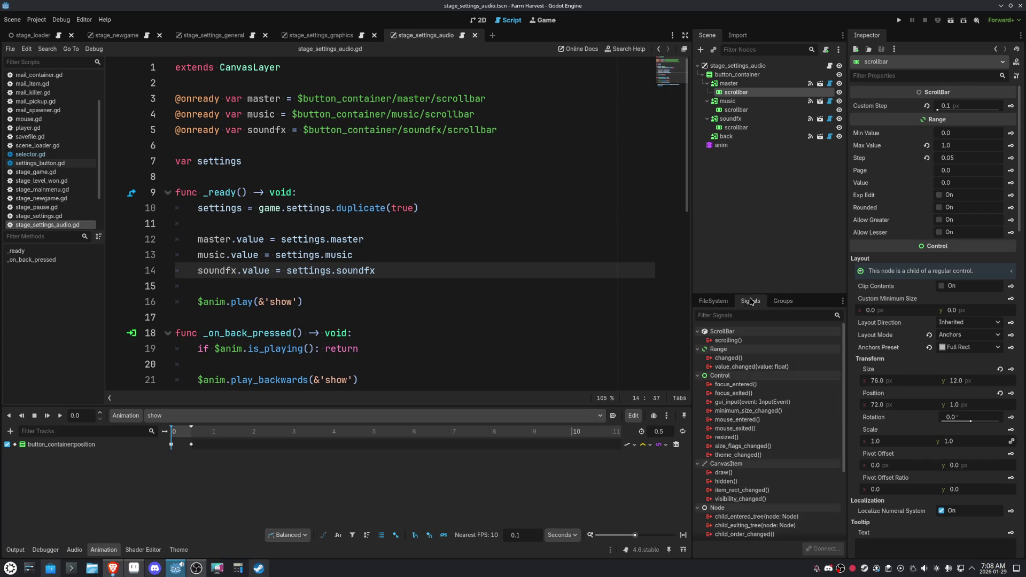
{"action": "double_click", "coordinate": [754, 366]}
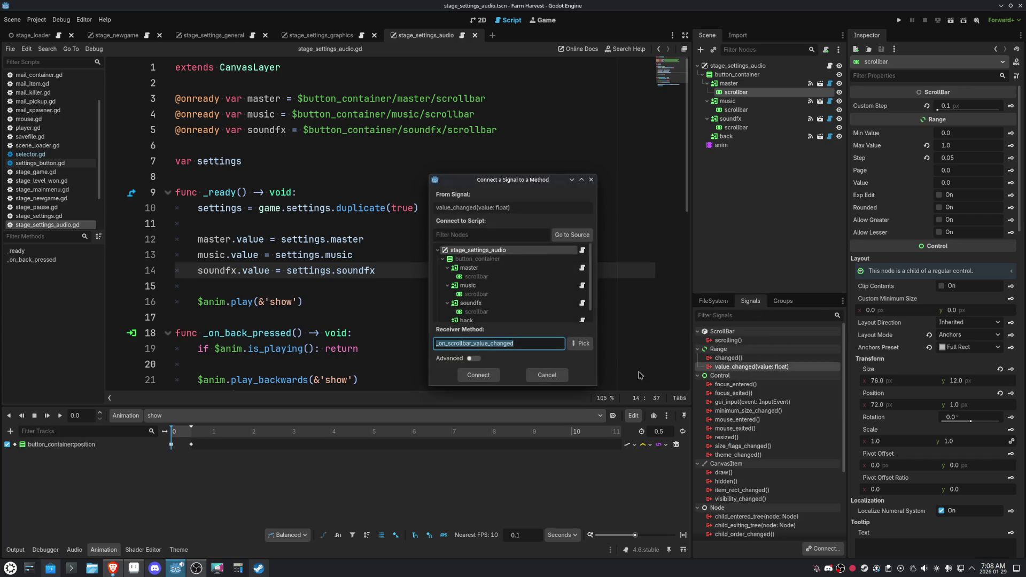
{"action": "left_click", "coordinate": [458, 345]}
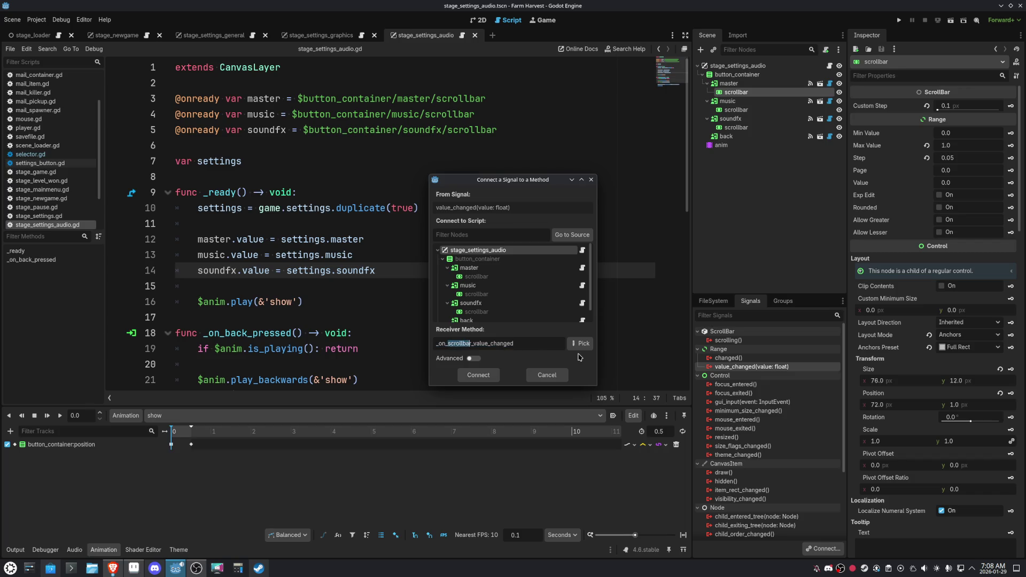
{"action": "type", "text": "mas"}
{"action": "type", "text": "ter"}
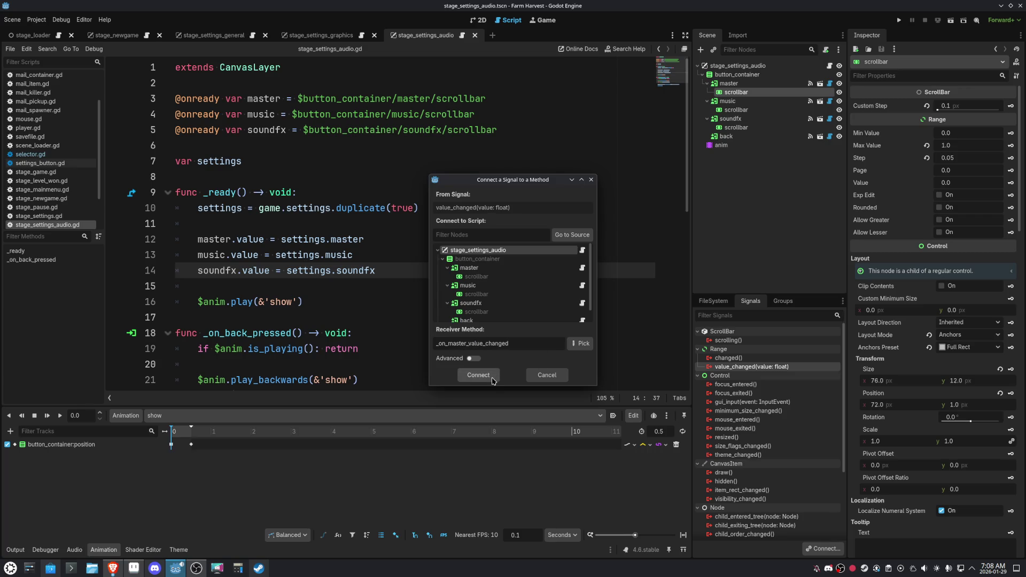
{"action": "left_click", "coordinate": [492, 378]}
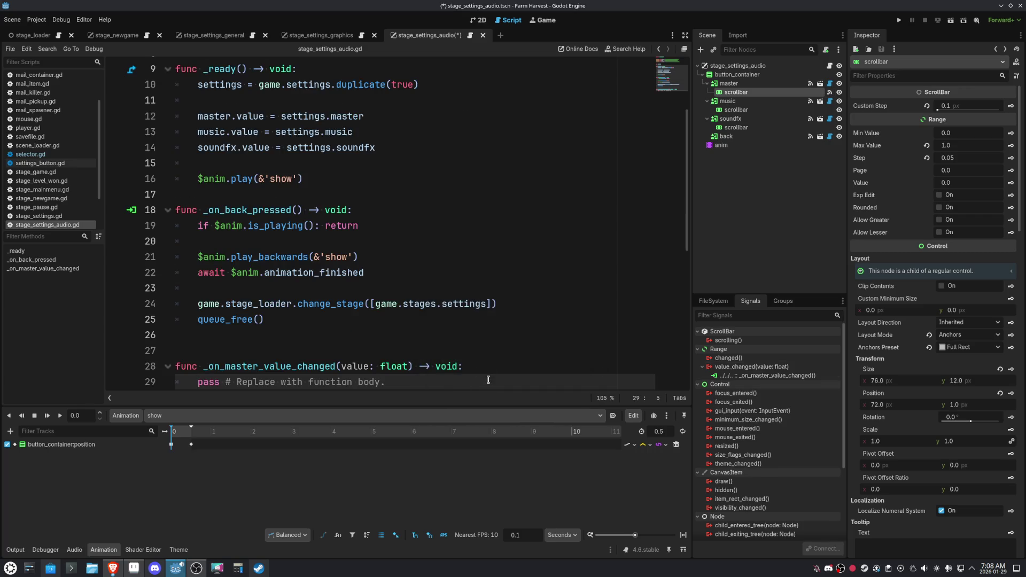
{"action": "left_click", "coordinate": [737, 110]}
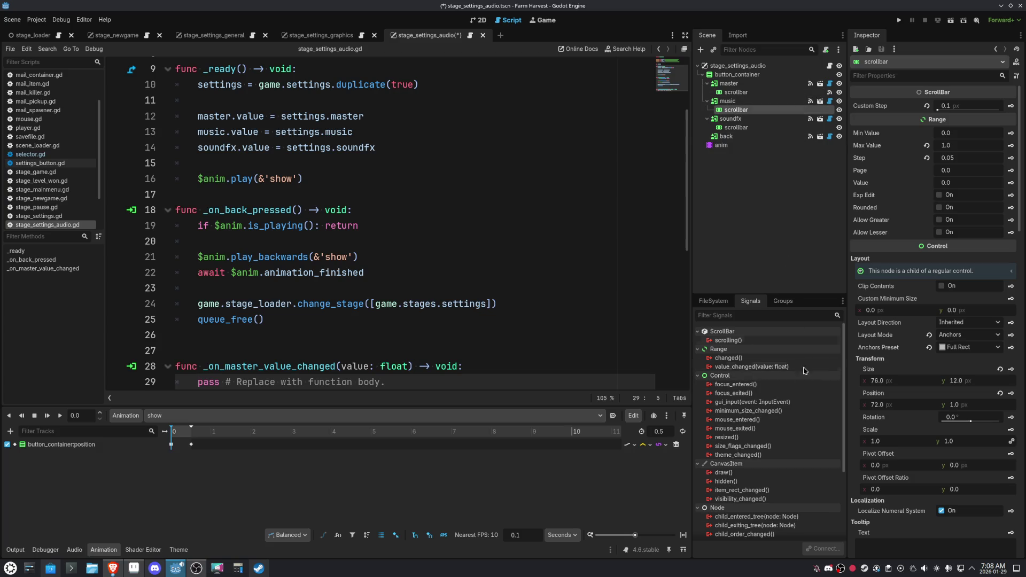
{"action": "double_click", "coordinate": [740, 367]}
{"action": "left_click", "coordinate": [448, 343]}
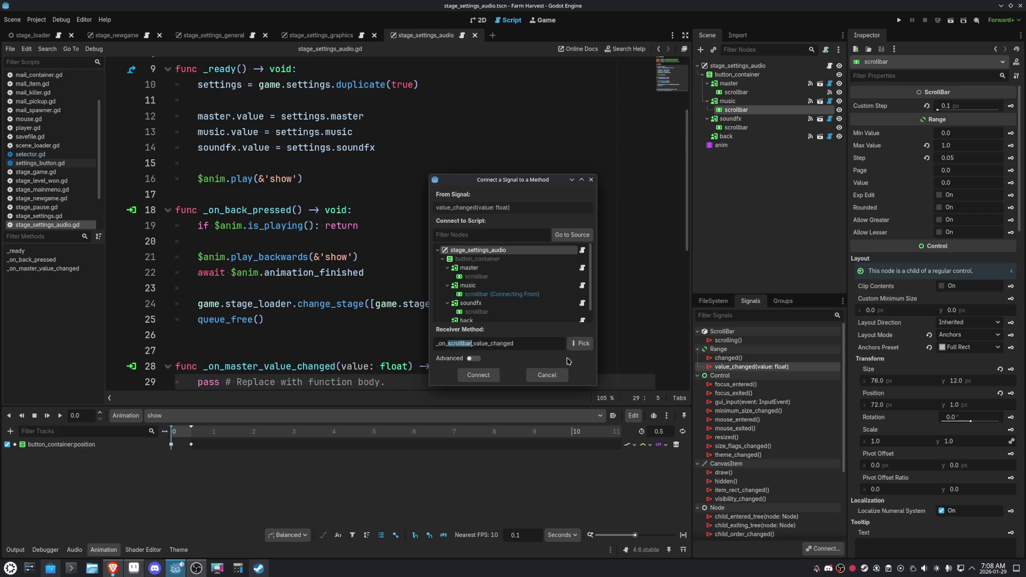
{"action": "type", "text": "music"}
{"action": "left_click", "coordinate": [479, 375]}
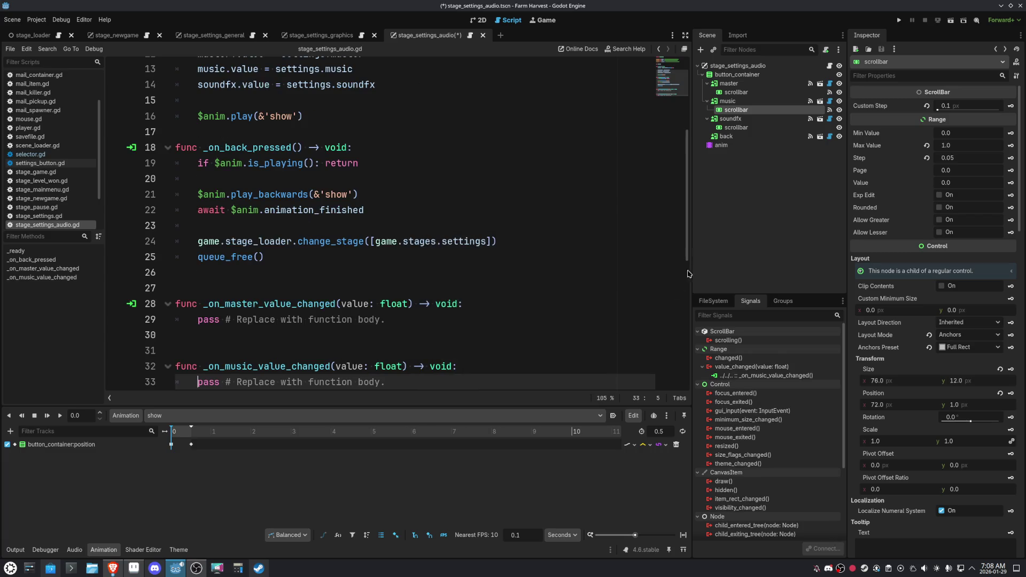
Connect the soundfx scrollbar's value_changed to _on_soundfx_value_changed and remove extra blank lines
{"action": "left_click", "coordinate": [737, 127]}
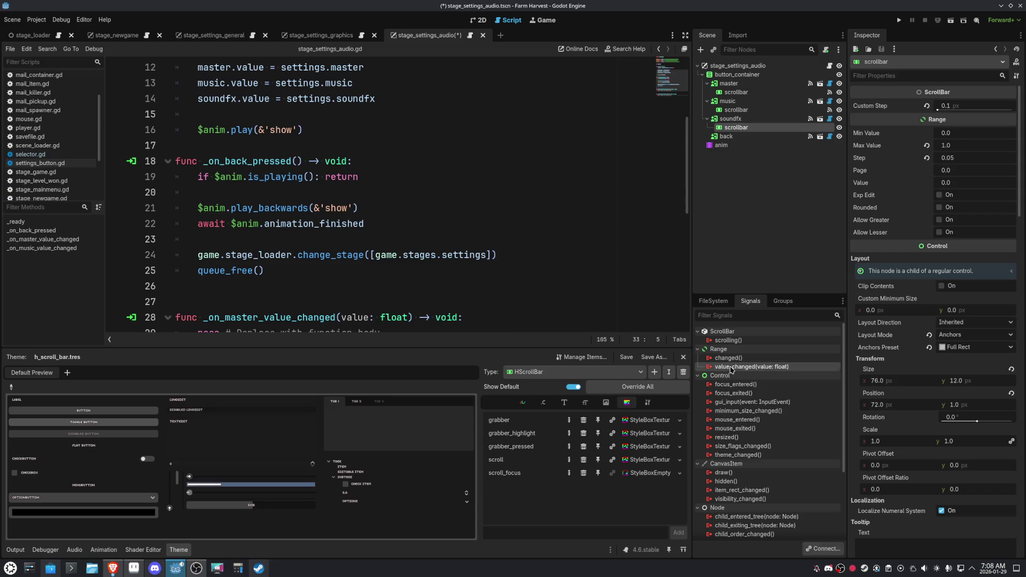
{"action": "double_click", "coordinate": [752, 366]}
{"action": "left_click", "coordinate": [635, 385]}
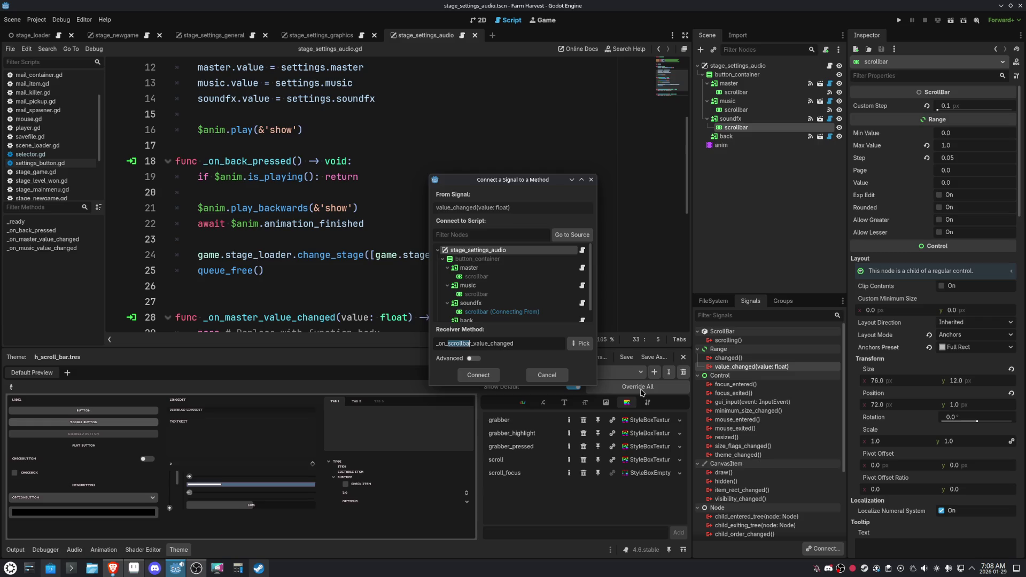
{"action": "type", "text": "sound"}
{"action": "type", "text": "fx"}
{"action": "left_click", "coordinate": [491, 377]}
{"action": "left_click", "coordinate": [264, 292]}
{"action": "key", "text": "BackSpace"}
{"action": "left_click", "coordinate": [267, 228]}
{"action": "key", "text": "BackSpace"}
{"action": "left_click", "coordinate": [273, 166]}
{"action": "key", "text": "BackSpace"}
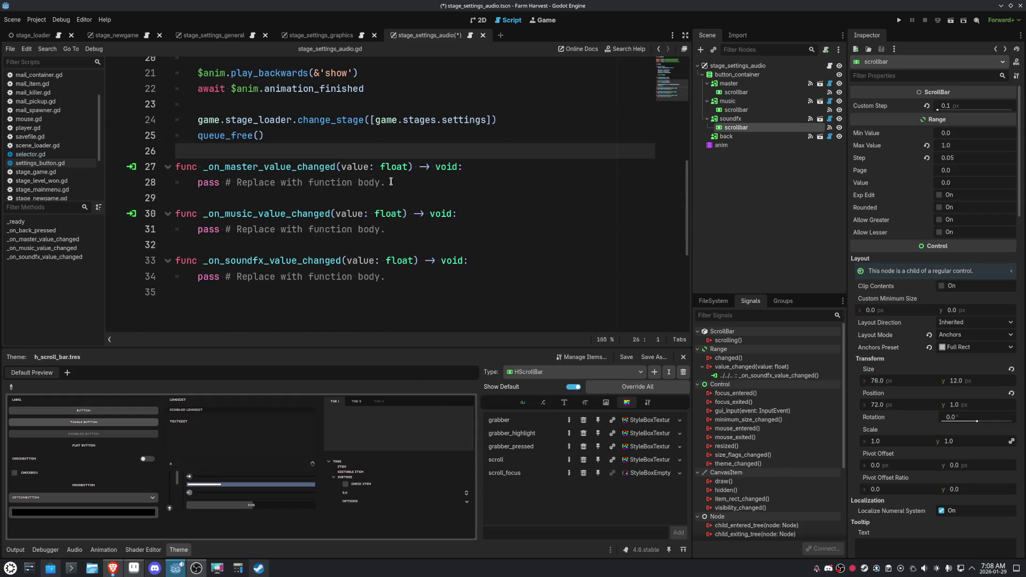
Replace the master and music handlers' pass with settings.master = value and settings.music = value
{"action": "left_click", "coordinate": [390, 182]}
{"action": "key", "text": "shift+Home"}
{"action": "key", "text": "BackSpace"}
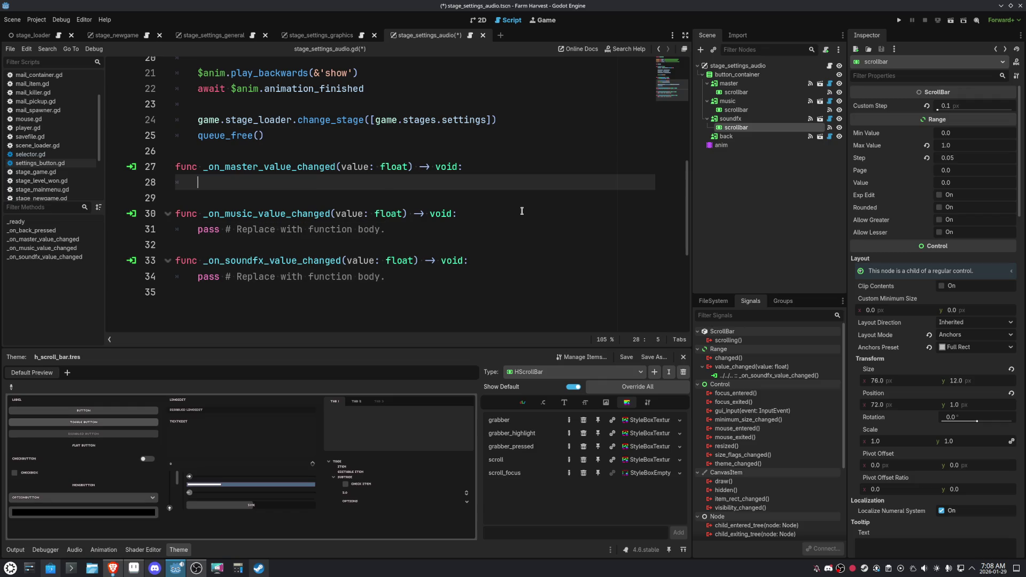
{"action": "type", "text": "settings.m"}
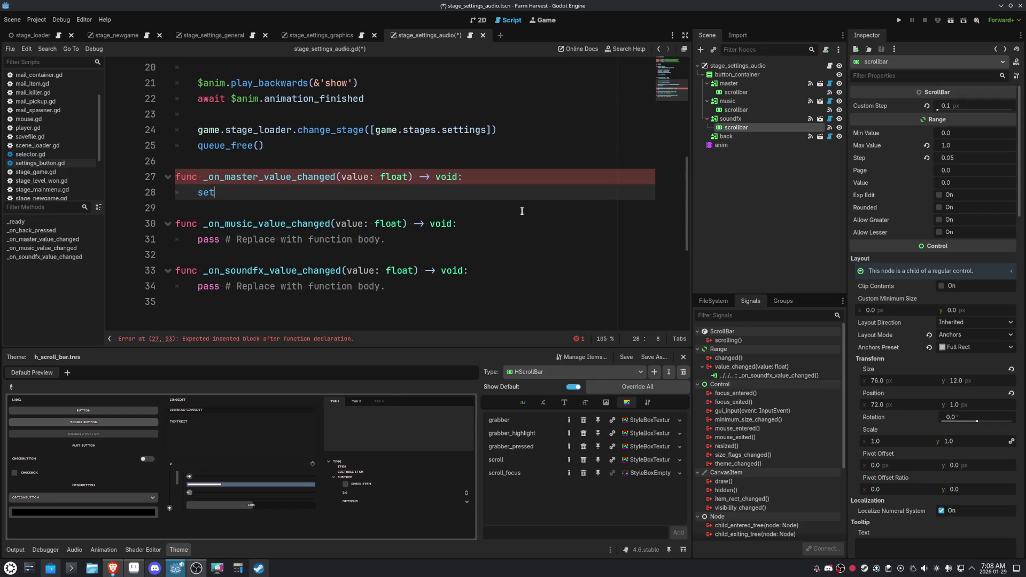
{"action": "type", "text": "aster = value"}
{"action": "key", "text": "Escape"}
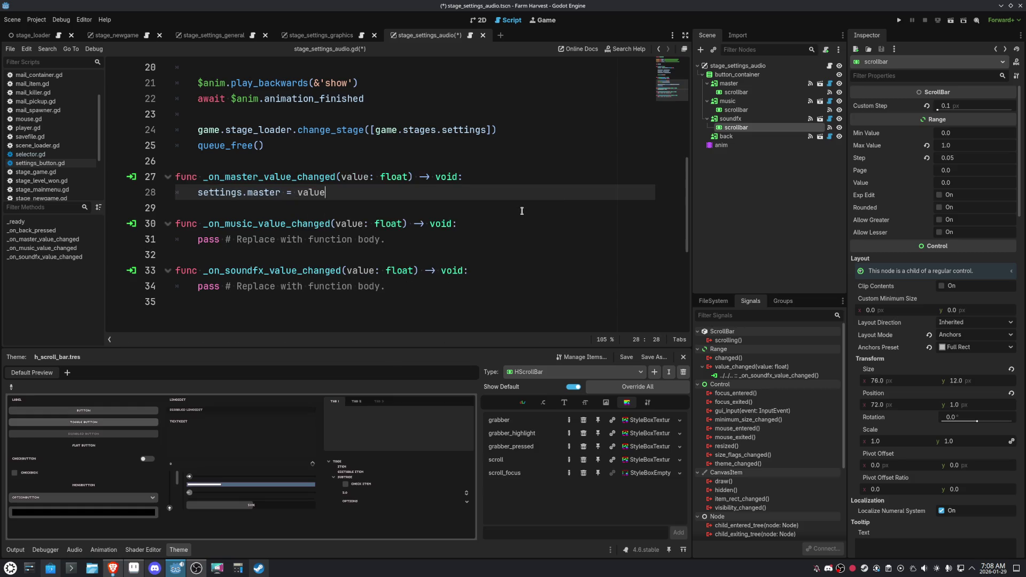
{"action": "key", "text": "Down"}
{"action": "key", "text": "Down"}
{"action": "key", "text": "Down"}
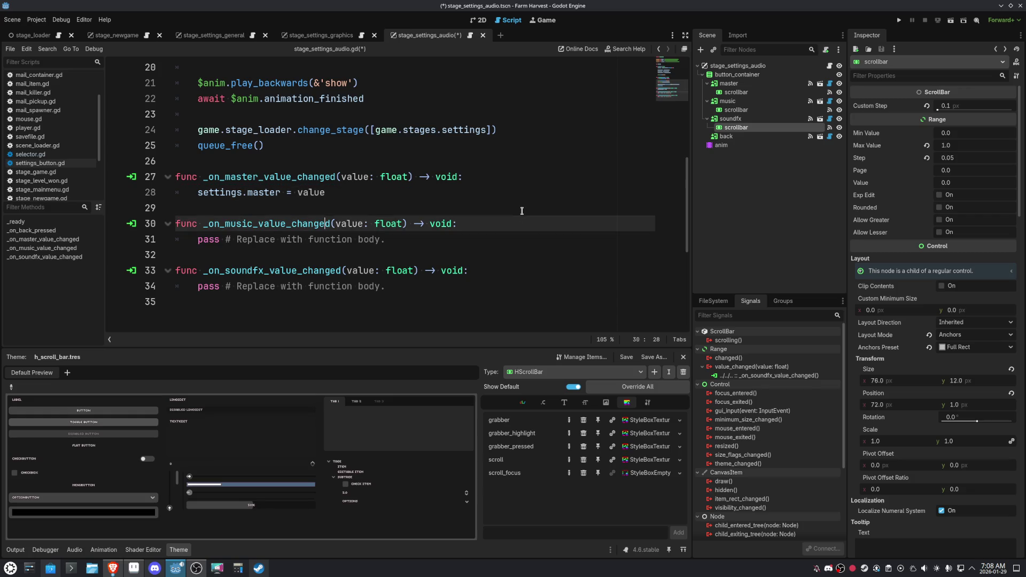
{"action": "key", "text": "End"}
{"action": "key", "text": "shift+Home"}
{"action": "type", "text": "settings.m"}
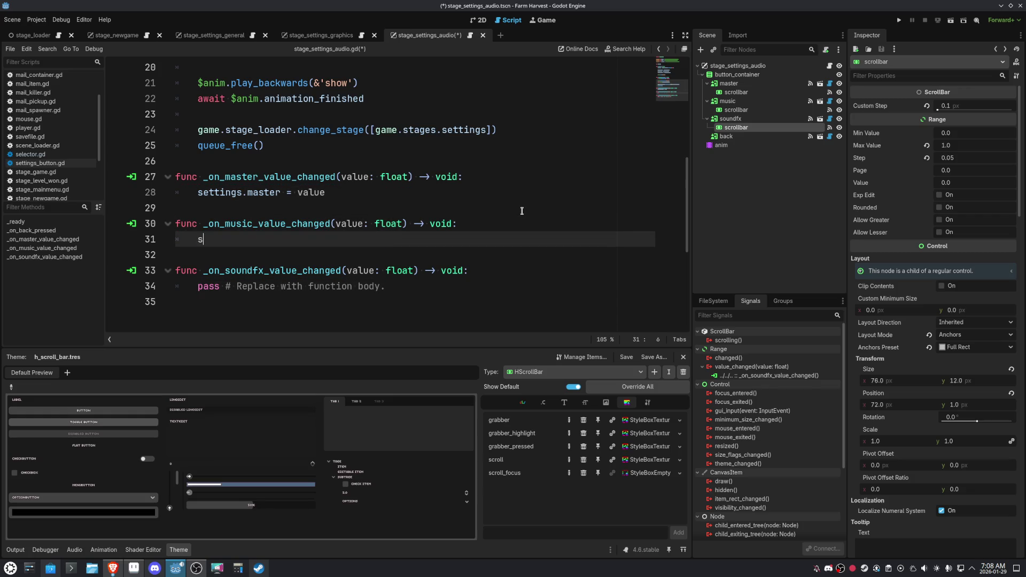
{"action": "type", "text": "usic = value"}
{"action": "key", "text": "Return"}
Make the soundfx handler assign value to settings.soundfx and save the script
{"action": "key", "text": "Down"}
{"action": "key", "text": "Down"}
{"action": "key", "text": "Down"}
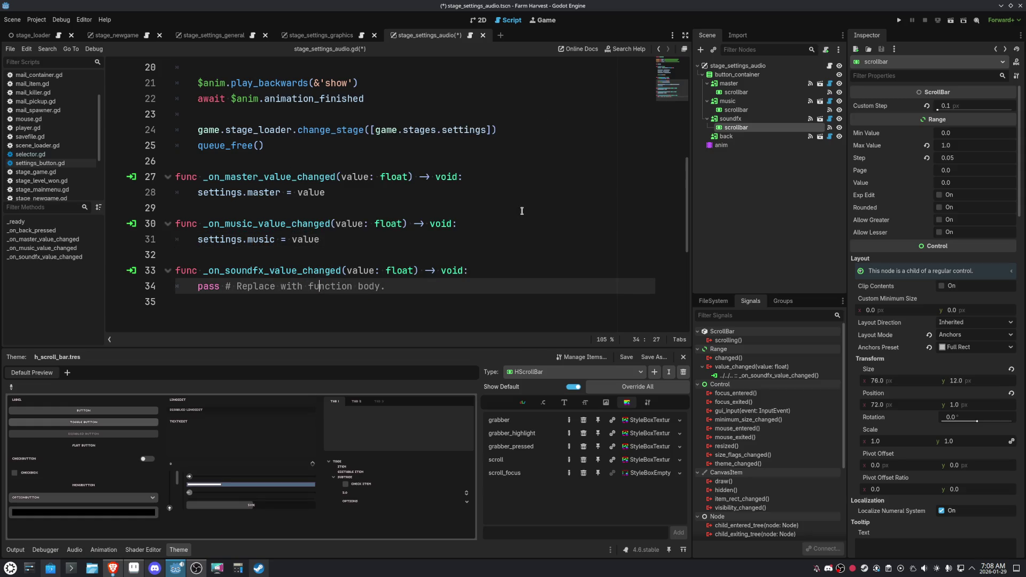
{"action": "key", "text": "shift+Home"}
{"action": "key", "text": "BackSpace"}
{"action": "type", "text": "settings."}
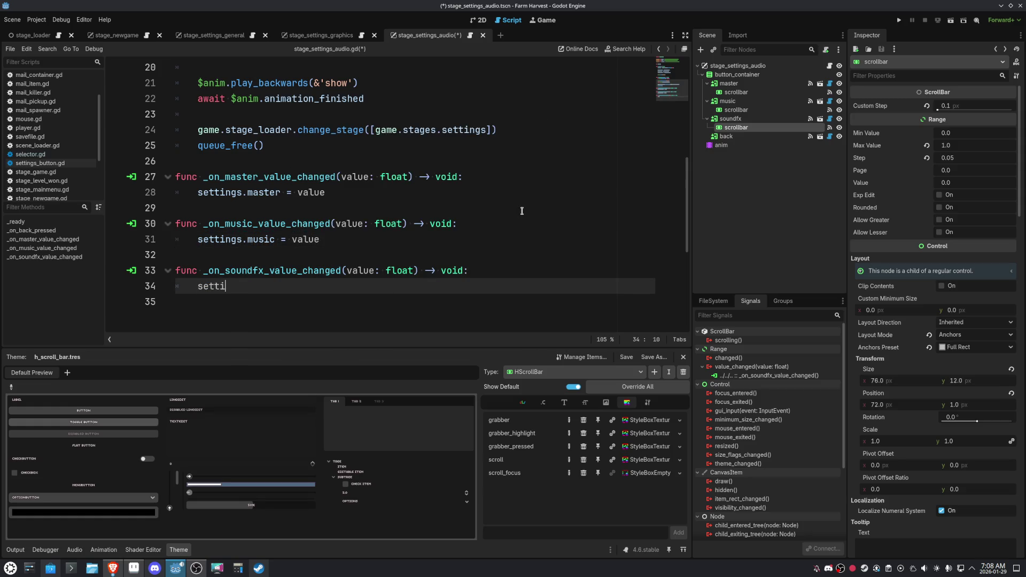
{"action": "type", "text": "sound"}
{"action": "type", "text": "alue"}
{"action": "left_click", "coordinate": [524, 133]}
{"action": "scroll", "coordinate": [578, 208], "scroll_direction": "up", "scroll_amount": 4}
{"action": "key", "text": "ctrl+s"}
{"action": "scroll", "coordinate": [520, 203], "scroll_direction": "up", "scroll_amount": 3}
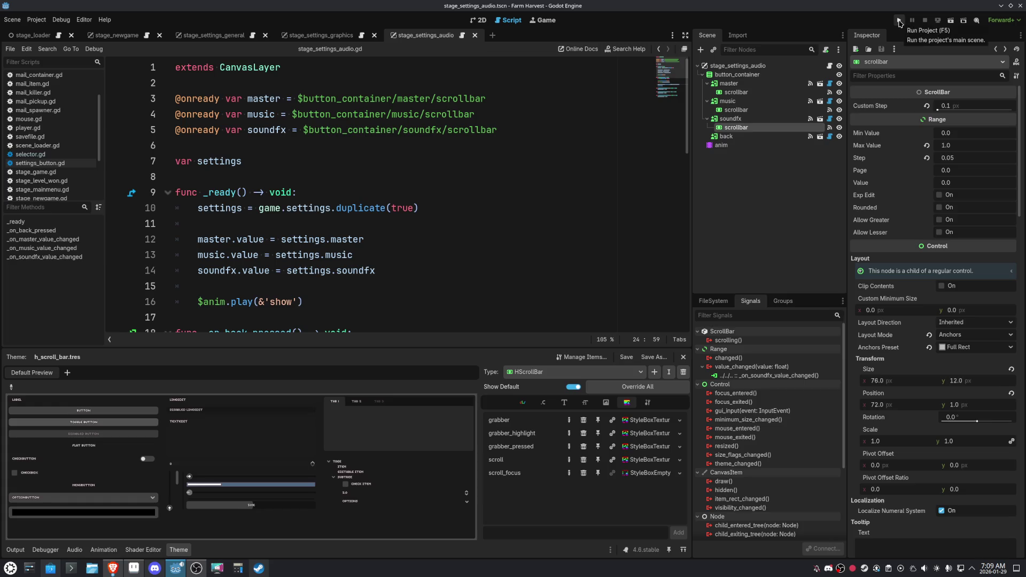
Run the project and go to SETTINGS, then AUDIO, in the game
{"action": "left_click", "coordinate": [451, 202]}
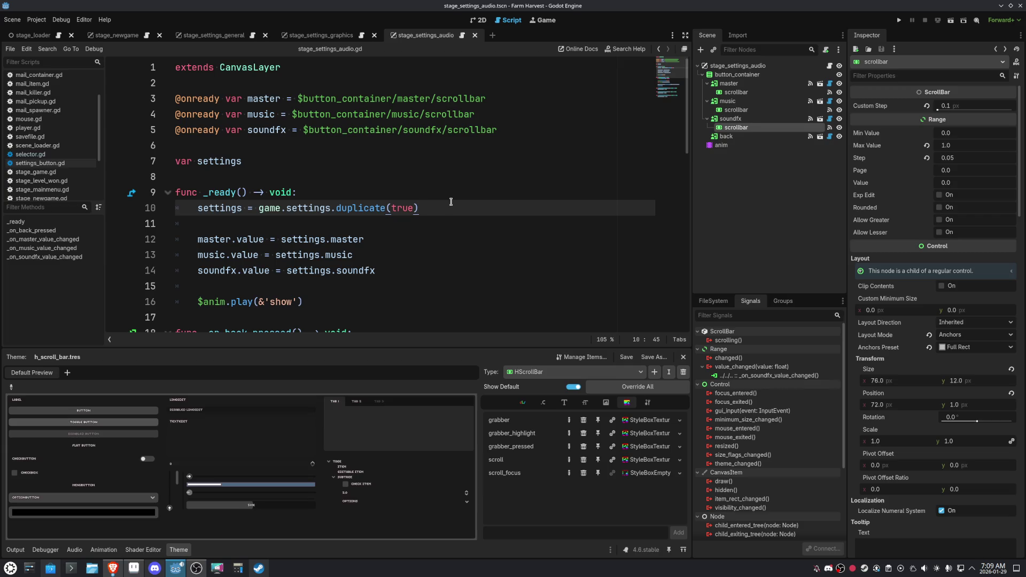
{"action": "scroll", "coordinate": [450, 201], "scroll_direction": "down", "scroll_amount": 2}
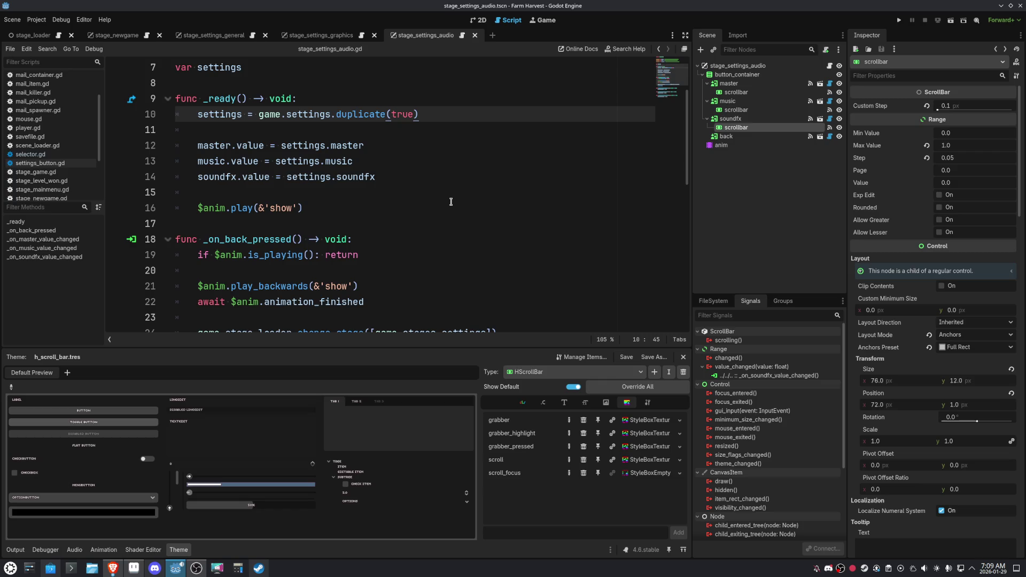
{"action": "scroll", "coordinate": [451, 202], "scroll_direction": "down", "scroll_amount": 5}
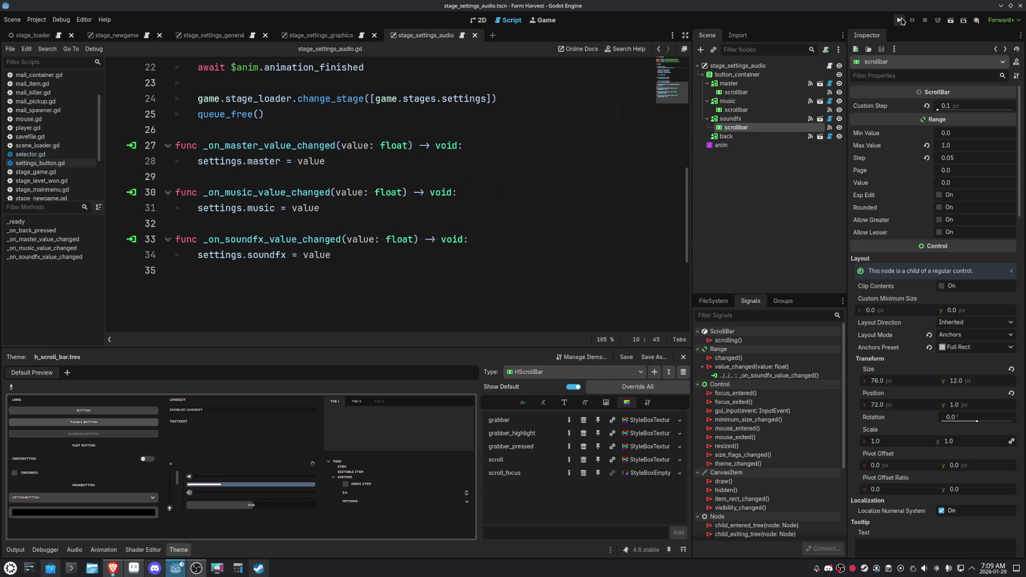
{"action": "left_click", "coordinate": [901, 21]}
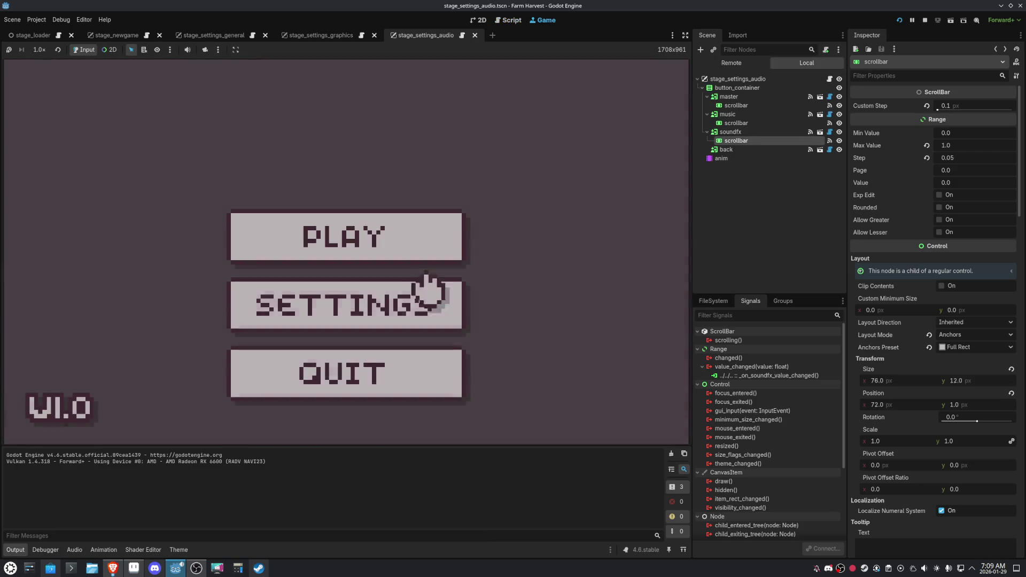
{"action": "left_click", "coordinate": [410, 295]}
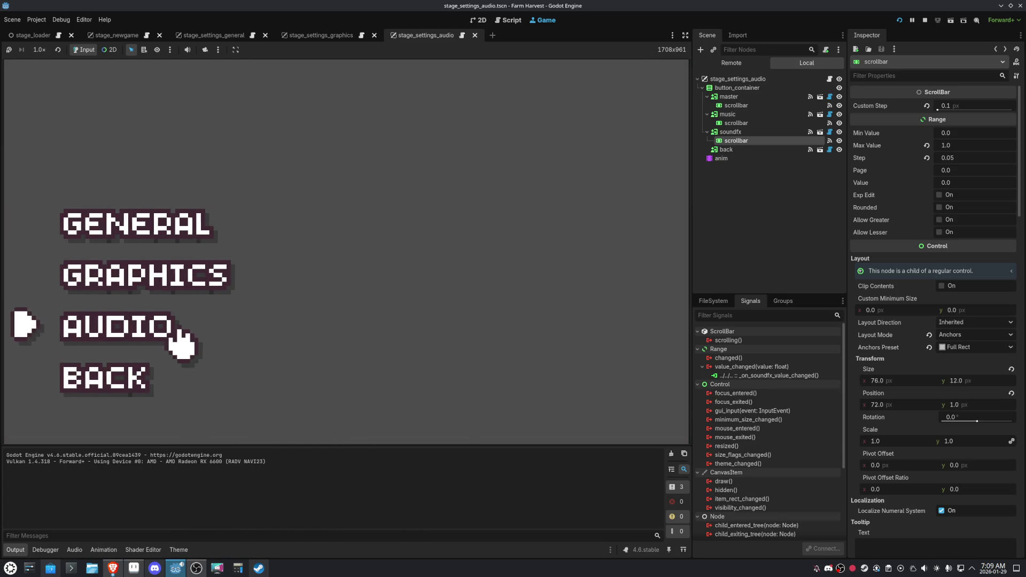
{"action": "left_click", "coordinate": [182, 342]}
Drag the MASTER, MUSIC and SOUNDFX sliders to new levels, then leave and reopen AUDIO
{"action": "left_click_drag", "start_coordinate": [615, 236], "coordinate": [570, 229]}
{"action": "mouse_move", "coordinate": [442, 289]}
{"action": "left_mouse_down"}
{"action": "mouse_move", "coordinate": [486, 284]}
{"action": "mouse_move", "coordinate": [433, 289]}
{"action": "left_mouse_up"}
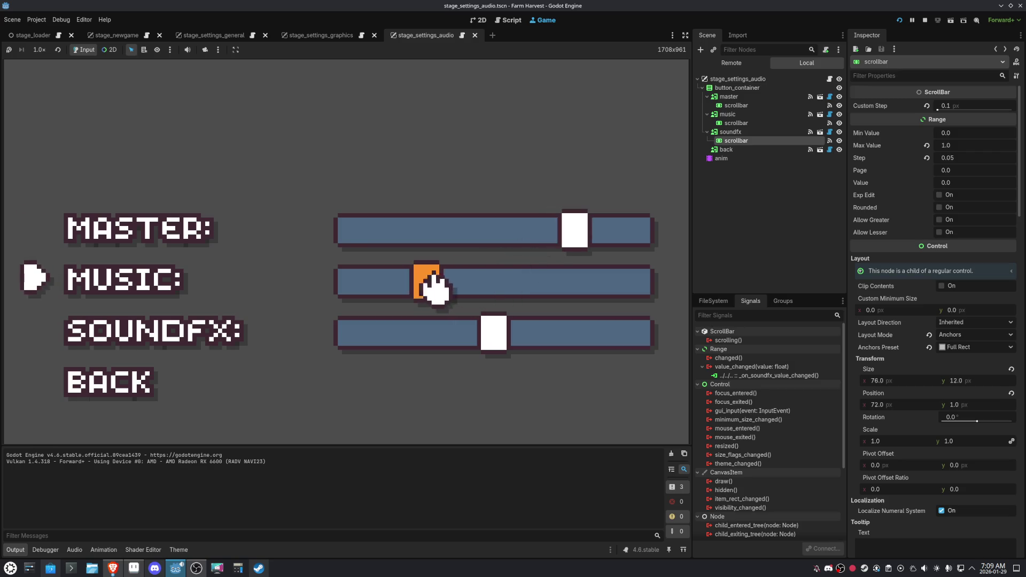
{"action": "left_click_drag", "start_coordinate": [505, 350], "coordinate": [650, 346]}
{"action": "left_click_drag", "start_coordinate": [431, 299], "coordinate": [656, 305]}
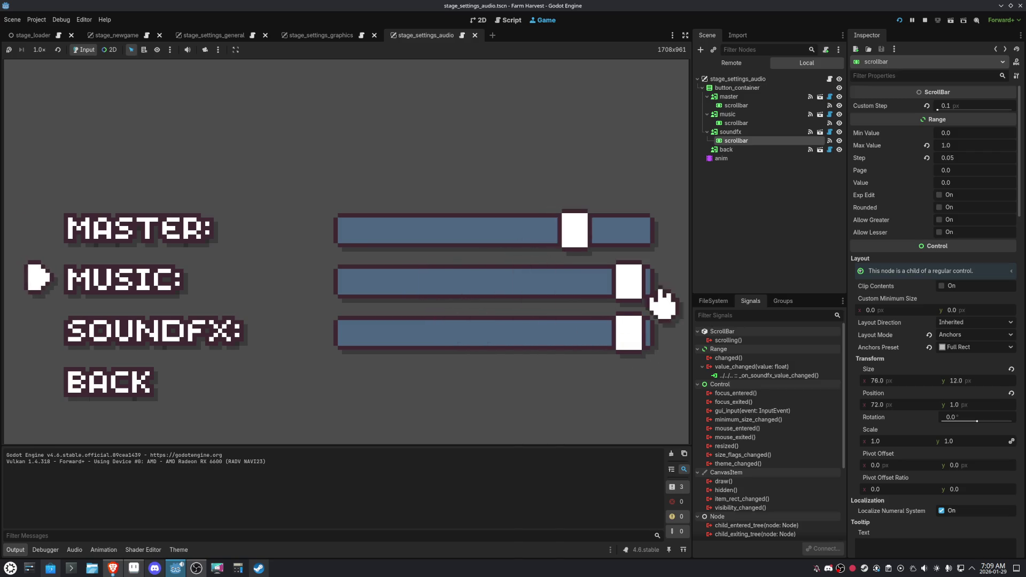
{"action": "left_click_drag", "start_coordinate": [561, 232], "coordinate": [355, 235]}
{"action": "left_click_drag", "start_coordinate": [632, 348], "coordinate": [499, 342]}
{"action": "left_click", "coordinate": [132, 388]}
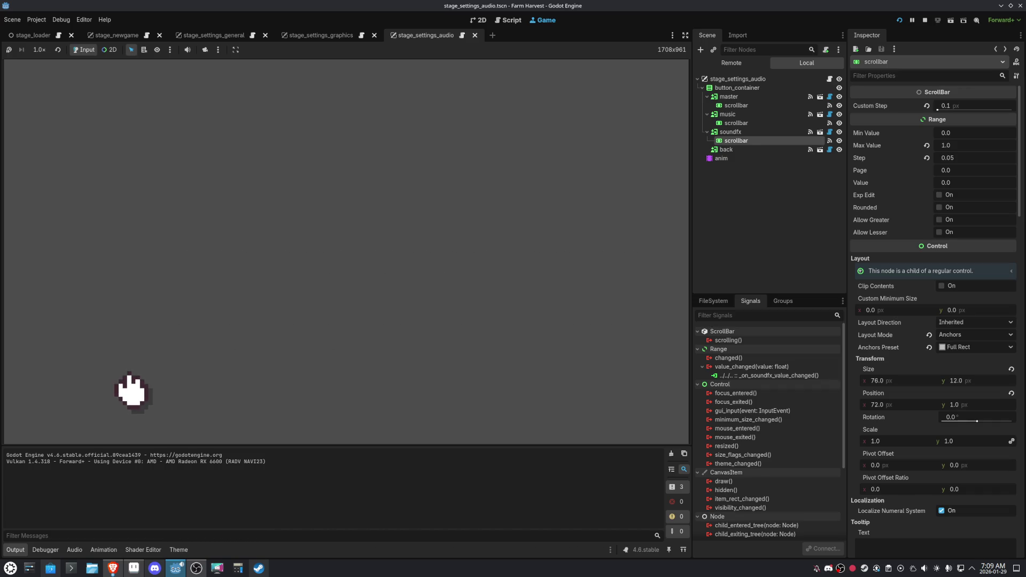
{"action": "left_click", "coordinate": [152, 329]}
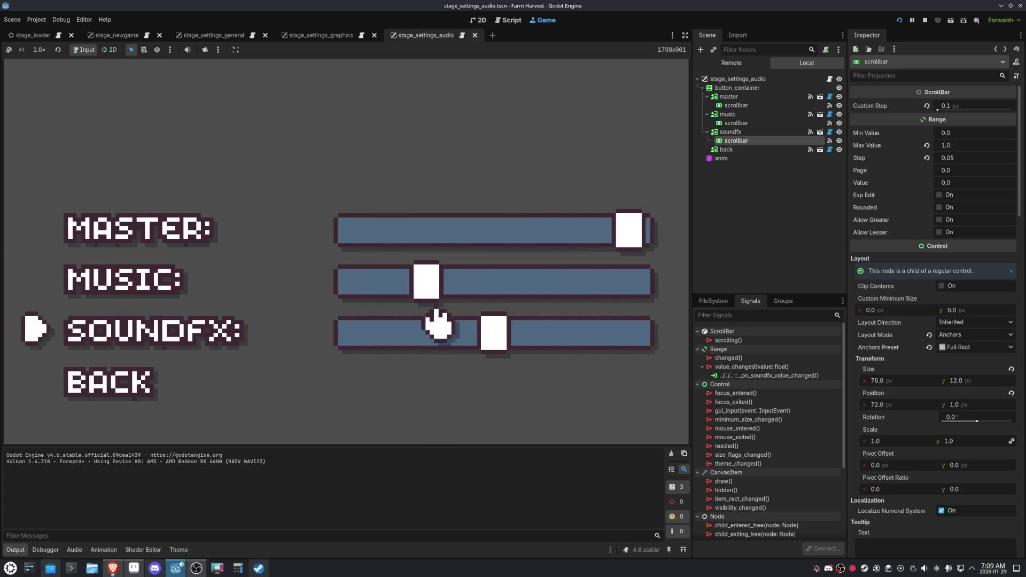
Raise MUSIC and SOUNDFX to full, then reopen AUDIO to check whether the values stuck
{"action": "left_click_drag", "start_coordinate": [438, 273], "coordinate": [666, 275]}
{"action": "left_click_drag", "start_coordinate": [492, 319], "coordinate": [665, 326]}
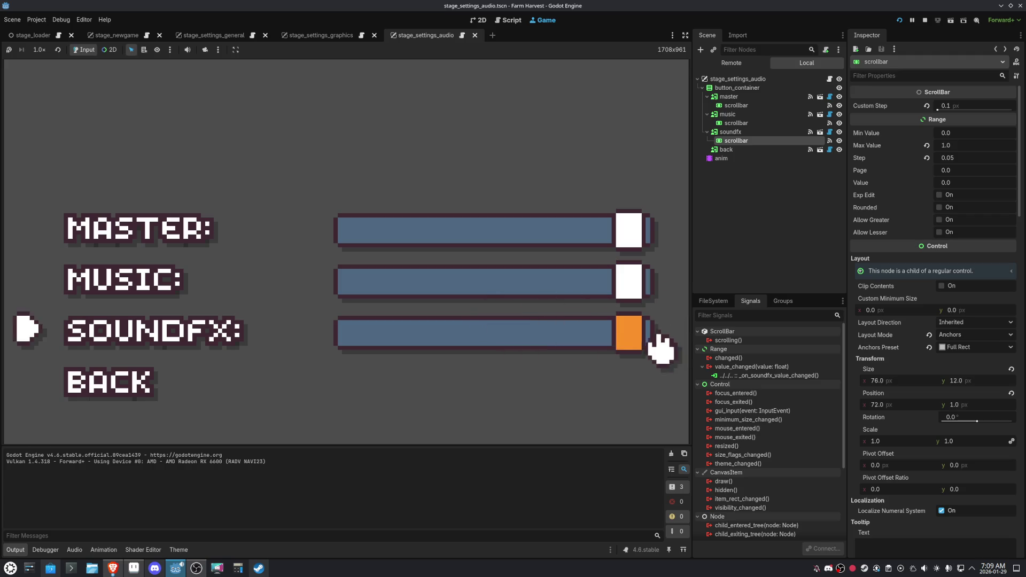
{"action": "left_click", "coordinate": [130, 390]}
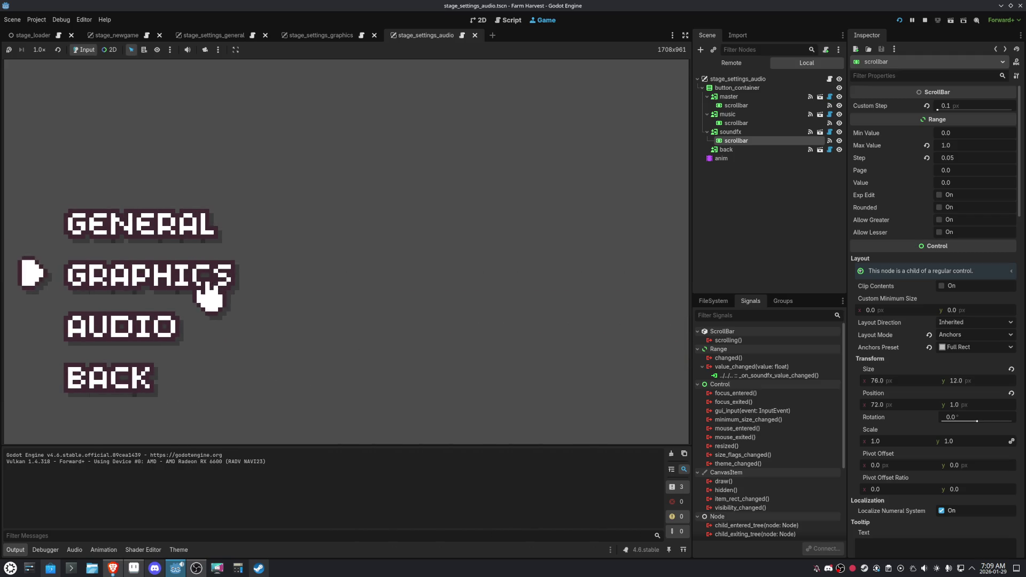
{"action": "left_click", "coordinate": [162, 327]}
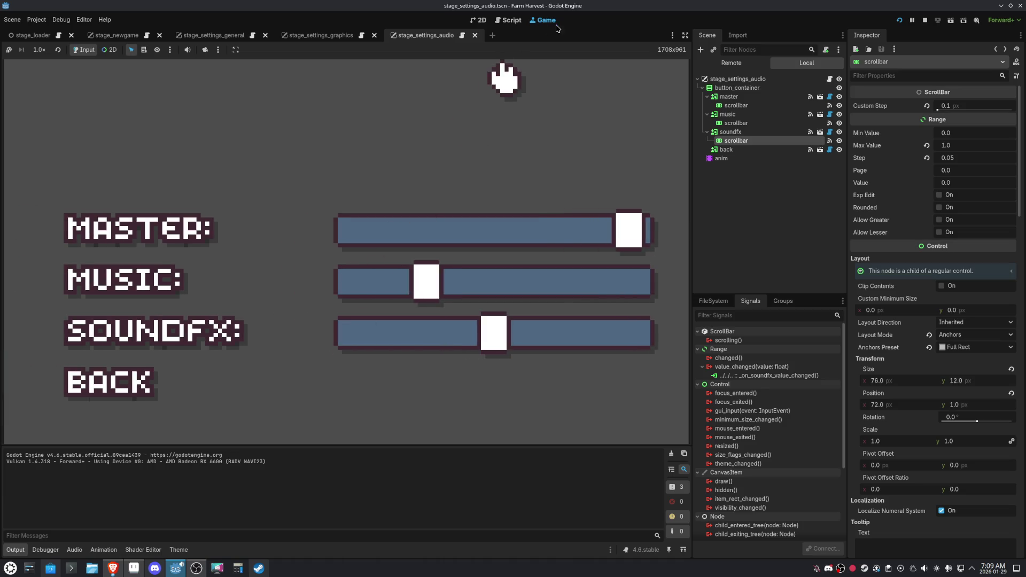
{"action": "left_click", "coordinate": [503, 21]}
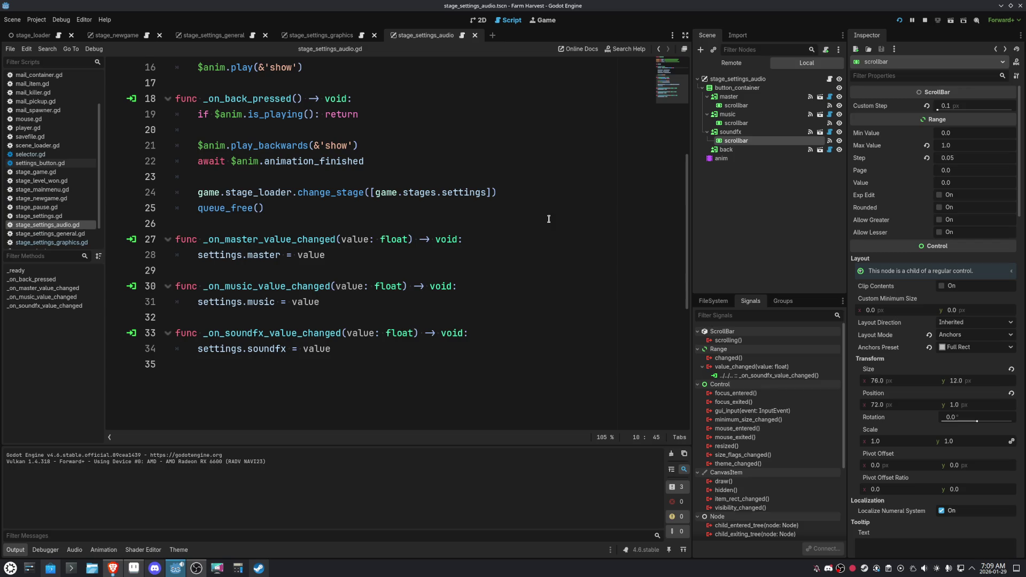
Insert `game.settings = settings` after the is_playing early return in _on_back_pressed
{"action": "scroll", "coordinate": [548, 219], "scroll_direction": "up", "scroll_amount": 2}
{"action": "left_click", "coordinate": [380, 222]}
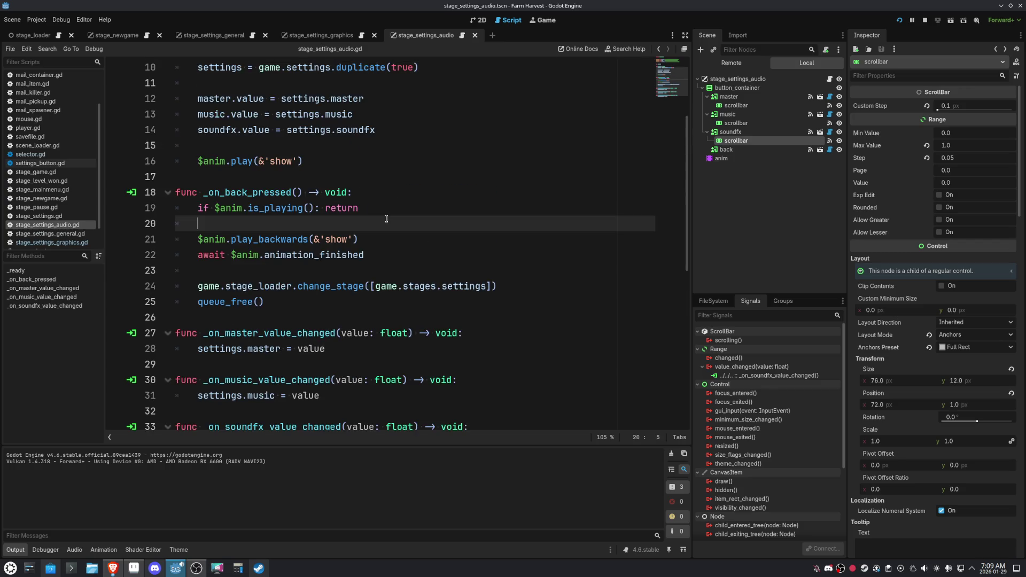
{"action": "key", "text": "Return"}
{"action": "key", "text": "Return"}
{"action": "key", "text": "Up"}
{"action": "type", "text": "ame.settings = s"}
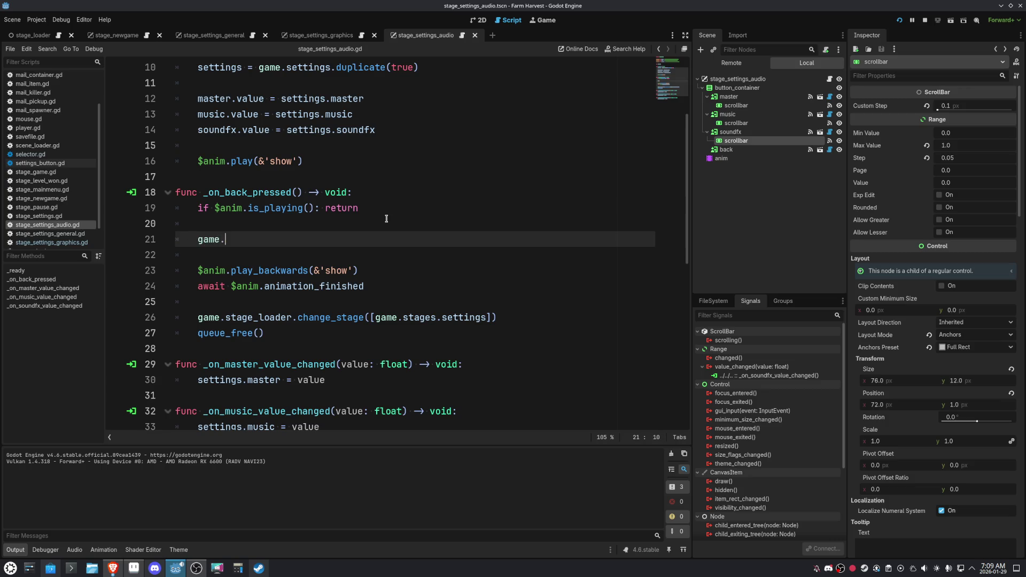
{"action": "type", "text": "ettings"}
{"action": "left_click", "coordinate": [424, 213]}
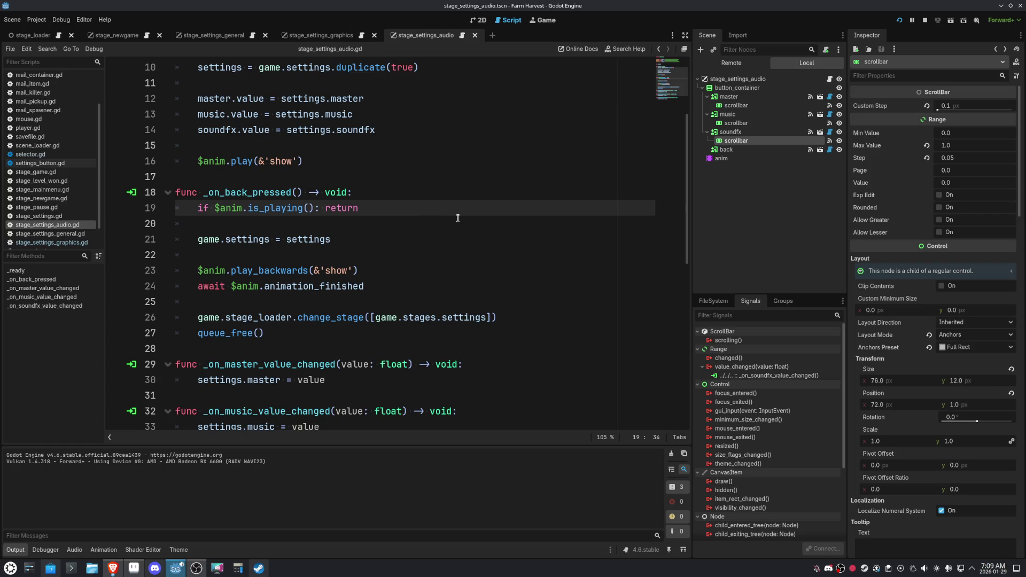
{"action": "left_click", "coordinate": [543, 20]}
Reopen AUDIO in the running game, raise MUSIC and lower MASTER to about half
{"action": "left_click", "coordinate": [133, 386]}
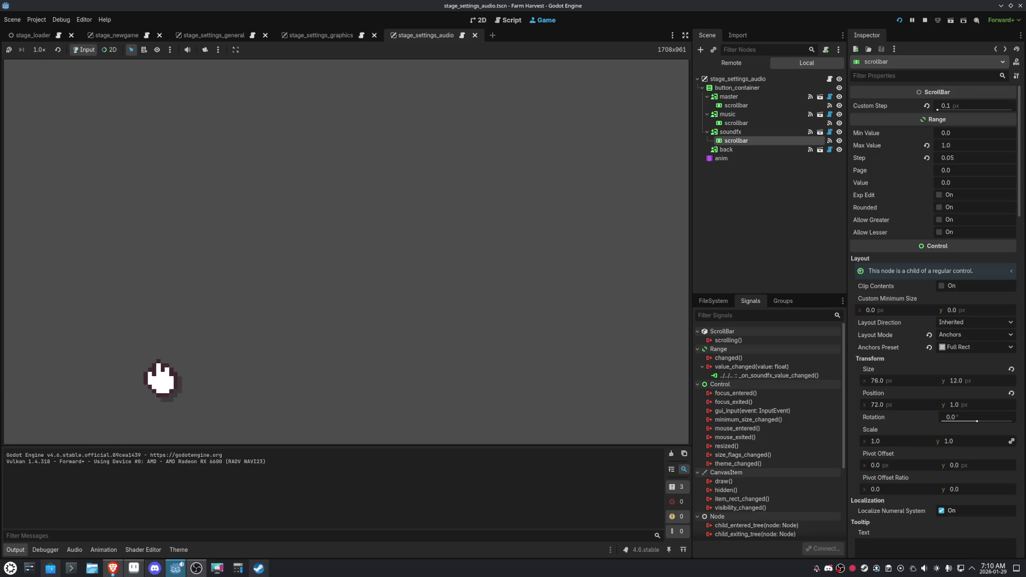
{"action": "left_click", "coordinate": [149, 324]}
{"action": "left_click", "coordinate": [494, 288]}
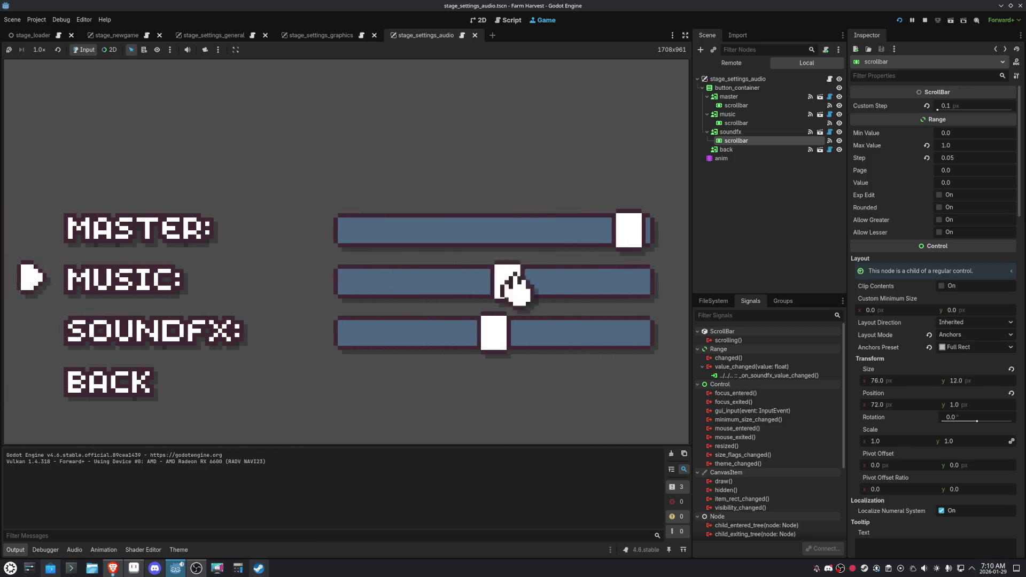
{"action": "left_click_drag", "start_coordinate": [628, 229], "coordinate": [481, 230]}
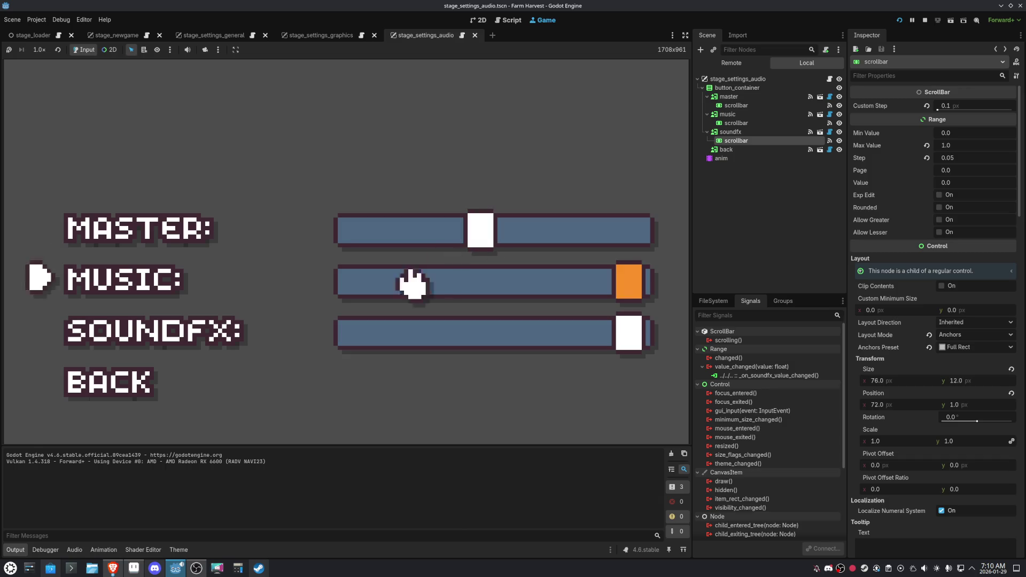
Set MASTER near full, MUSIC and SOUNDFX about half, then reopen AUDIO to confirm they persist
{"action": "left_click", "coordinate": [114, 390]}
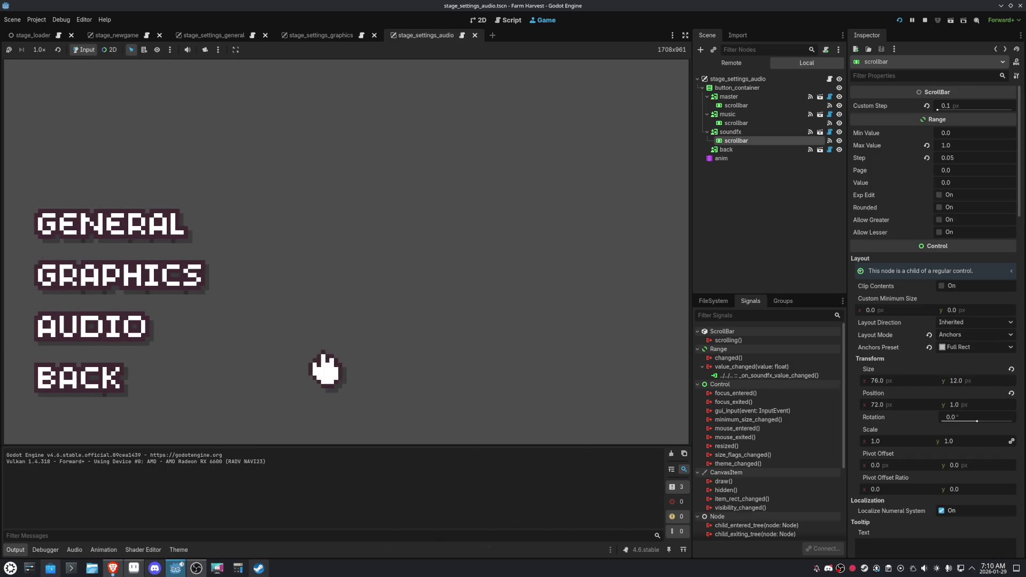
{"action": "left_click_drag", "start_coordinate": [454, 230], "coordinate": [564, 231]}
{"action": "left_click_drag", "start_coordinate": [628, 280], "coordinate": [489, 283]}
{"action": "left_click_drag", "start_coordinate": [623, 331], "coordinate": [467, 364]}
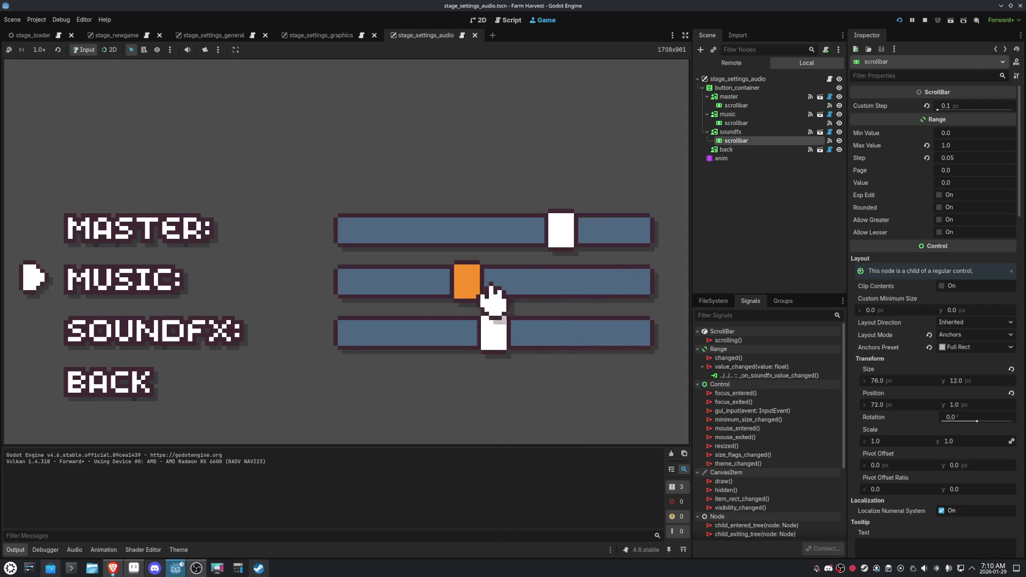
{"action": "left_click_drag", "start_coordinate": [471, 284], "coordinate": [527, 287]}
{"action": "mouse_move", "coordinate": [568, 230]}
{"action": "left_mouse_down"}
{"action": "mouse_move", "coordinate": [591, 241]}
{"action": "mouse_move", "coordinate": [636, 235]}
{"action": "left_mouse_up"}
{"action": "mouse_move", "coordinate": [526, 286]}
{"action": "left_mouse_down"}
{"action": "mouse_move", "coordinate": [511, 299]}
{"action": "mouse_move", "coordinate": [440, 276]}
{"action": "left_mouse_up"}
{"action": "left_click_drag", "start_coordinate": [496, 324], "coordinate": [508, 328]}
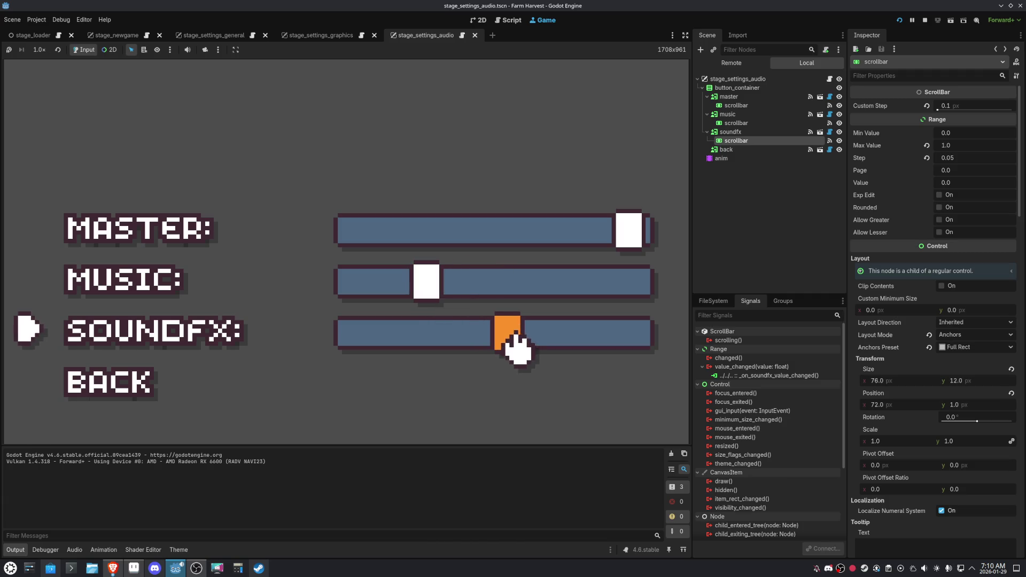
{"action": "left_click", "coordinate": [167, 394]}
{"action": "left_click", "coordinate": [163, 326]}
Toggle Fullscreen and turn VSync off in GRAPHICS, then stop the running game
{"action": "left_click", "coordinate": [118, 394]}
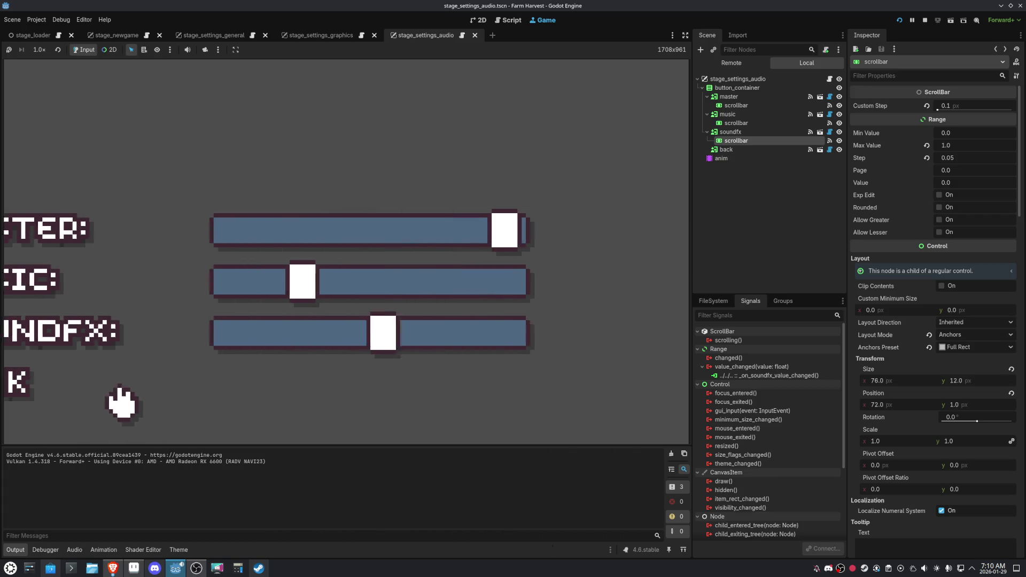
{"action": "left_click", "coordinate": [163, 281]}
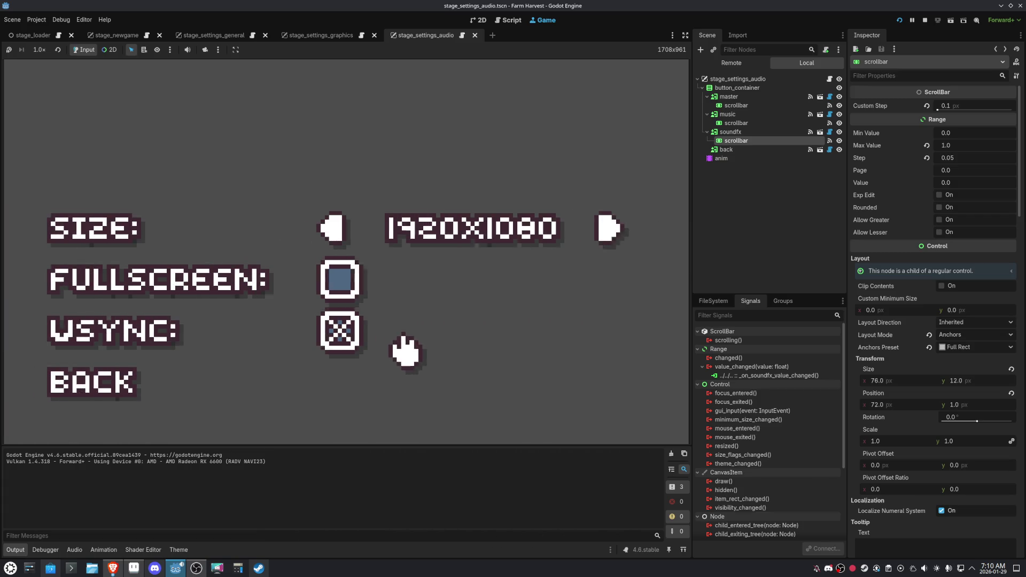
{"action": "left_click", "coordinate": [358, 279]}
{"action": "left_click", "coordinate": [357, 331]}
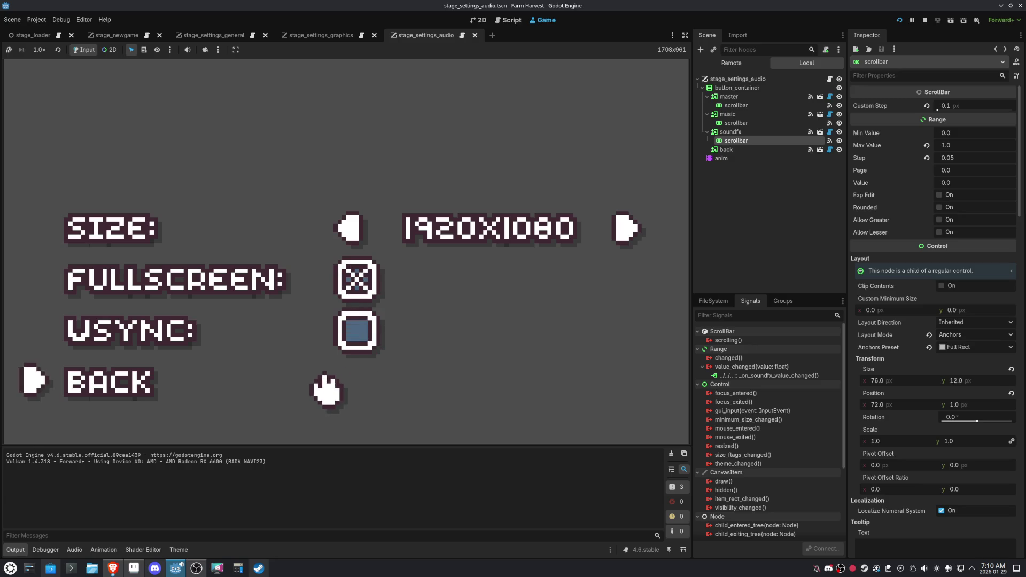
{"action": "left_click", "coordinate": [355, 279]}
{"action": "left_click", "coordinate": [141, 390]}
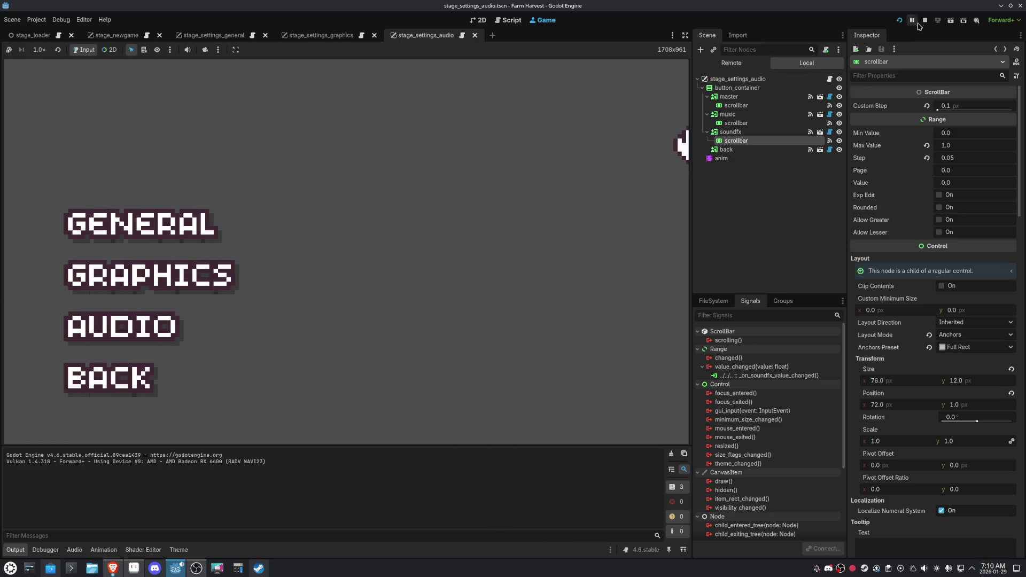
{"action": "left_click", "coordinate": [926, 20]}
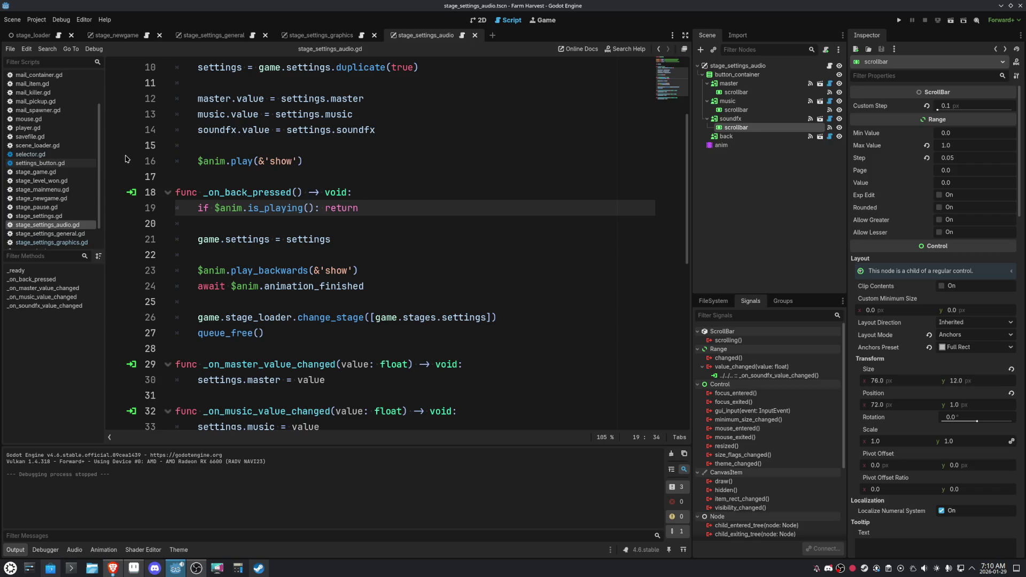
Add `func init_settings():` with a `pass` placeholder at the end of game.gd
{"action": "scroll", "coordinate": [45, 147], "scroll_direction": "up", "scroll_amount": 3}
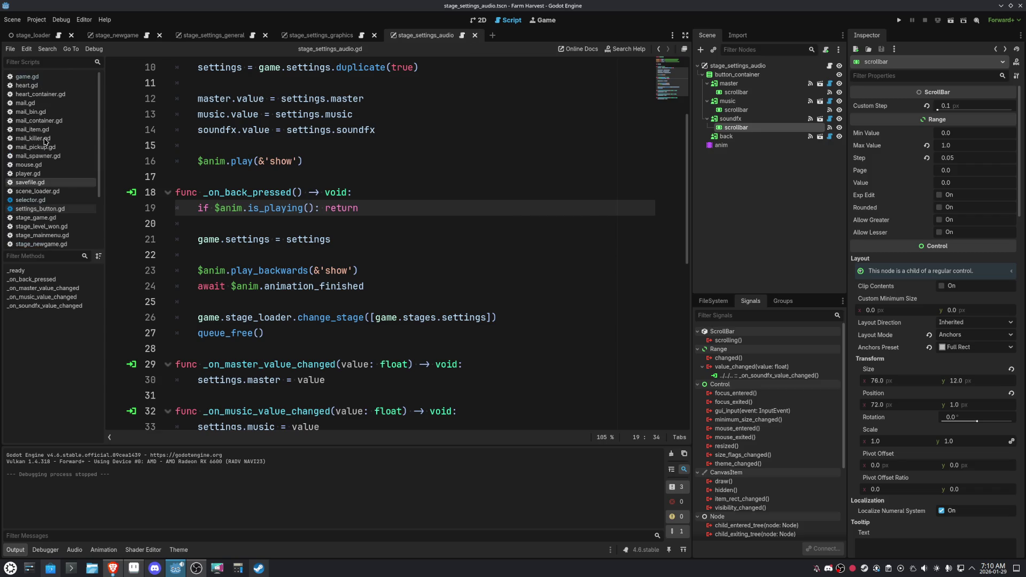
{"action": "left_click", "coordinate": [36, 79]}
{"action": "left_click", "coordinate": [666, 237]}
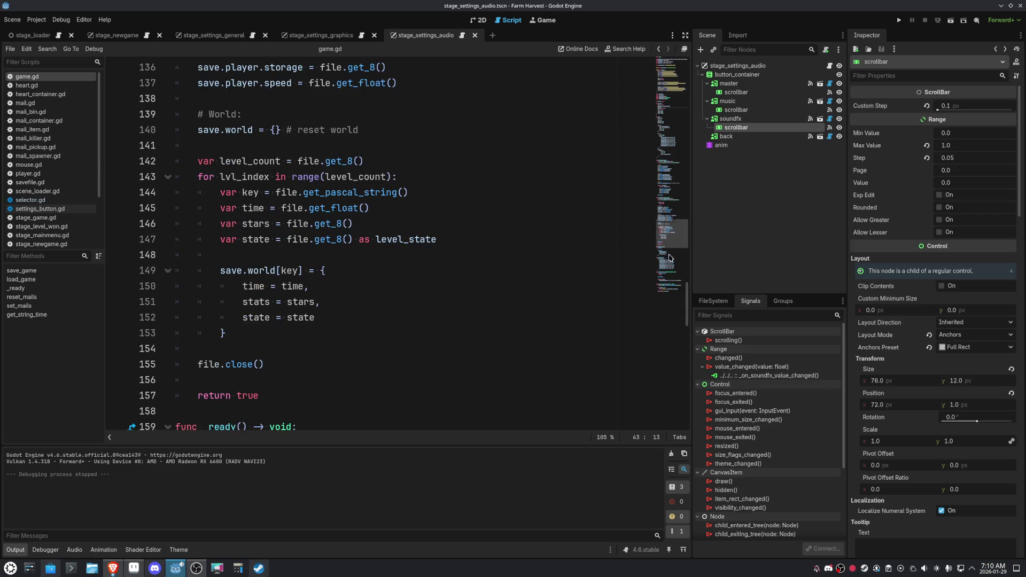
{"action": "left_click", "coordinate": [667, 300]}
{"action": "left_click", "coordinate": [373, 291]}
{"action": "key", "text": "Return"}
{"action": "type", "text": "unc init"}
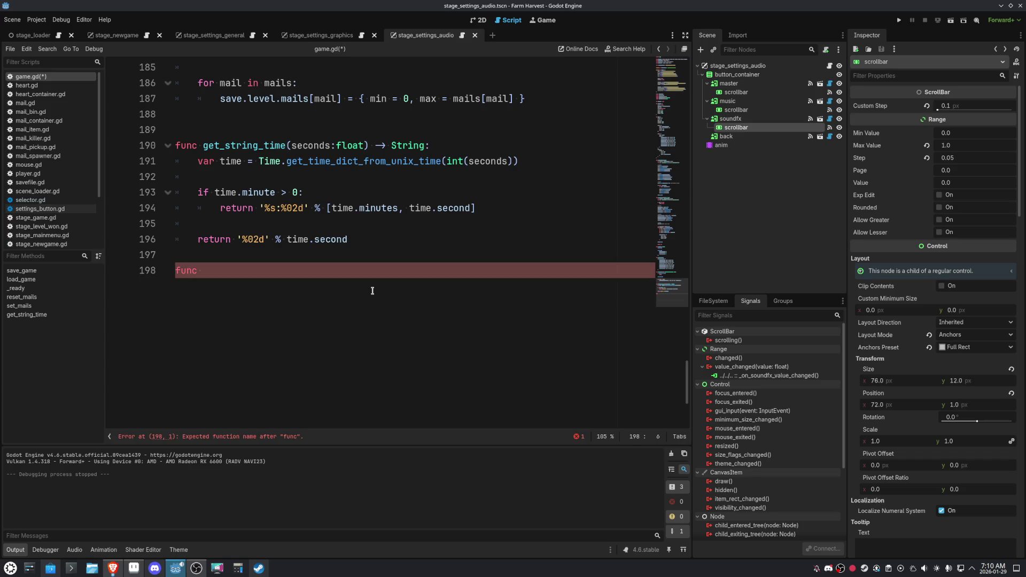
{"action": "type", "text": "_settings():"}
{"action": "key", "text": "Return"}
{"action": "key", "text": "Return"}
{"action": "key", "text": "Return"}
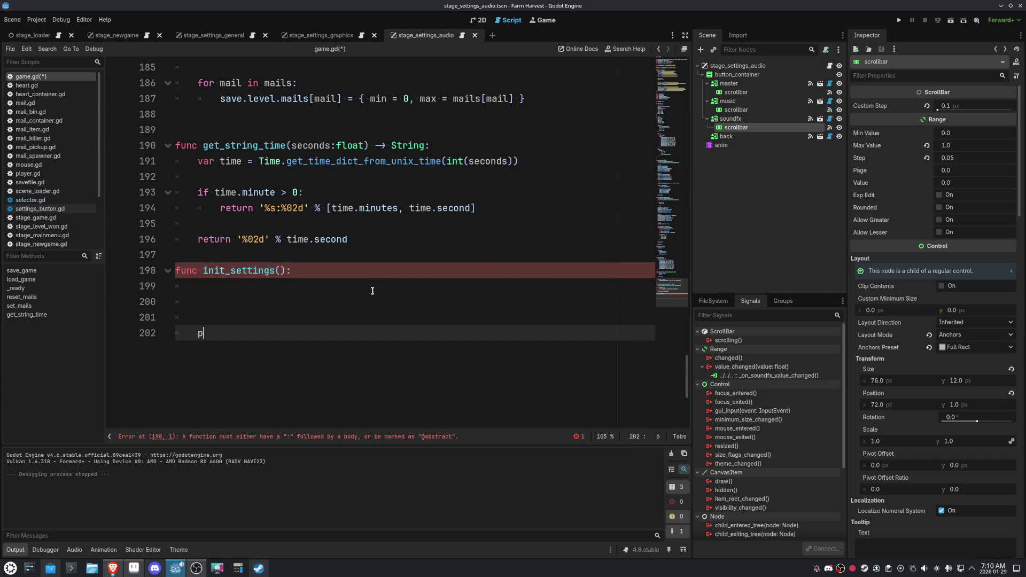
{"action": "type", "text": "p"}
{"action": "key", "text": "BackSpace"}
{"action": "type", "text": "pass"}
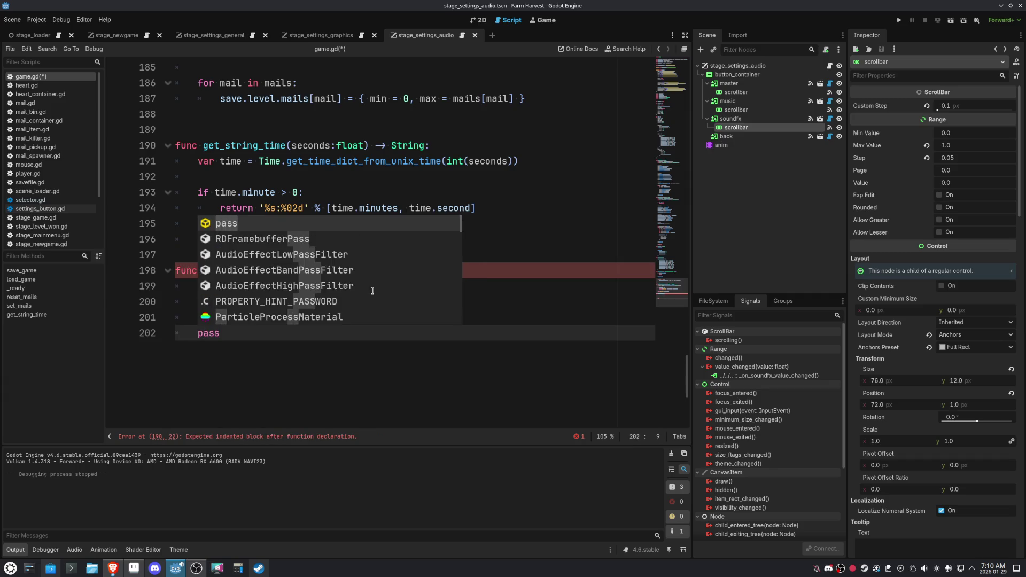
{"action": "key", "text": "Escape"}
Above pass, begin an `if not FileAccess.file_exists()` condition
{"action": "key", "text": "Up"}
{"action": "key", "text": "Up"}
{"action": "key", "text": "Up"}
{"action": "type", "text": "r"}
{"action": "key", "text": "Escape"}
{"action": "key", "text": "BackSpace"}
{"action": "key", "text": "BackSpace"}
{"action": "key", "text": "BackSpace"}
{"action": "type", "text": "if not "}
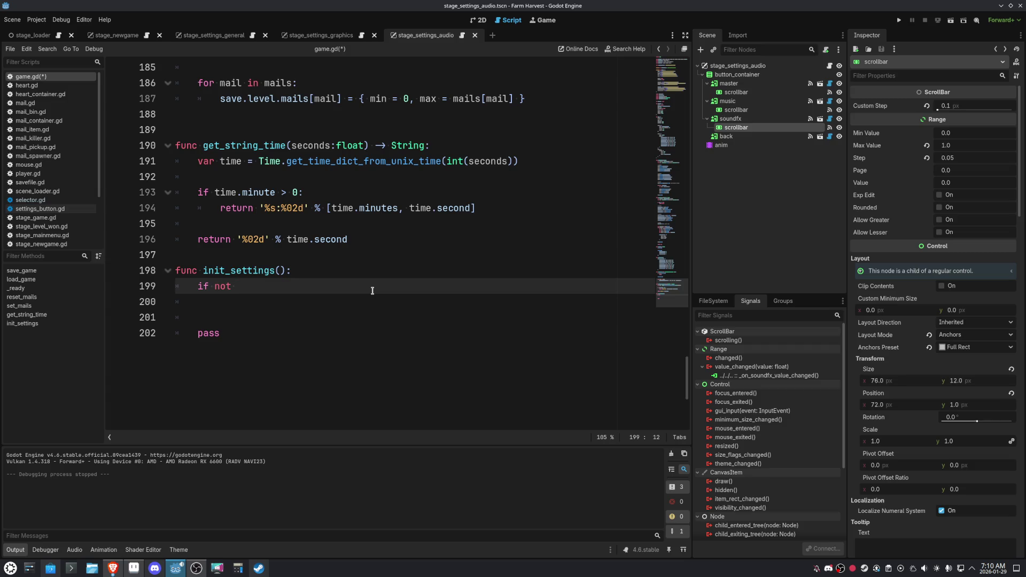
{"action": "type", "text": "Fileass"}
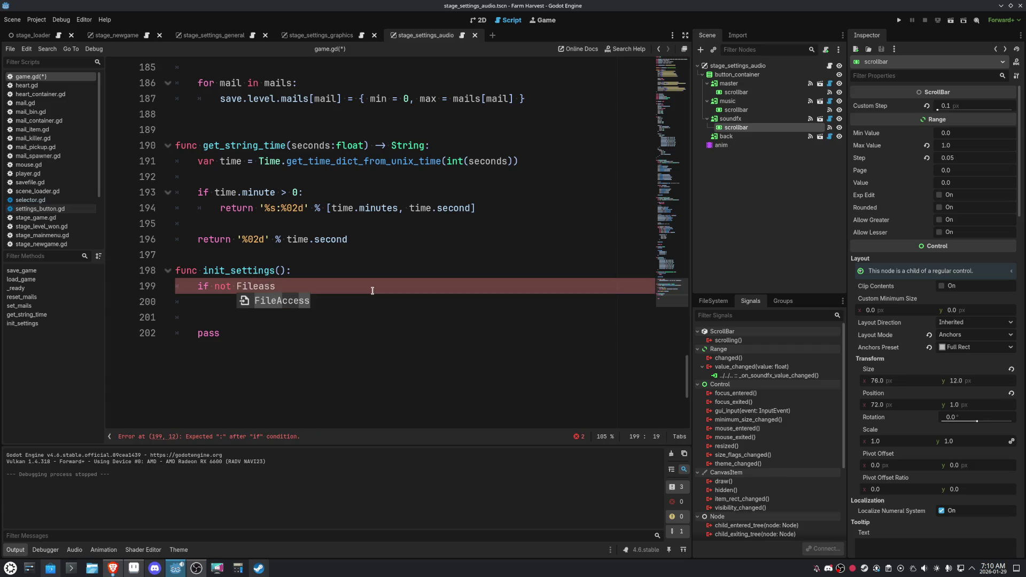
{"action": "key", "text": "Return"}
{"action": "type", "text": ".e"}
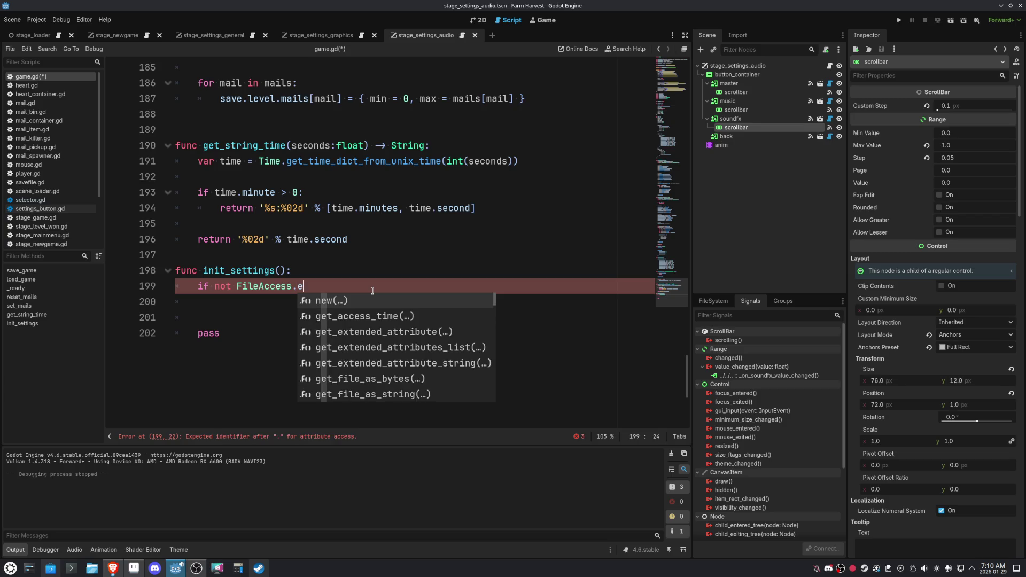
{"action": "type", "text": "x"}
{"action": "key", "text": "Down"}
{"action": "key", "text": "Down"}
{"action": "key", "text": "Down"}
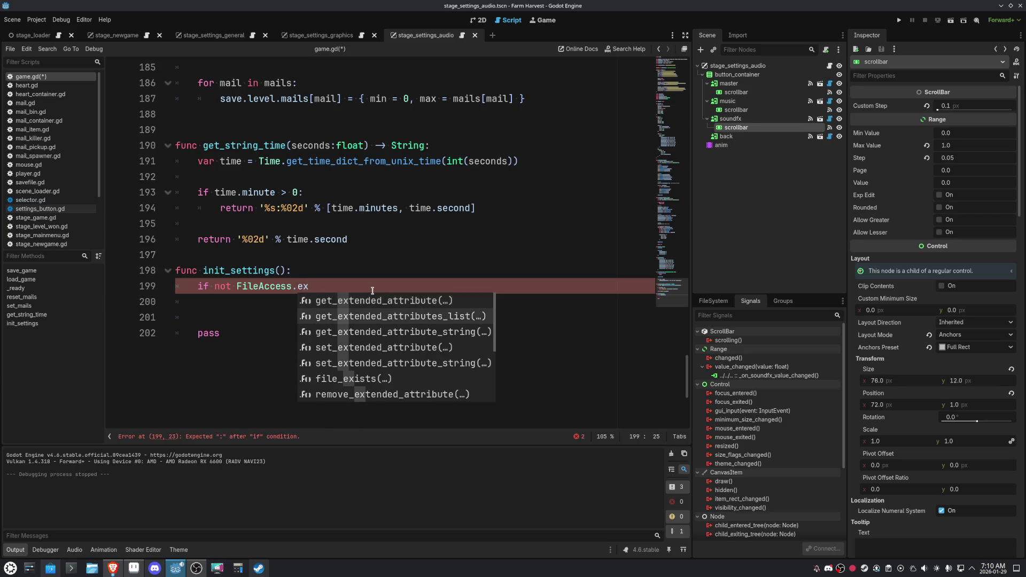
{"action": "key", "text": "Return"}
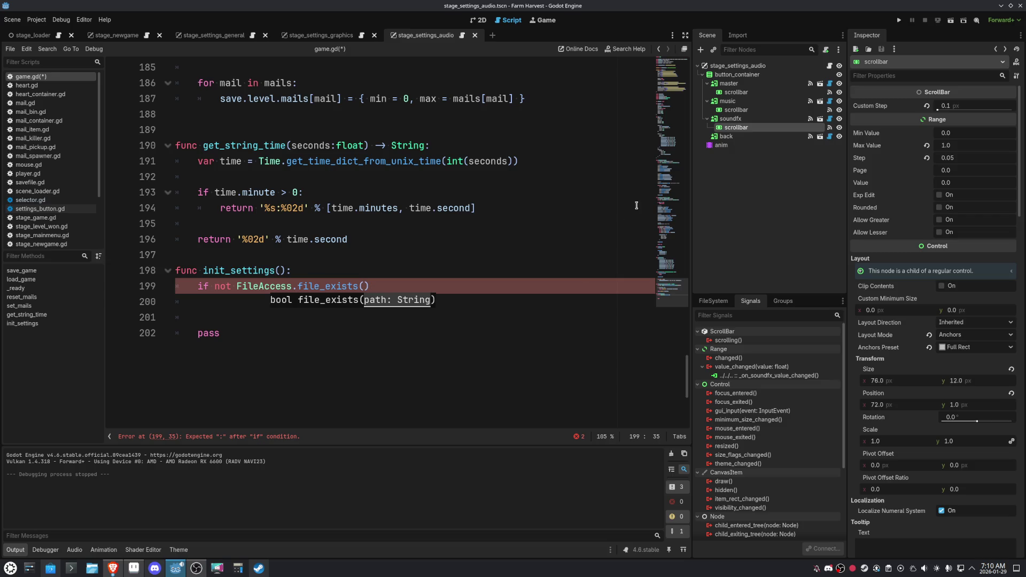
{"action": "left_click", "coordinate": [676, 86]}
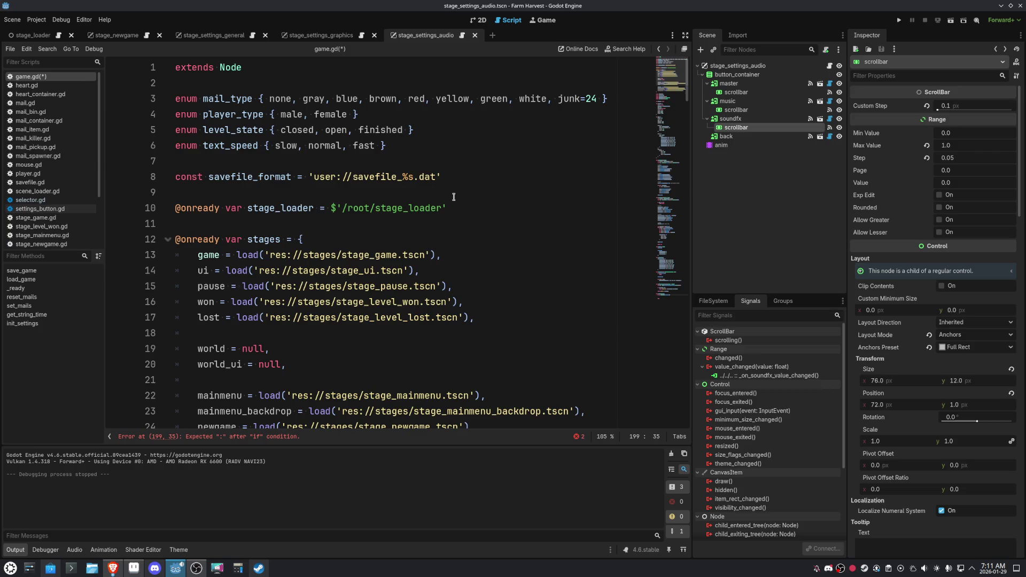
Declare `const settings_file = 'user://settings.json'` on a new line after savefile_format
{"action": "left_click", "coordinate": [460, 180]}
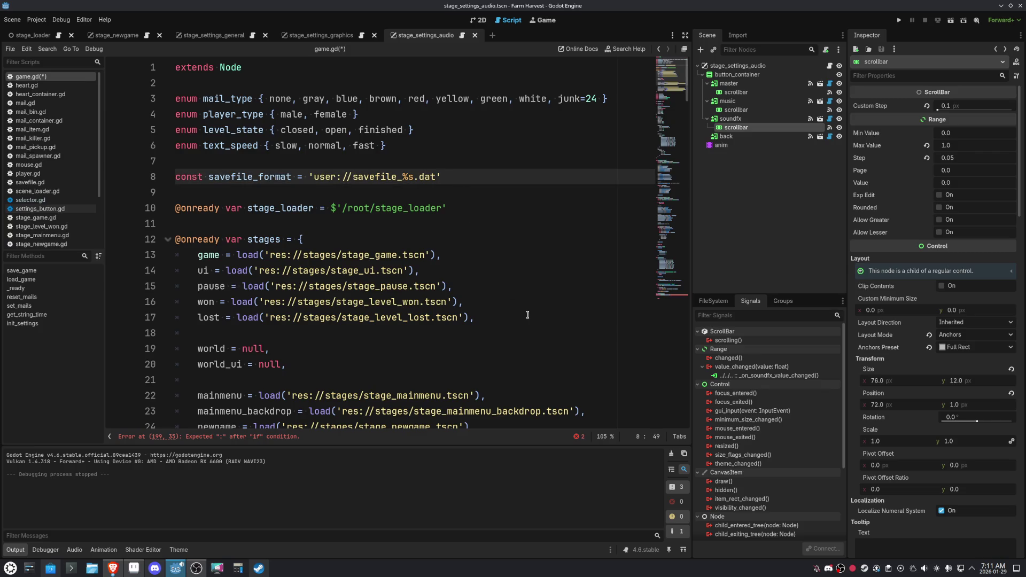
{"action": "scroll", "coordinate": [527, 315], "scroll_direction": "down", "scroll_amount": 5}
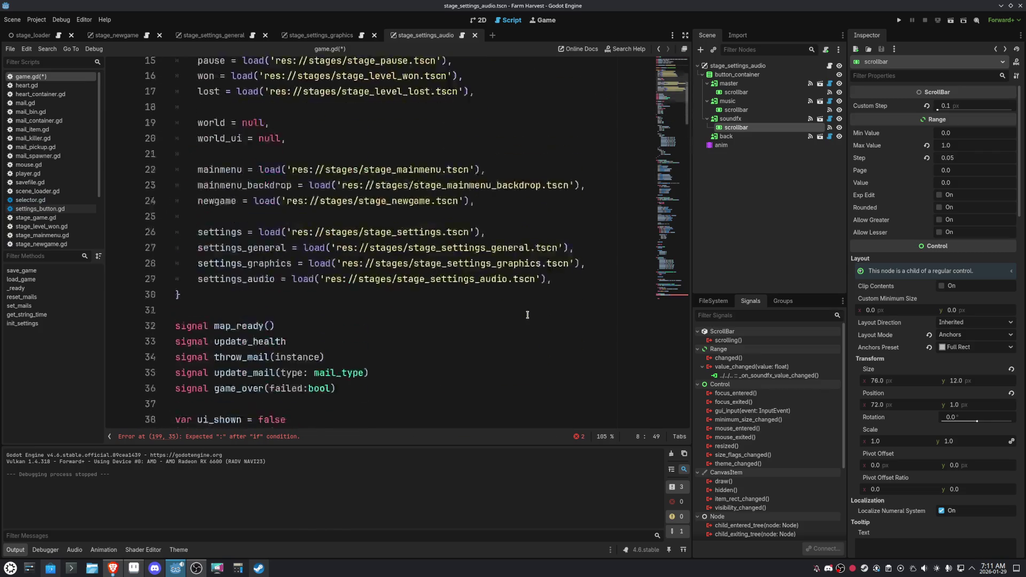
{"action": "scroll", "coordinate": [528, 315], "scroll_direction": "up", "scroll_amount": 5}
{"action": "key", "text": "Return"}
{"action": "type", "text": "const s"}
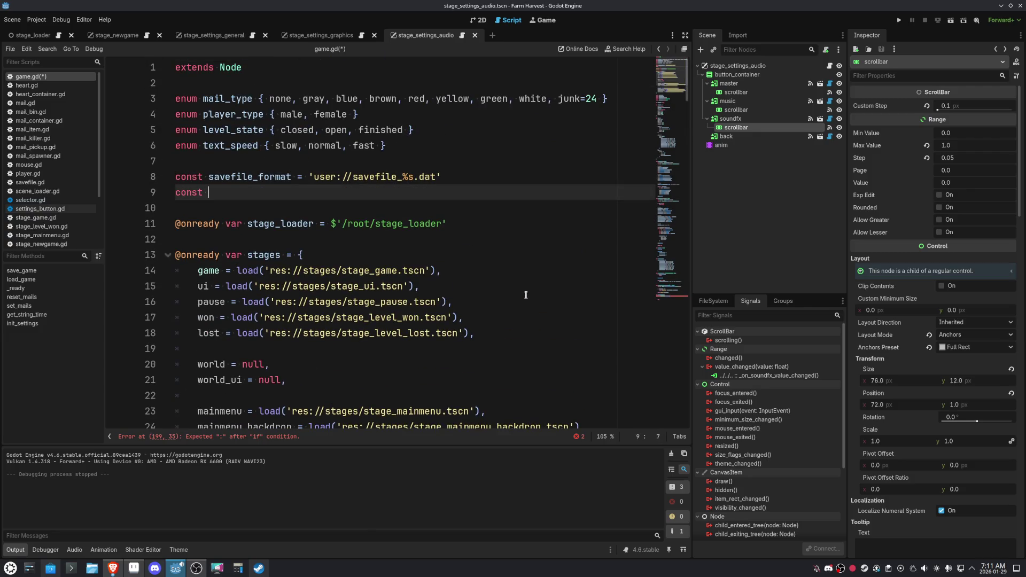
{"action": "type", "text": "ettings"}
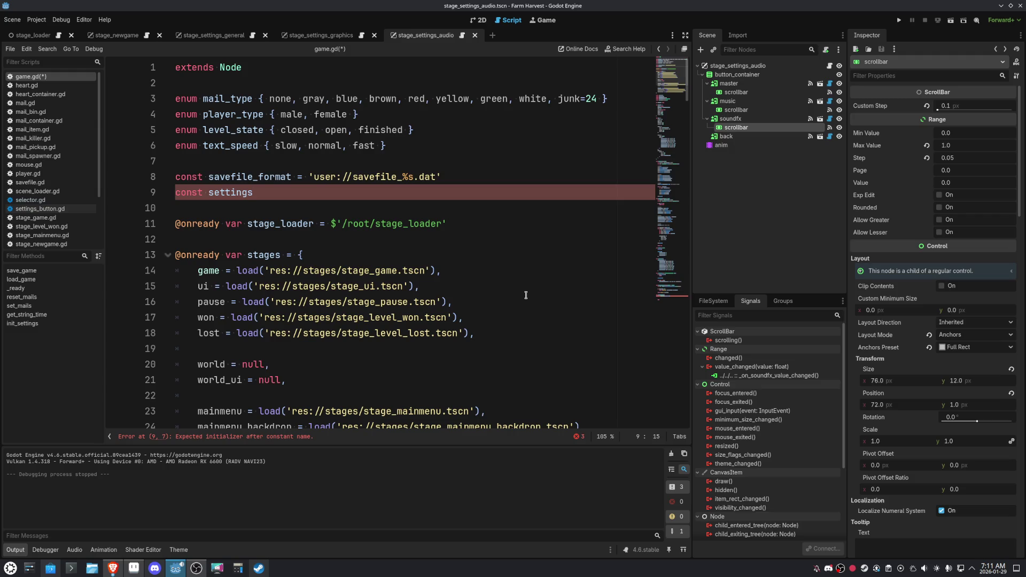
{"action": "key", "text": "BackSpace"}
{"action": "key", "text": "BackSpace"}
{"action": "type", "text": "file = 'ise"}
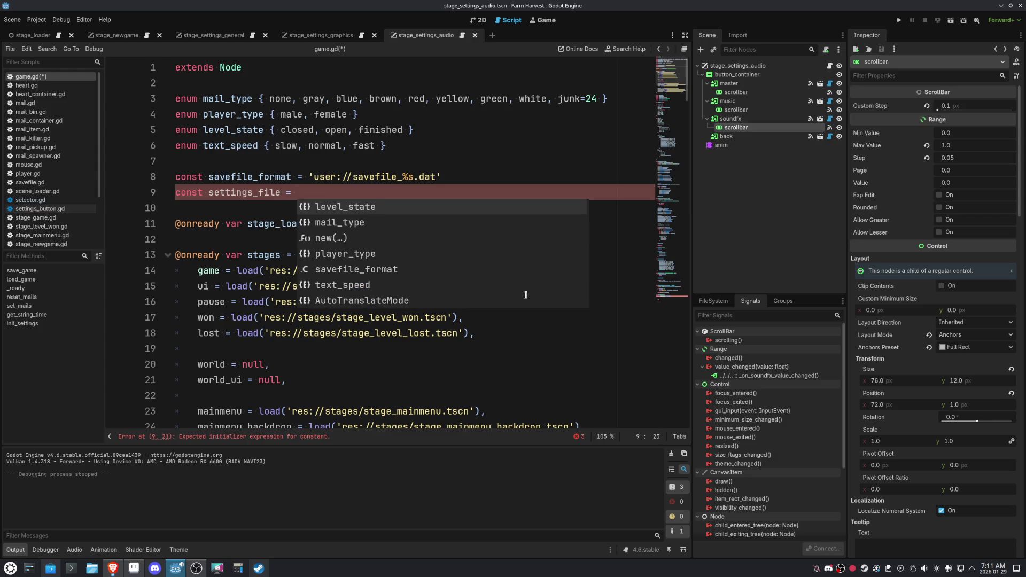
{"action": "key", "text": "BackSpace"}
{"action": "key", "text": "BackSpace"}
{"action": "key", "text": "BackSpace"}
{"action": "type", "text": "s"}
{"action": "key", "text": "BackSpace"}
{"action": "type", "text": "user://s"}
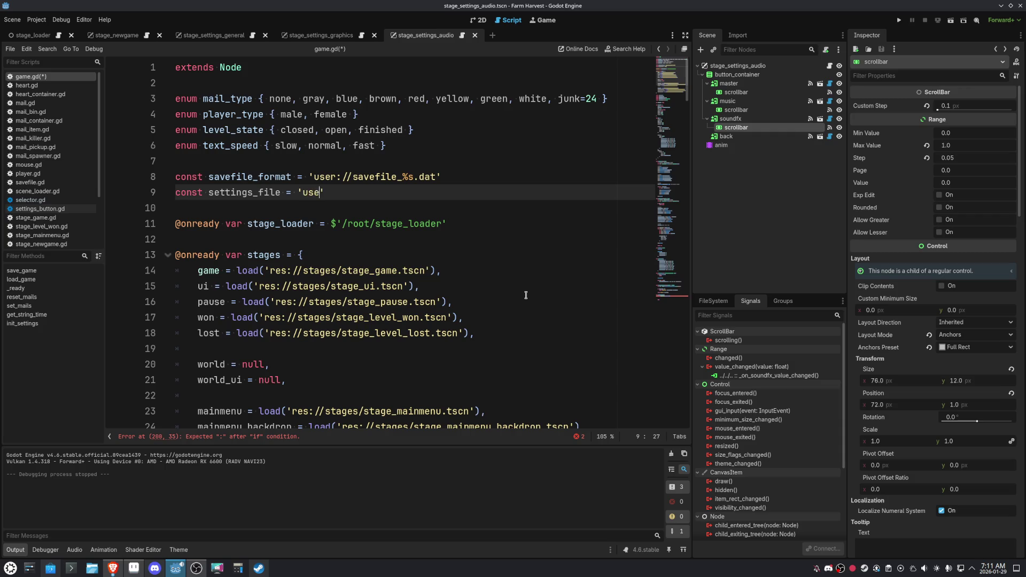
{"action": "type", "text": "ettings.json"}
{"action": "double_click", "coordinate": [259, 193]}
{"action": "key", "text": "ctrl+c"}
Complete the condition as `if not FileAccess.file_exists(settings_file):`
{"action": "left_click", "coordinate": [663, 292]}
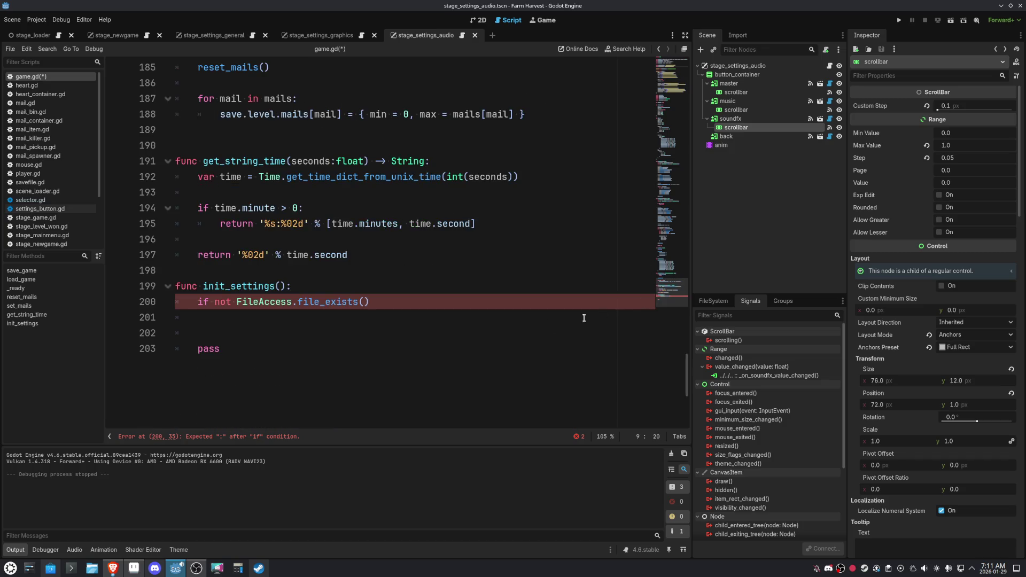
{"action": "left_click", "coordinate": [364, 302]}
{"action": "key", "text": "ctrl+v"}
{"action": "left_click", "coordinate": [482, 323]}
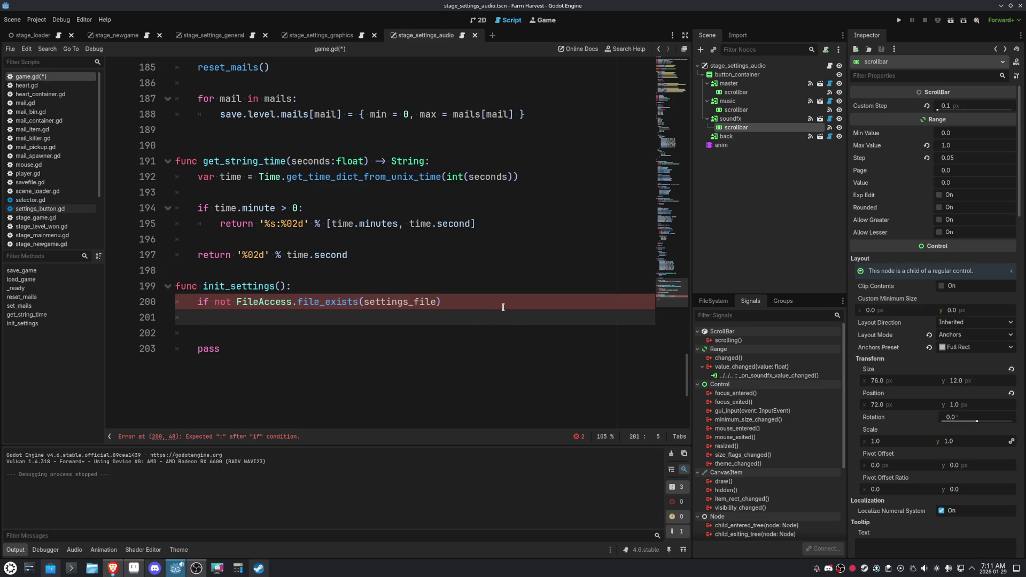
{"action": "left_click", "coordinate": [503, 307]}
{"action": "key", "text": "Down"}
In its body, add `var file = FileAccess.open(settings_file, FileAccess.WRITE)`
{"action": "type", "text": "var file = "}
{"action": "type", "text": "FileAccess."}
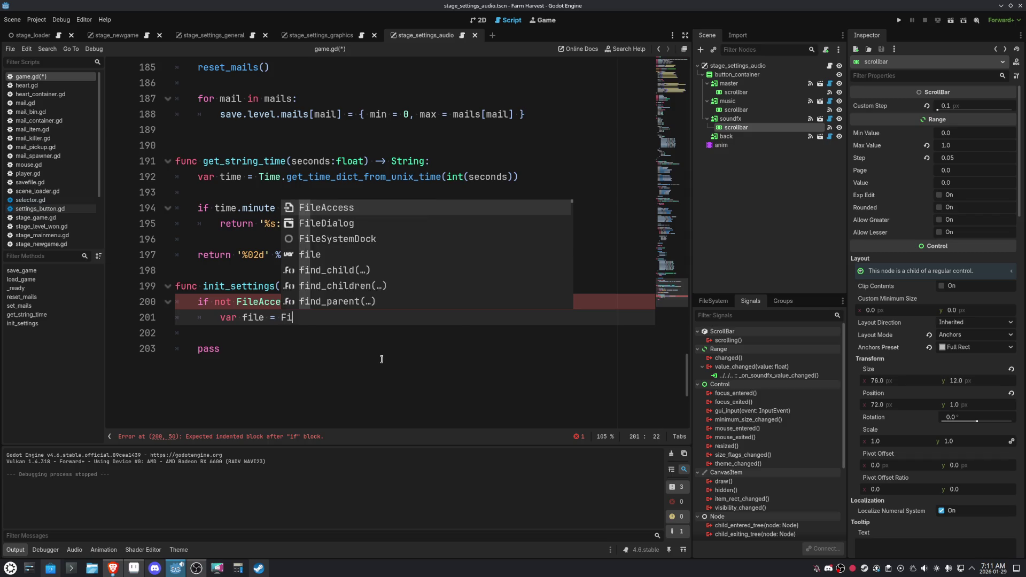
{"action": "type", "text": "open"}
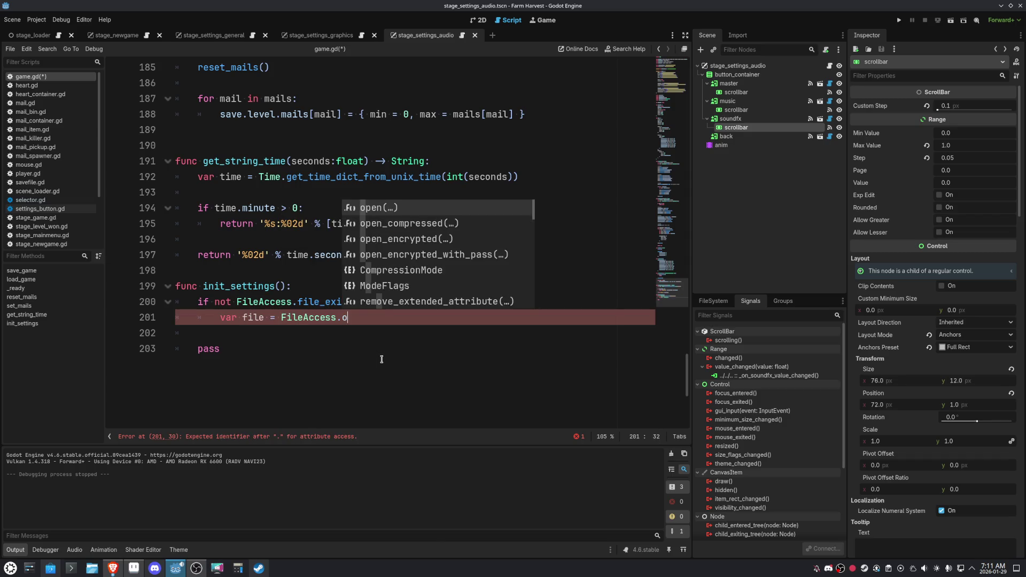
{"action": "type", "text": "("}
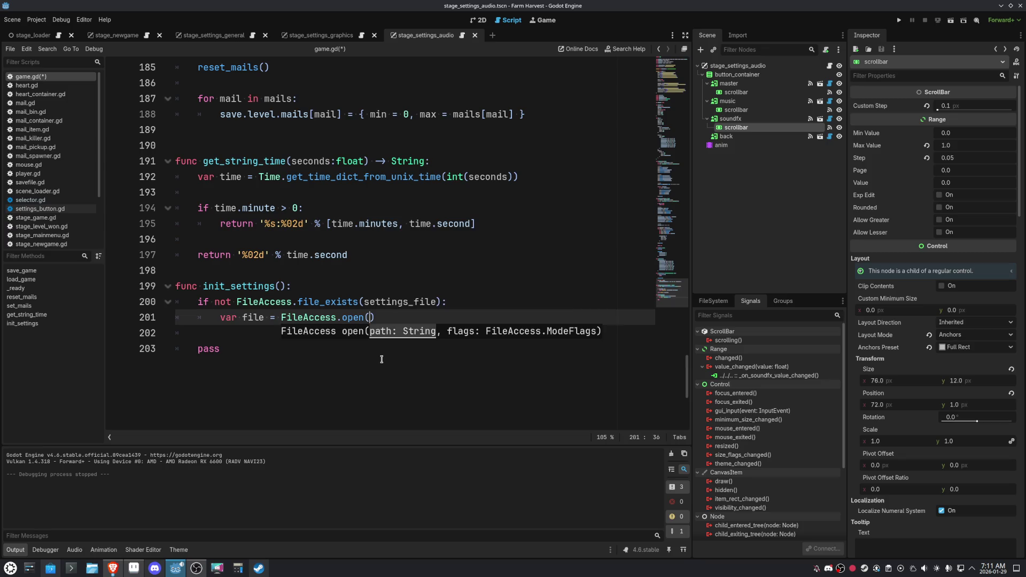
{"action": "type", "text": "settings_file,"}
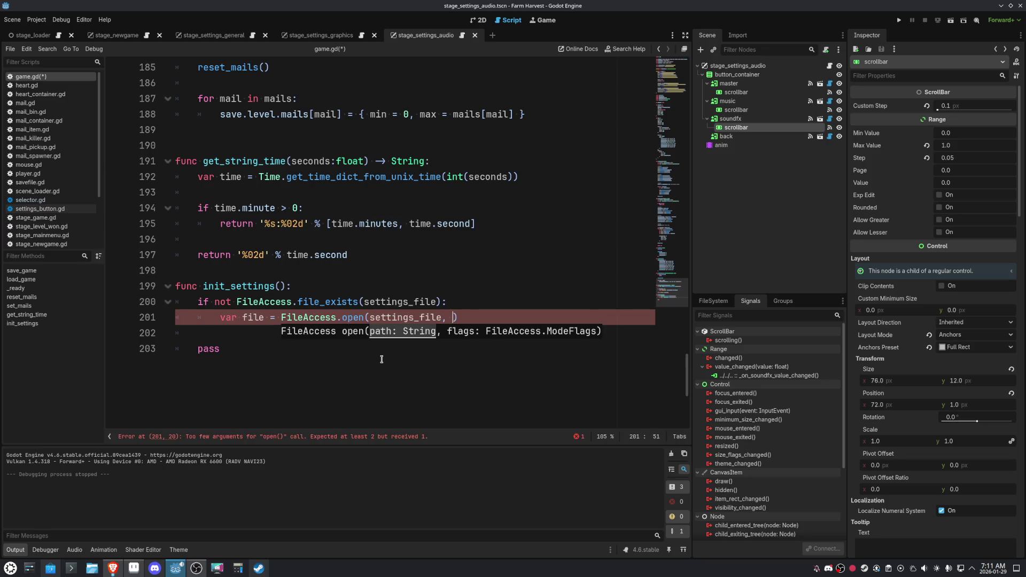
{"action": "key", "text": "Down"}
{"action": "key", "text": "Down"}
{"action": "key", "text": "Return"}
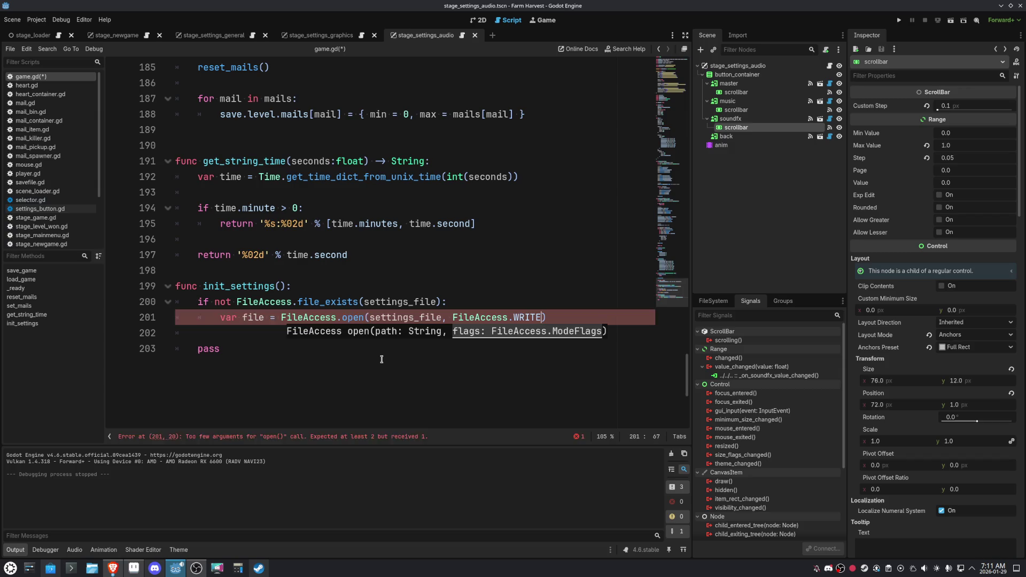
{"action": "key", "text": "End"}
{"action": "key", "text": "Return"}
{"action": "key", "text": "Return"}
Add `if file == null: return` below the open call
{"action": "type", "text": "if file "}
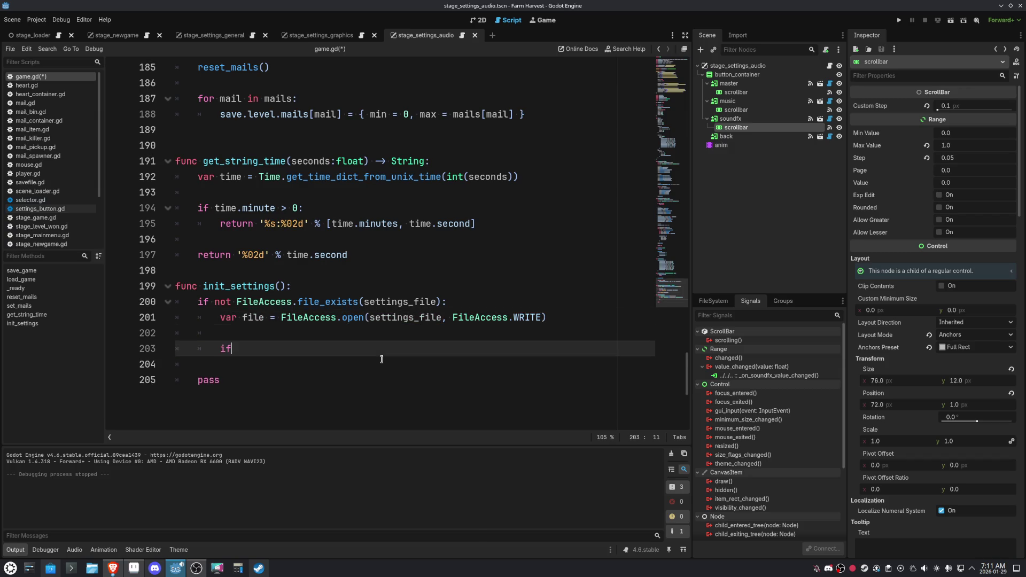
{"action": "type", "text": "== null:"}
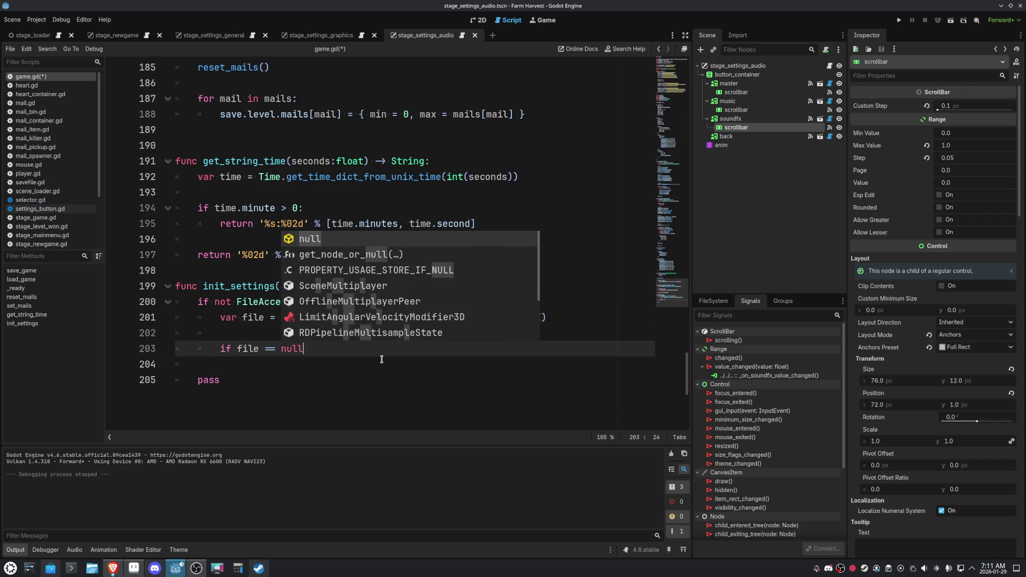
{"action": "key", "text": "Return"}
{"action": "type", "text": "return"}
{"action": "key", "text": "Return"}
{"action": "key", "text": "Return"}
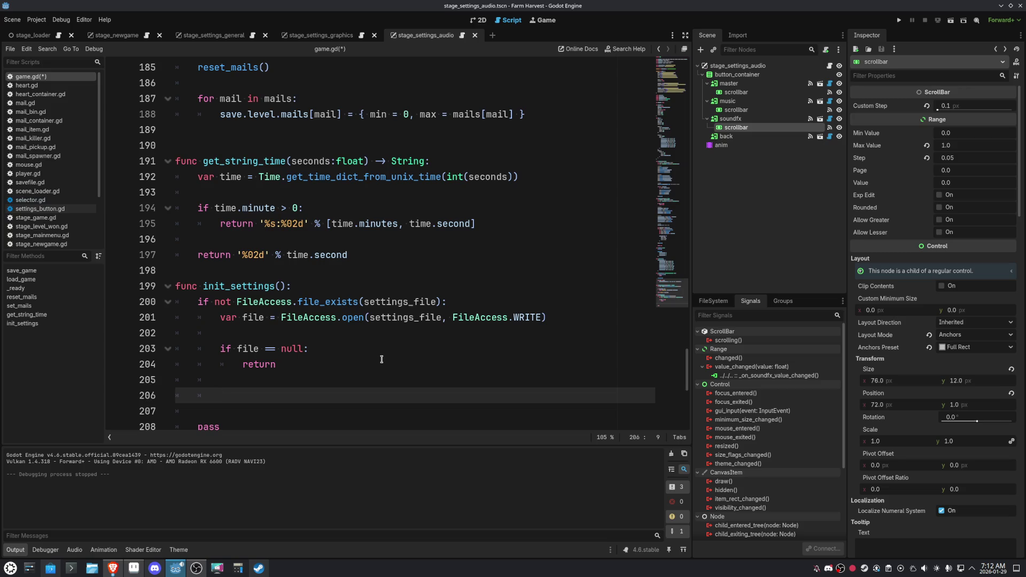
Add a `file.store_pascal_string()` call after the null check
{"action": "type", "text": "file.wr"}
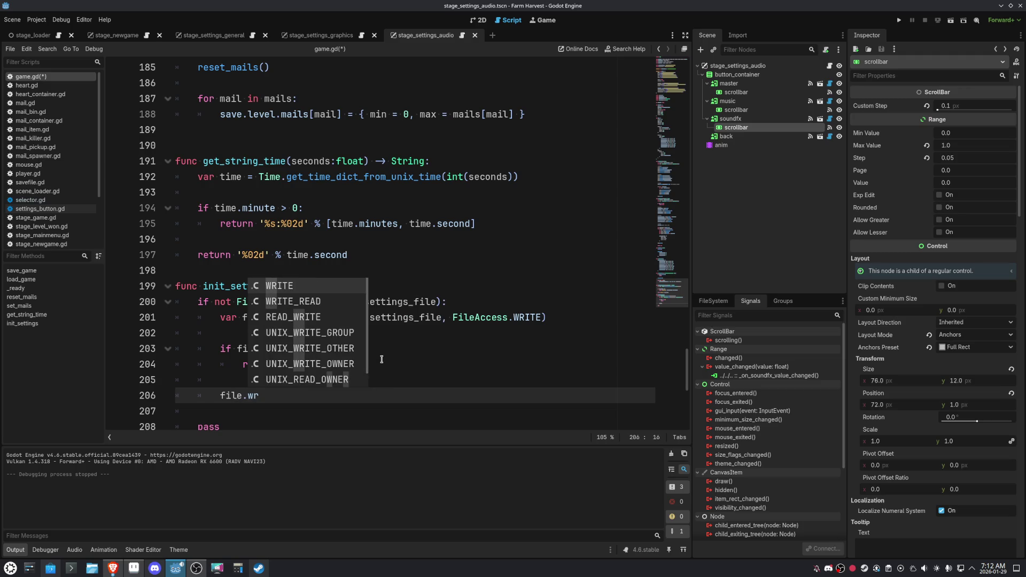
{"action": "key", "text": "Return"}
{"action": "key", "text": "BackSpace"}
{"action": "key", "text": "BackSpace"}
{"action": "key", "text": "BackSpace"}
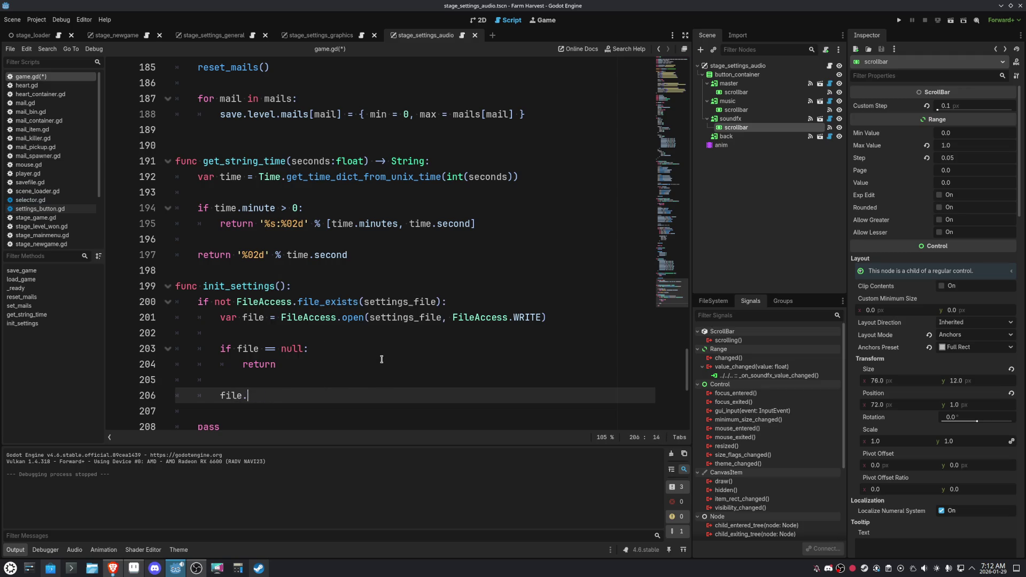
{"action": "type", "text": ".pu"}
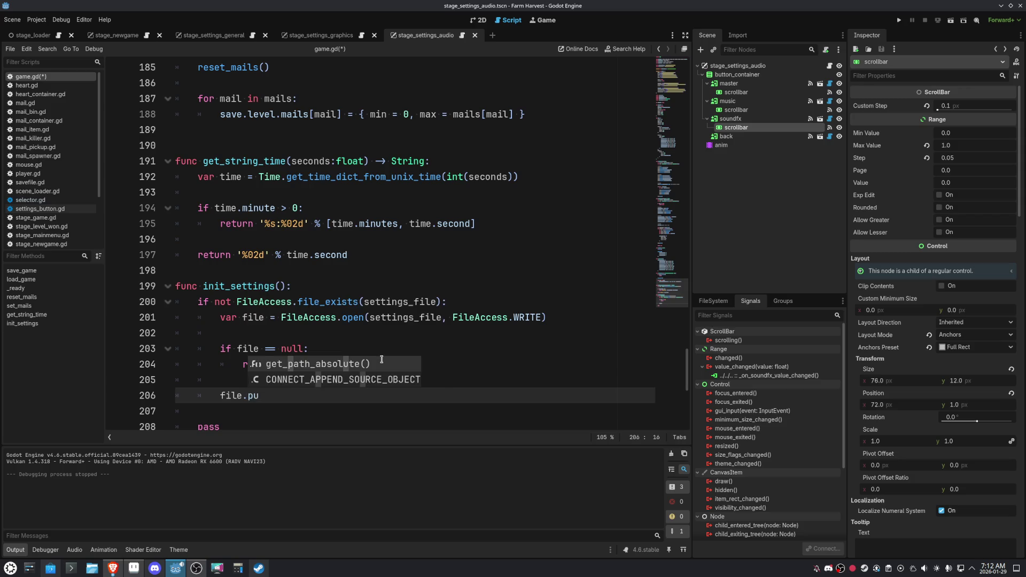
{"action": "key", "text": "BackSpace"}
{"action": "key", "text": "BackSpace"}
{"action": "type", "text": "st"}
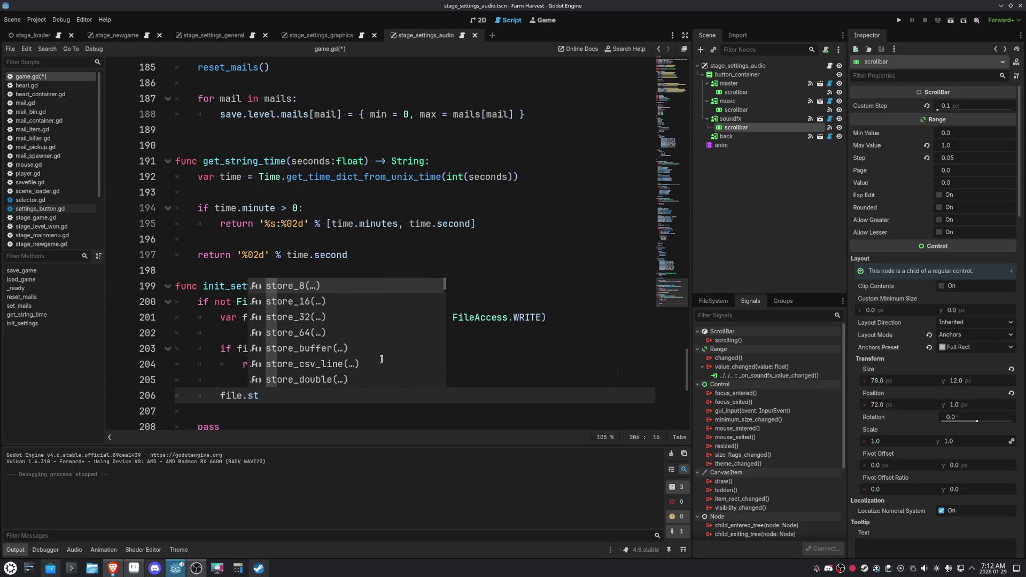
{"action": "type", "text": "p"}
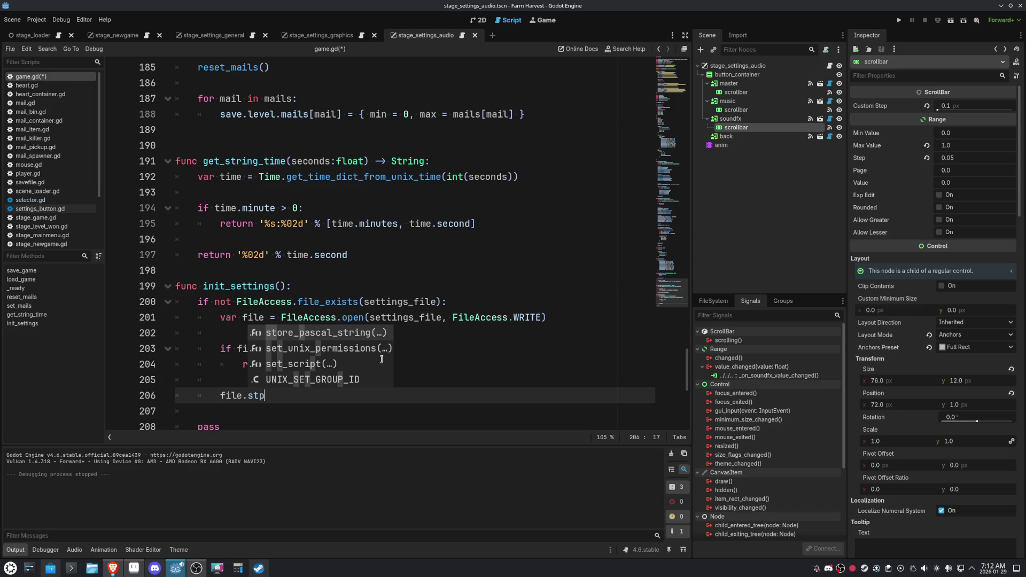
{"action": "key", "text": "Down"}
{"action": "key", "text": "Down"}
{"action": "key", "text": "Up"}
{"action": "key", "text": "Up"}
{"action": "key", "text": "Return"}
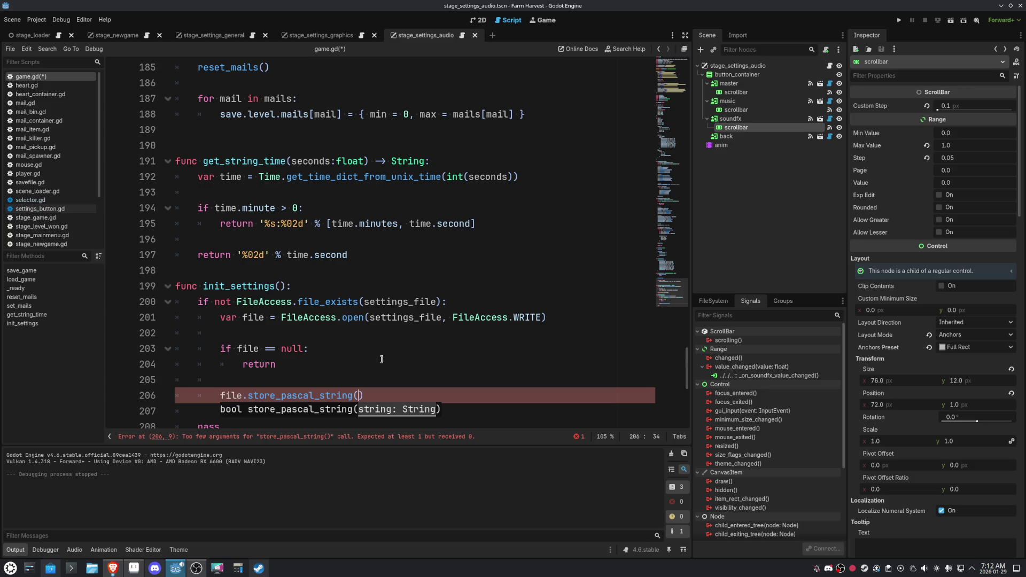
Make the store_pascal_string argument start with `JSON.` and browse its methods toward stringify
{"action": "type", "text": "to"}
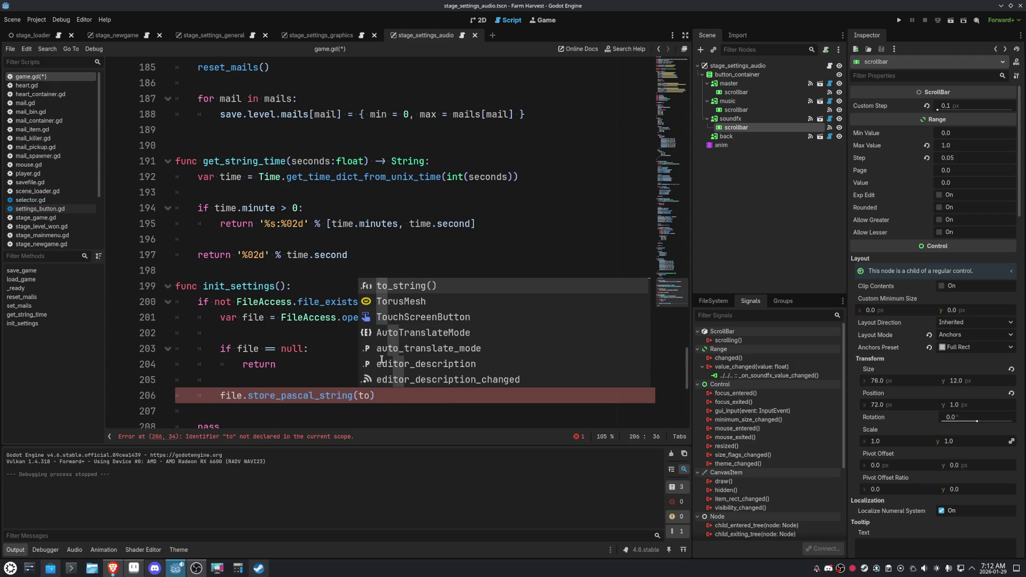
{"action": "key", "text": "Right"}
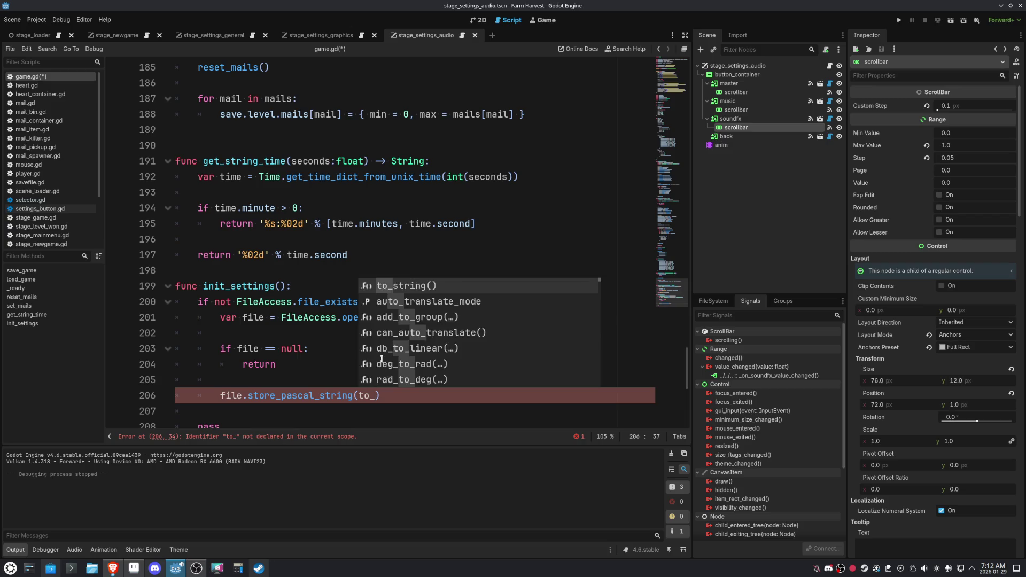
{"action": "type", "text": "j"}
{"action": "key", "text": "BackSpace"}
{"action": "key", "text": "BackSpace"}
{"action": "key", "text": "BackSpace"}
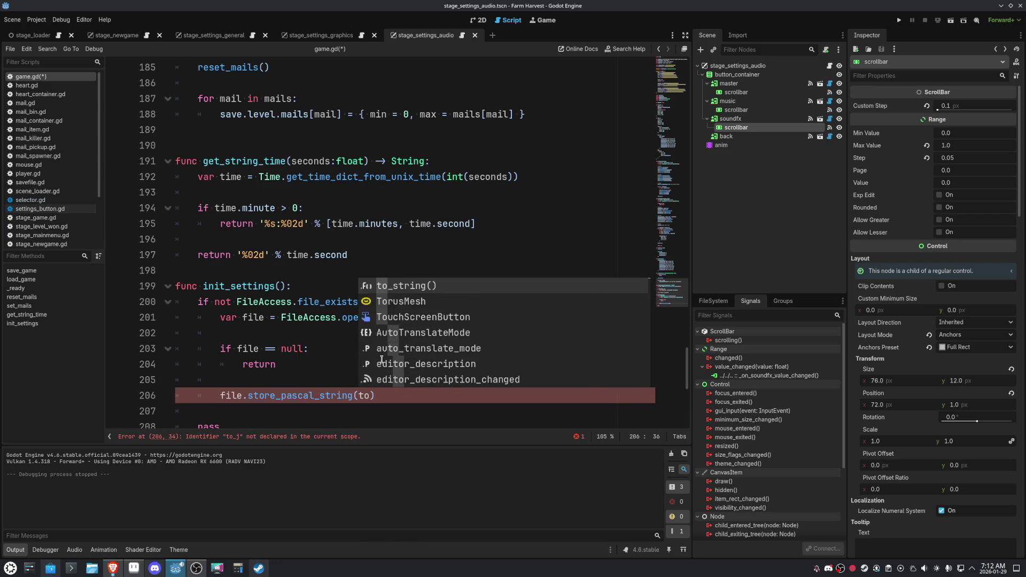
{"action": "type", "text": "par"}
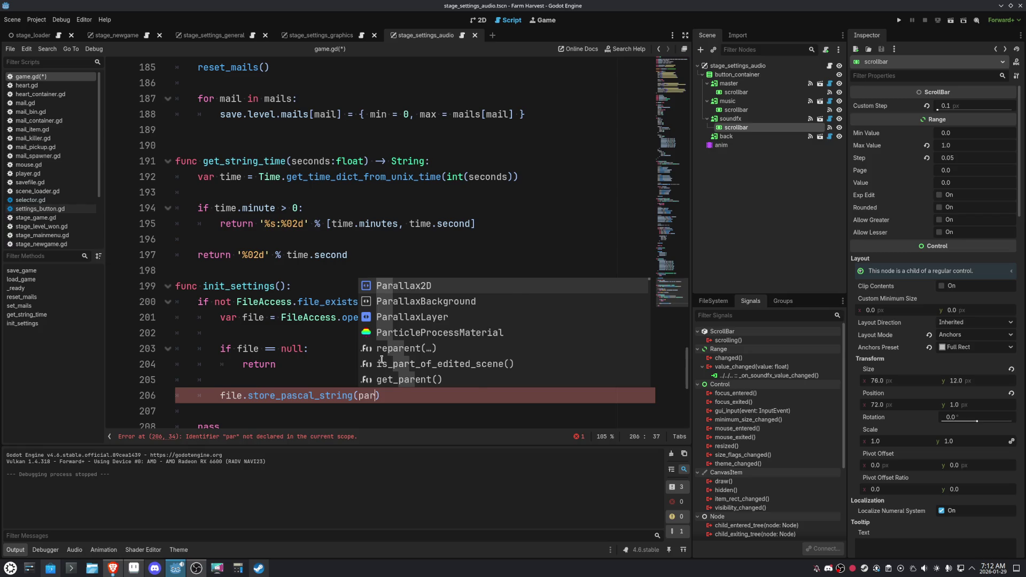
{"action": "type", "text": "se"}
{"action": "key", "text": "BackSpace"}
{"action": "key", "text": "BackSpace"}
{"action": "key", "text": "BackSpace"}
{"action": "type", "text": "Json"}
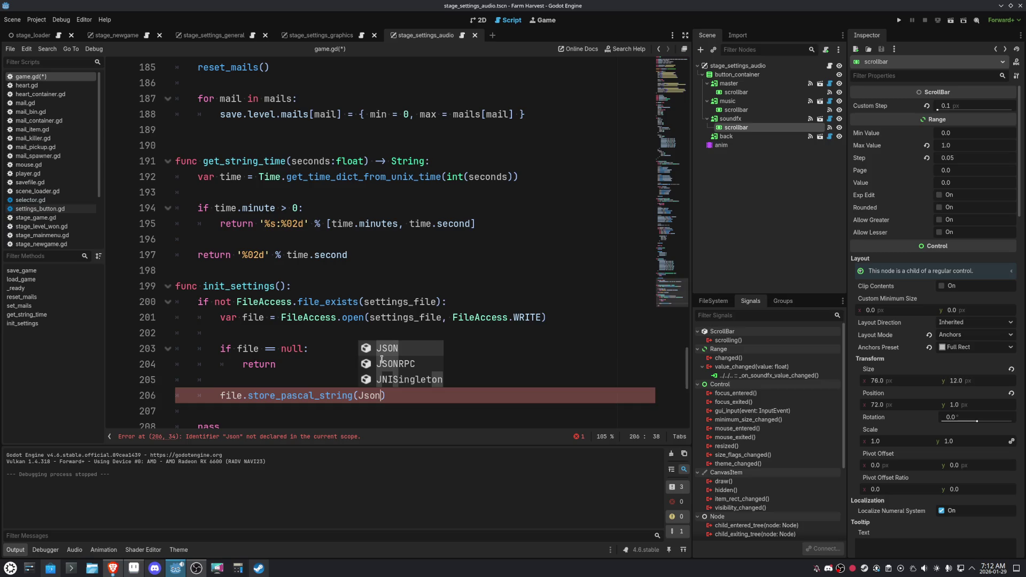
{"action": "type", "text": "."}
{"action": "key", "text": "BackSpace"}
{"action": "key", "text": "BackSpace"}
{"action": "key", "text": "BackSpace"}
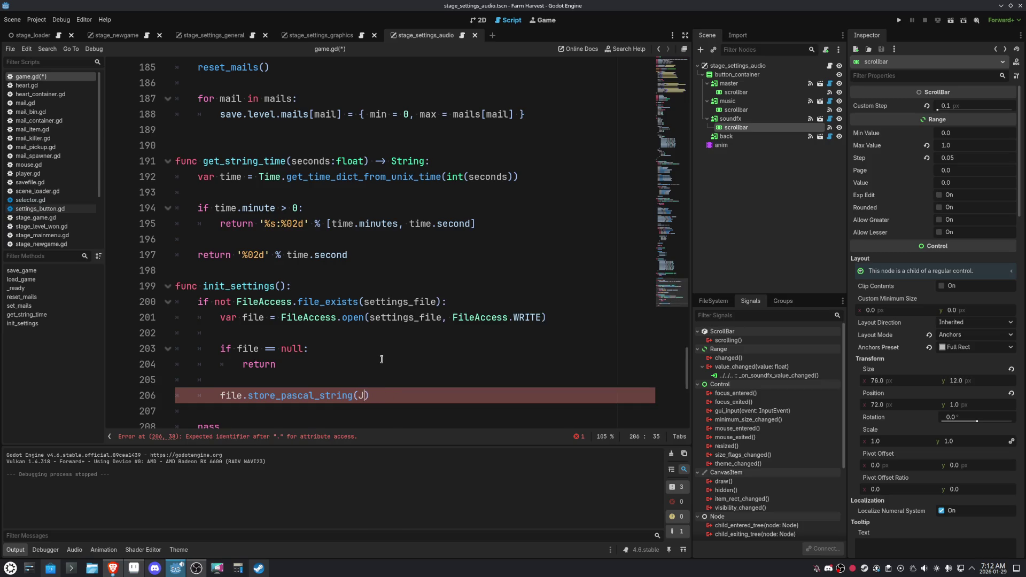
{"action": "type", "text": "Js"}
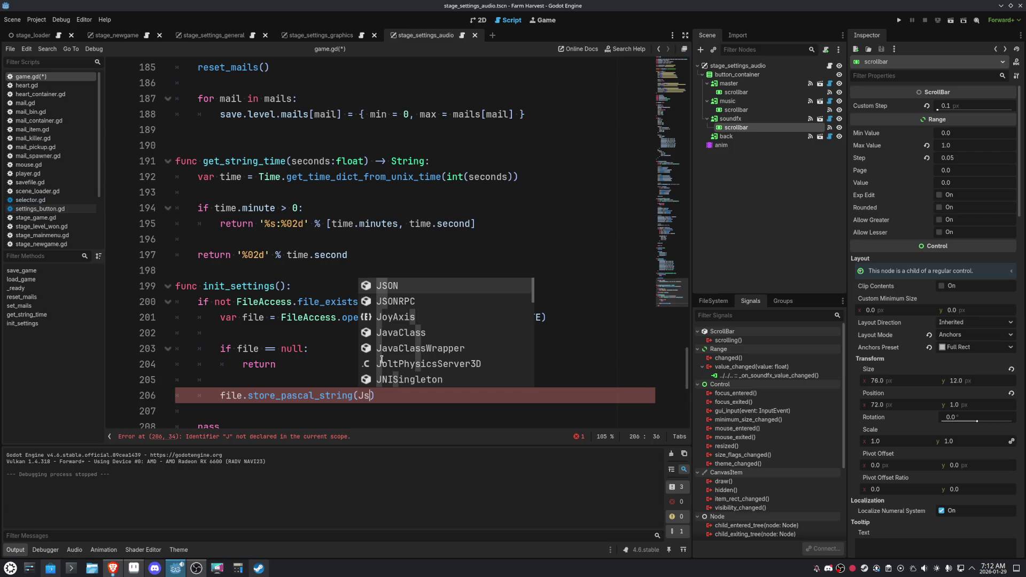
{"action": "key", "text": "Return"}
{"action": "type", "text": "."}
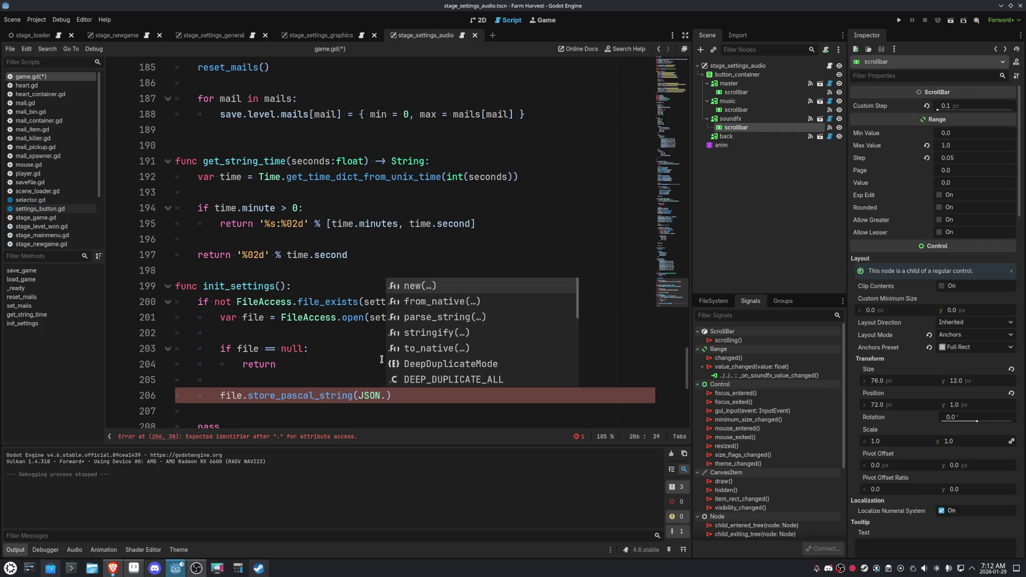
{"action": "key", "text": "Down"}
{"action": "key", "text": "Down"}
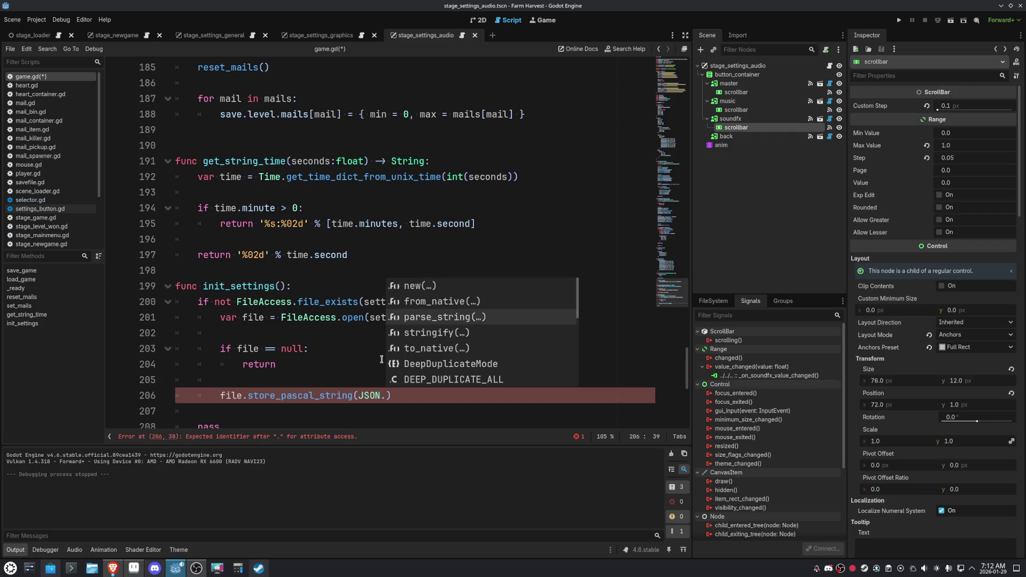
{"action": "key", "text": "Down"}
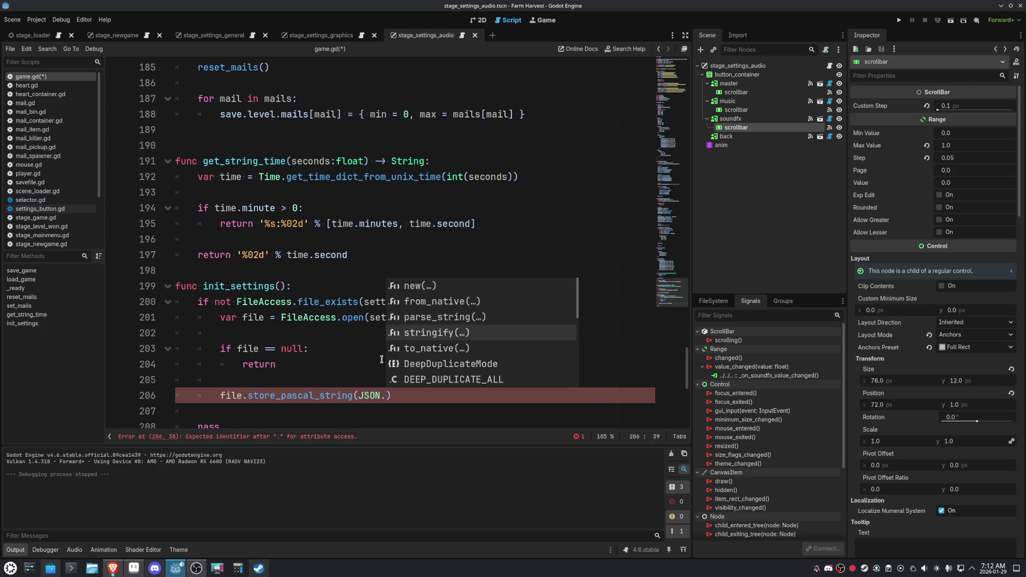
Read the JSON class reference's stringify example via Search Help, then go back to game.gd
{"action": "left_click", "coordinate": [615, 53]}
{"action": "type", "text": "JSON"}
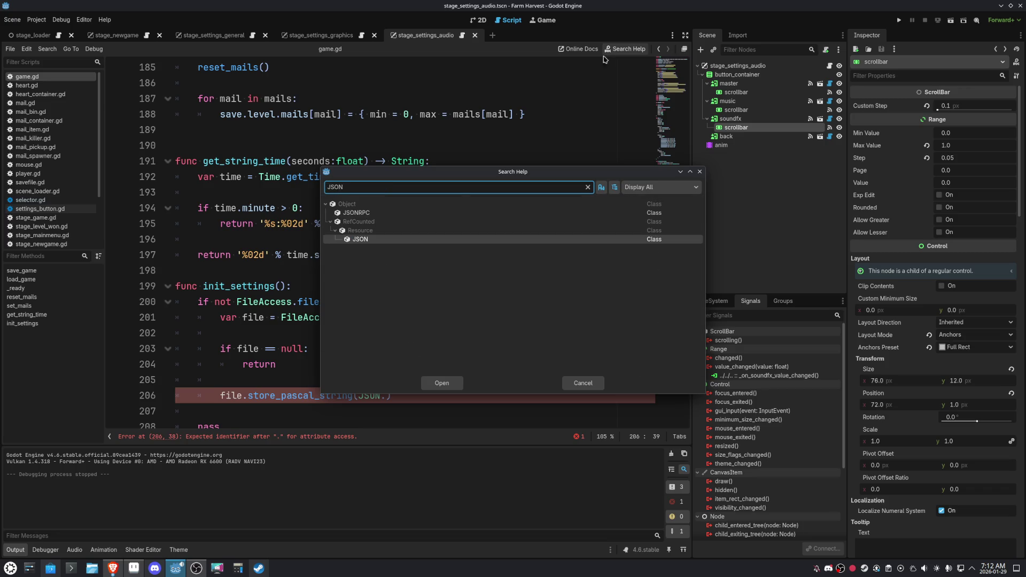
{"action": "double_click", "coordinate": [360, 240]}
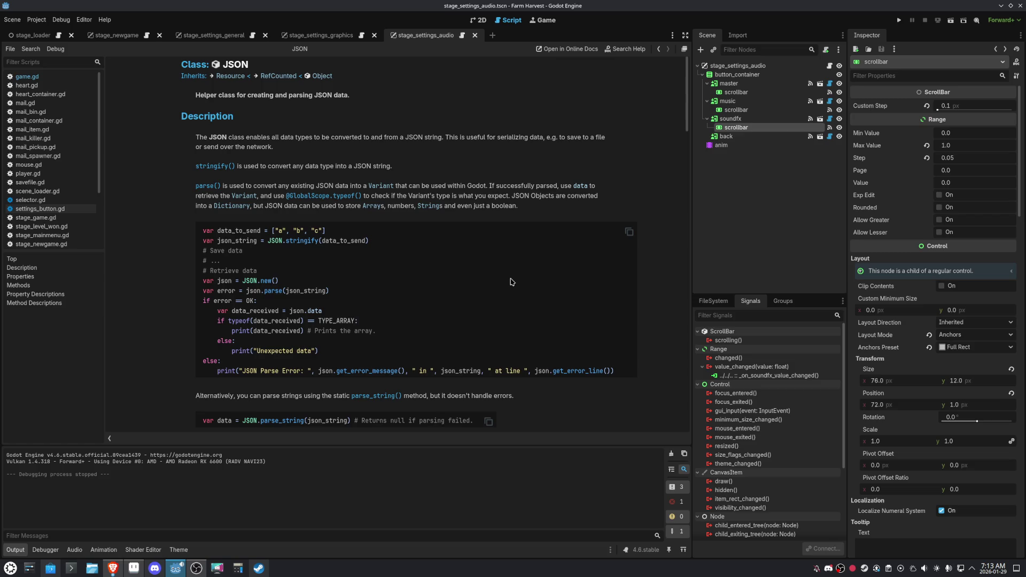
{"action": "scroll", "coordinate": [512, 282], "scroll_direction": "down", "scroll_amount": 2}
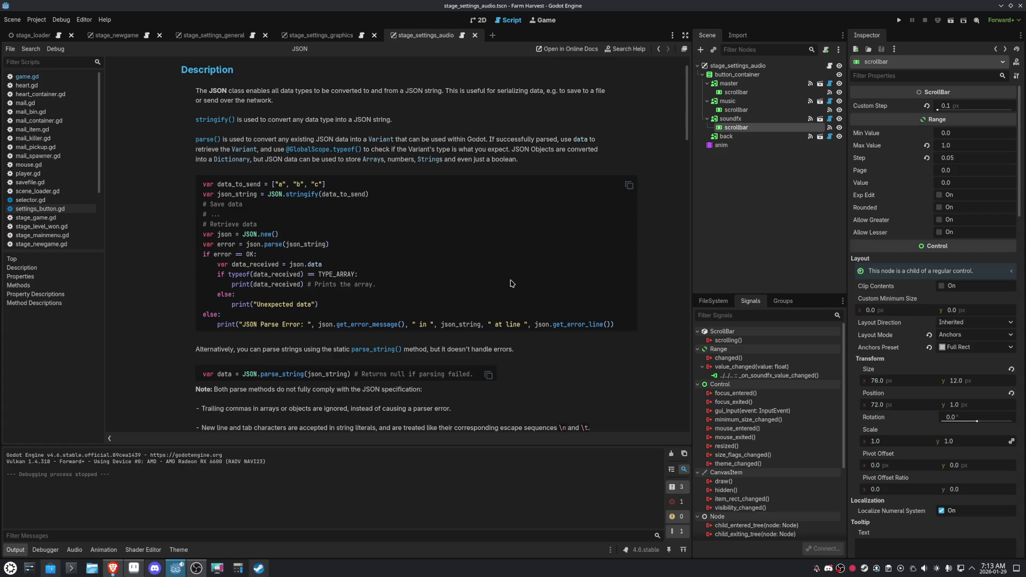
{"action": "left_click_drag", "start_coordinate": [370, 194], "coordinate": [265, 195]}
{"action": "scroll", "coordinate": [385, 274], "scroll_direction": "up", "scroll_amount": 2}
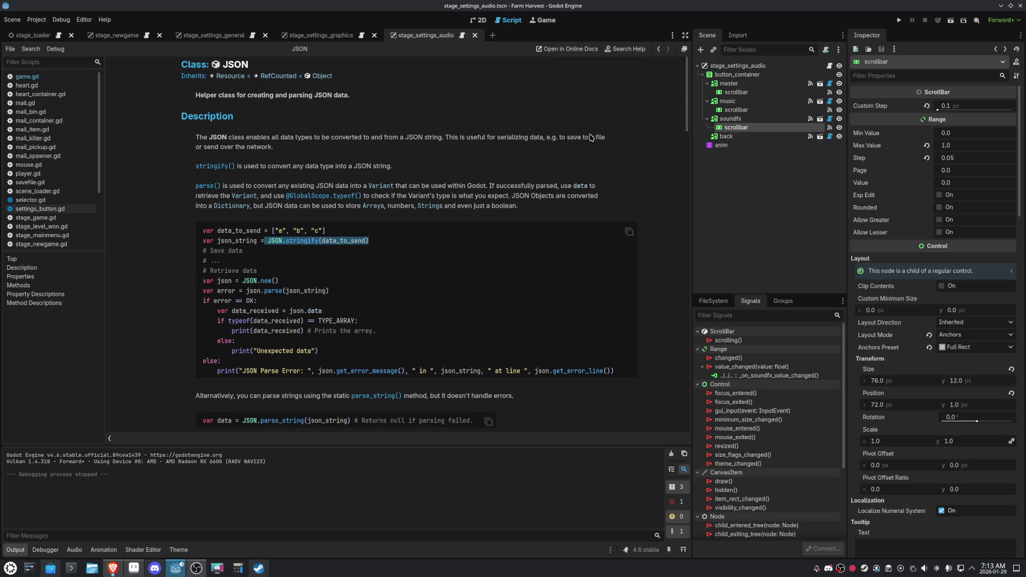
{"action": "scroll", "coordinate": [576, 199], "scroll_direction": "down", "scroll_amount": 5}
{"action": "scroll", "coordinate": [575, 233], "scroll_direction": "up", "scroll_amount": 5}
{"action": "left_click", "coordinate": [388, 245]}
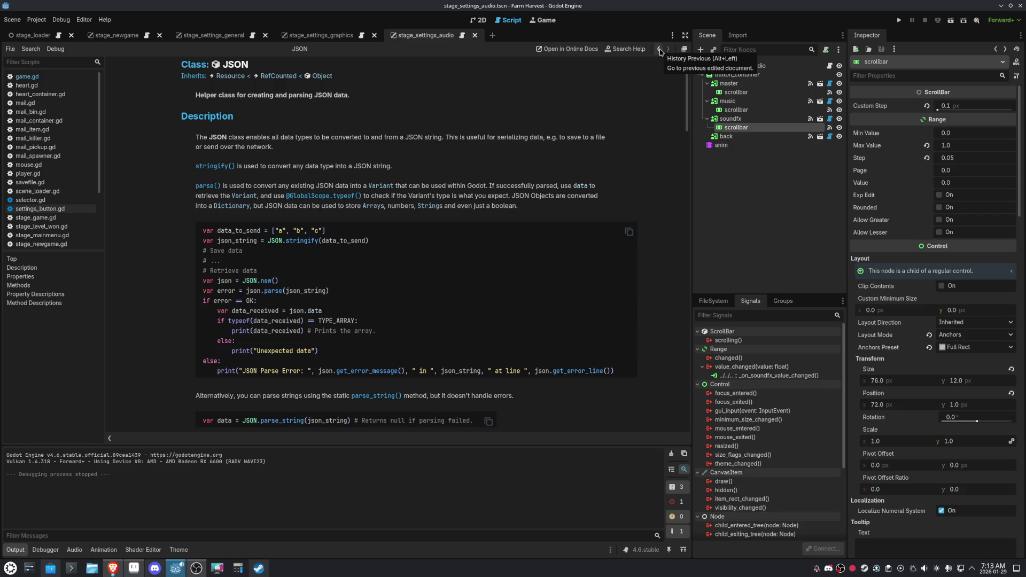
{"action": "left_click", "coordinate": [661, 51]}
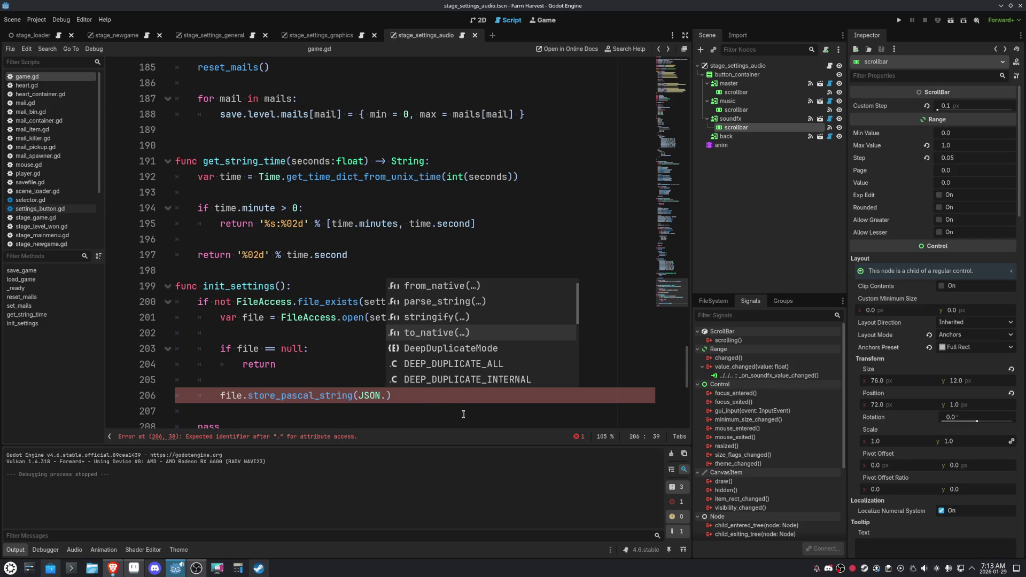
Complete line 206 as file.store_pascal_string(JSON.stringify(settings))
{"action": "type", "text": "string"}
{"action": "key", "text": "Return"}
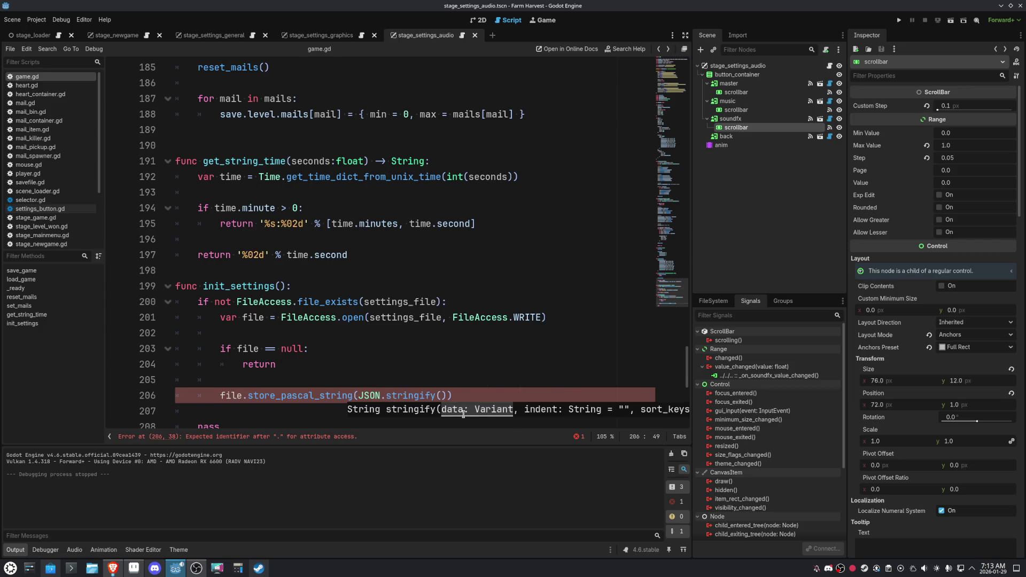
{"action": "type", "text": "settings"}
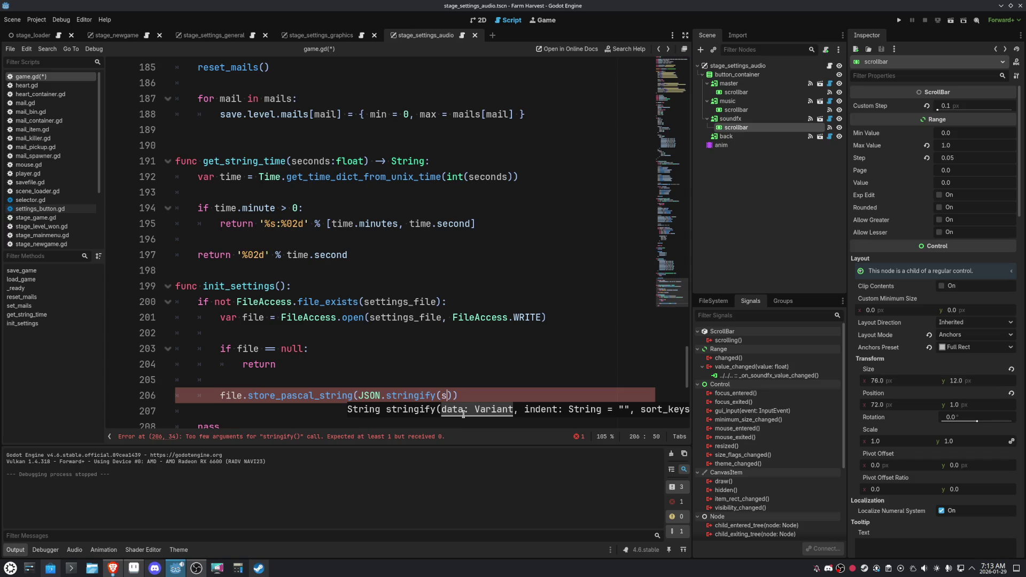
{"action": "left_click", "coordinate": [456, 238]}
{"action": "scroll", "coordinate": [457, 241], "scroll_direction": "down", "scroll_amount": 3}
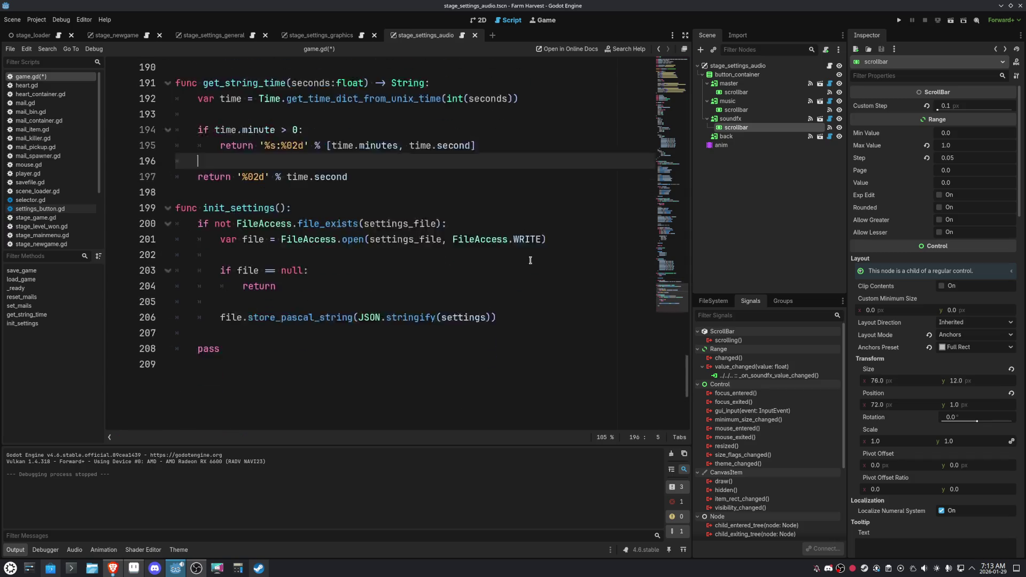
{"action": "scroll", "coordinate": [501, 275], "scroll_direction": "up", "scroll_amount": 1}
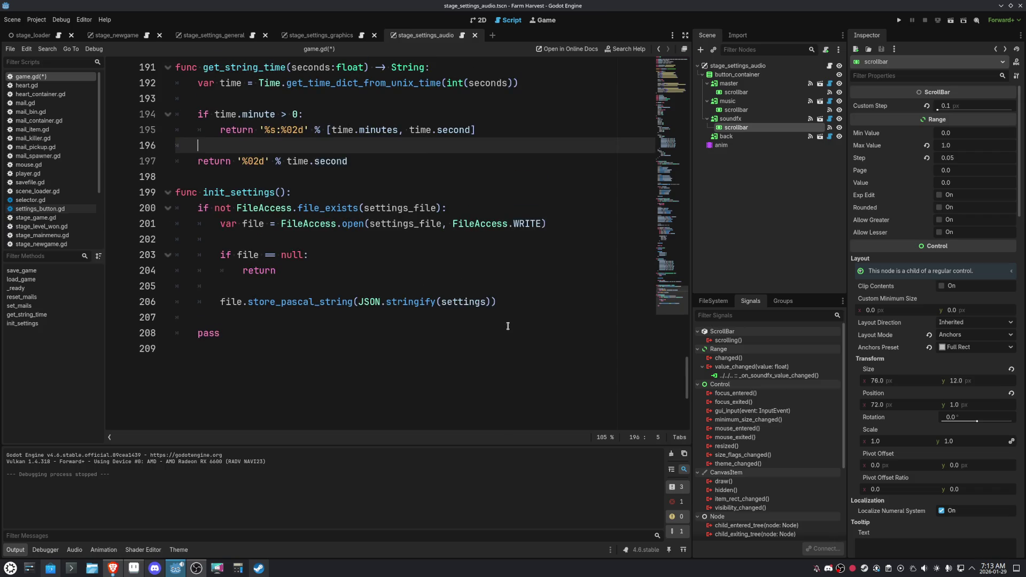
Add file.close() after the store line and delete the leftover pass placeholder
{"action": "left_click", "coordinate": [511, 321]}
{"action": "key", "text": "Return"}
{"action": "key", "text": "Tab"}
{"action": "type", "text": "c"}
{"action": "key", "text": "BackSpace"}
{"action": "type", "text": "file."}
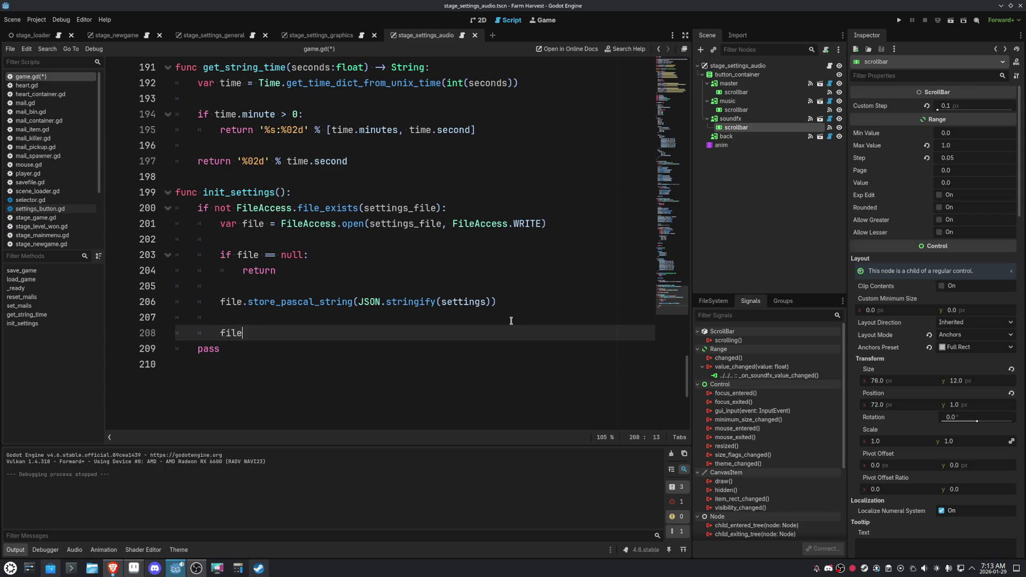
{"action": "type", "text": "clos"}
{"action": "key", "text": "Return"}
{"action": "key", "text": "Down"}
{"action": "key", "text": "BackSpace"}
{"action": "key", "text": "BackSpace"}
{"action": "key", "text": "BackSpace"}
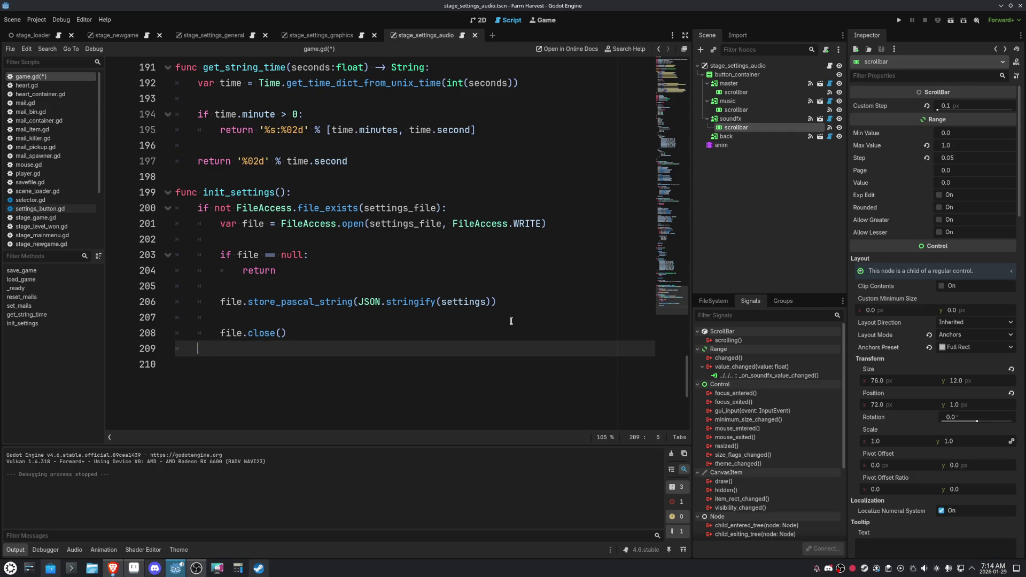
{"action": "key", "text": "Return"}
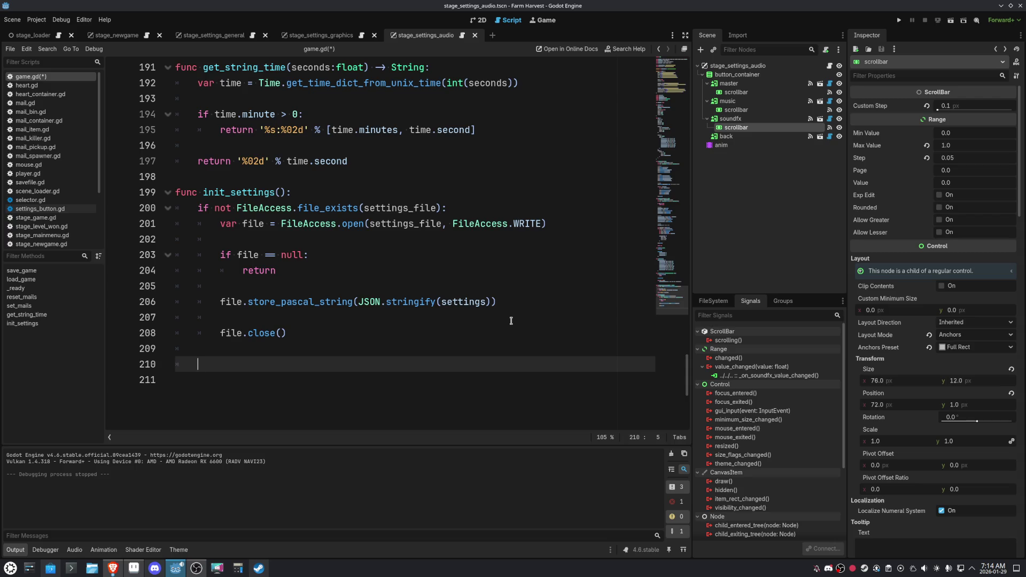
{"action": "key", "text": "Up"}
Add an else: line to init_settings with an indented body line
{"action": "type", "text": "else"}
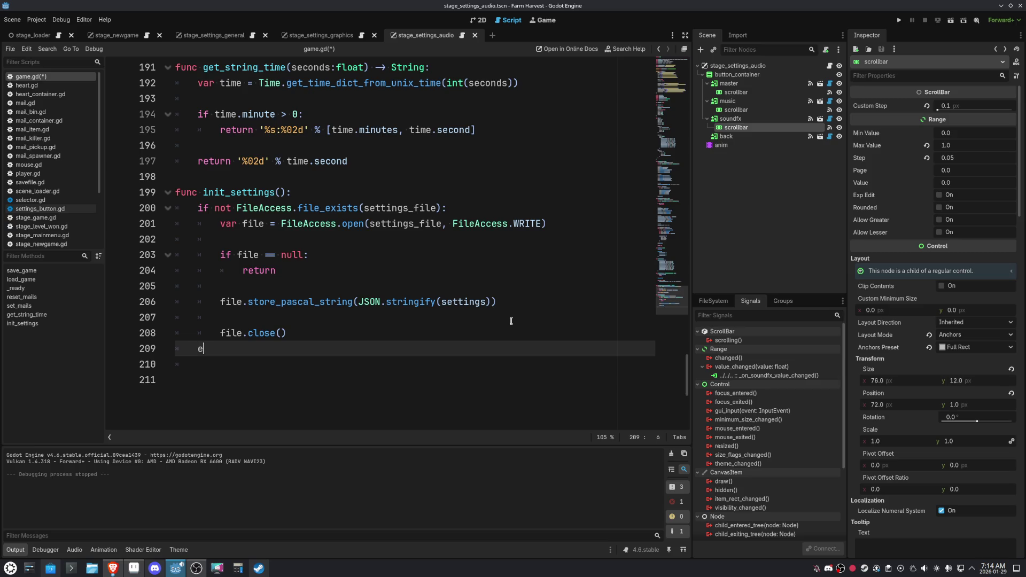
{"action": "key", "text": "Return"}
{"action": "key", "text": "BackSpace"}
{"action": "type", "text": ":"}
{"action": "key", "text": "Return"}
{"action": "type", "text": "set"}
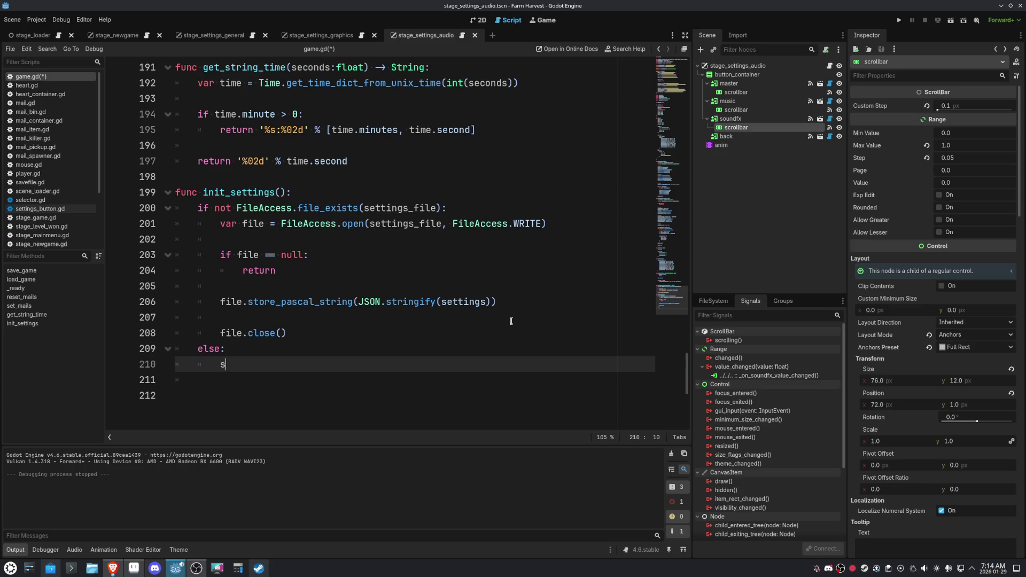
{"action": "key", "text": "BackSpace"}
{"action": "key", "text": "BackSpace"}
{"action": "key", "text": "BackSpace"}
Inside else, reuse the write branch's open line but open settings_file with FileAccess.READ
{"action": "left_click_drag", "start_coordinate": [553, 224], "coordinate": [216, 225]}
{"action": "key", "text": "ctrl+c"}
{"action": "left_click", "coordinate": [249, 364]}
{"action": "key", "text": "ctrl+v"}
{"action": "scroll", "coordinate": [382, 372], "scroll_direction": "down", "scroll_amount": 1}
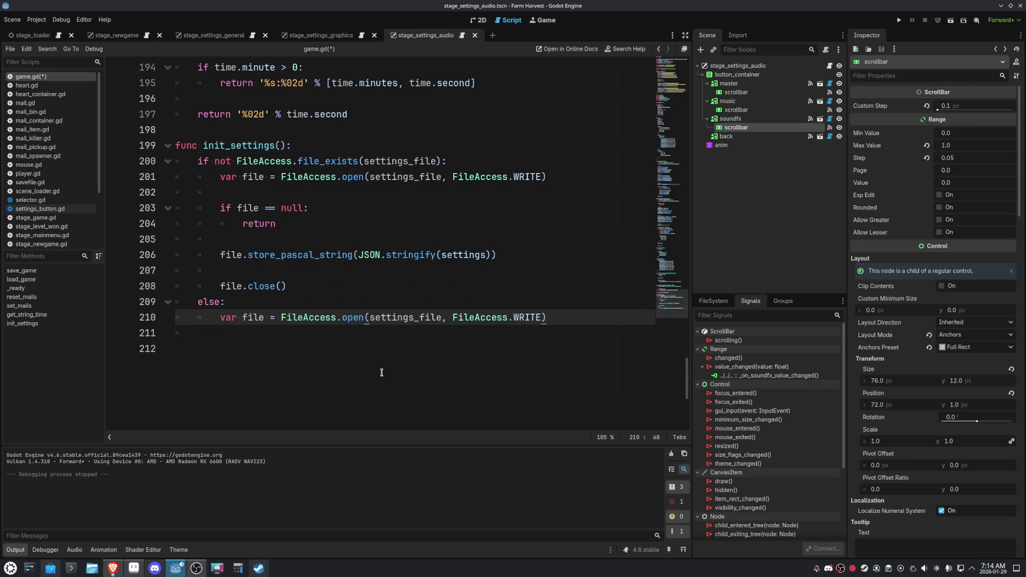
{"action": "double_click", "coordinate": [524, 317]}
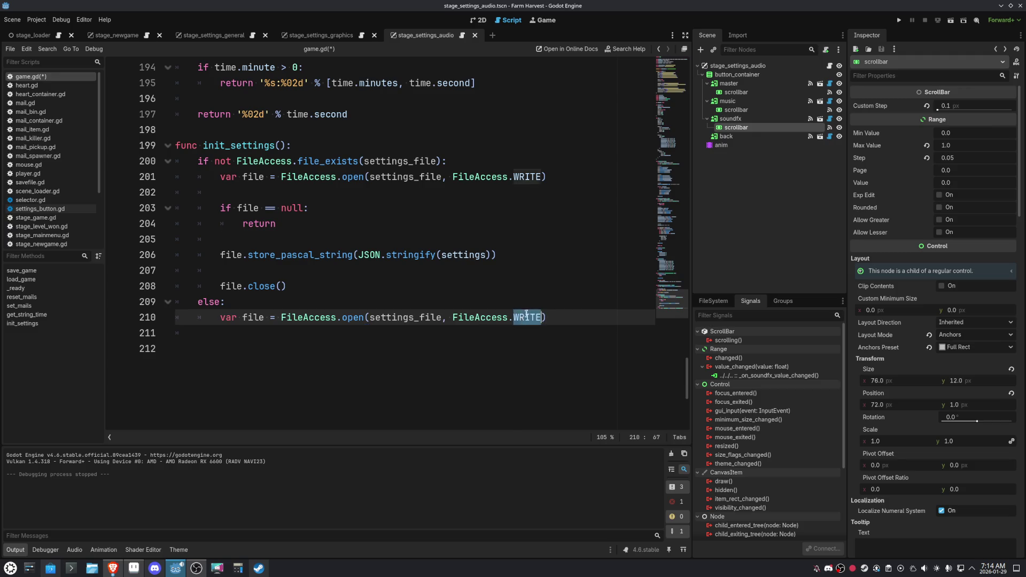
{"action": "type", "text": "re"}
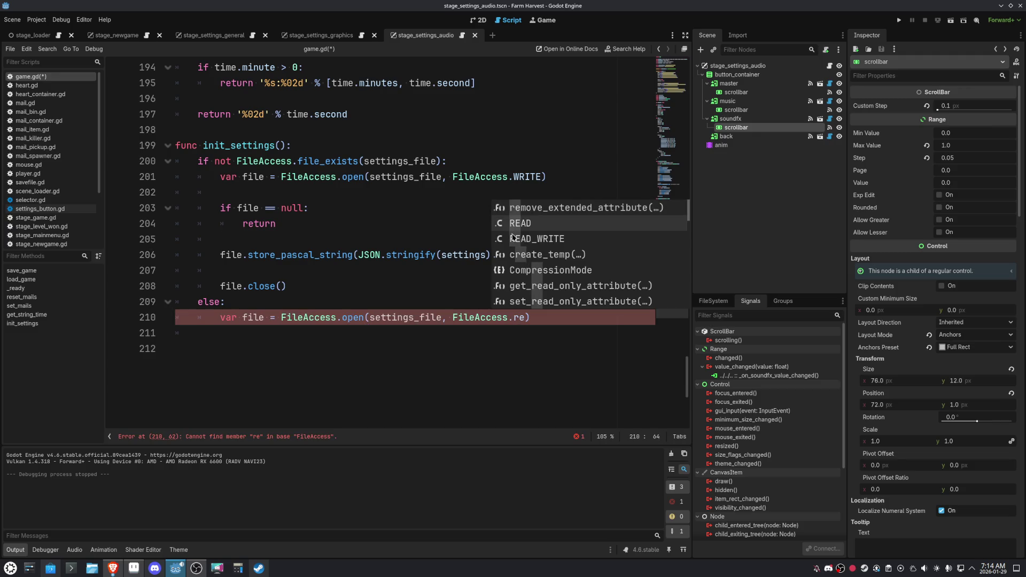
{"action": "left_click", "coordinate": [520, 226]}
{"action": "left_click", "coordinate": [556, 318]}
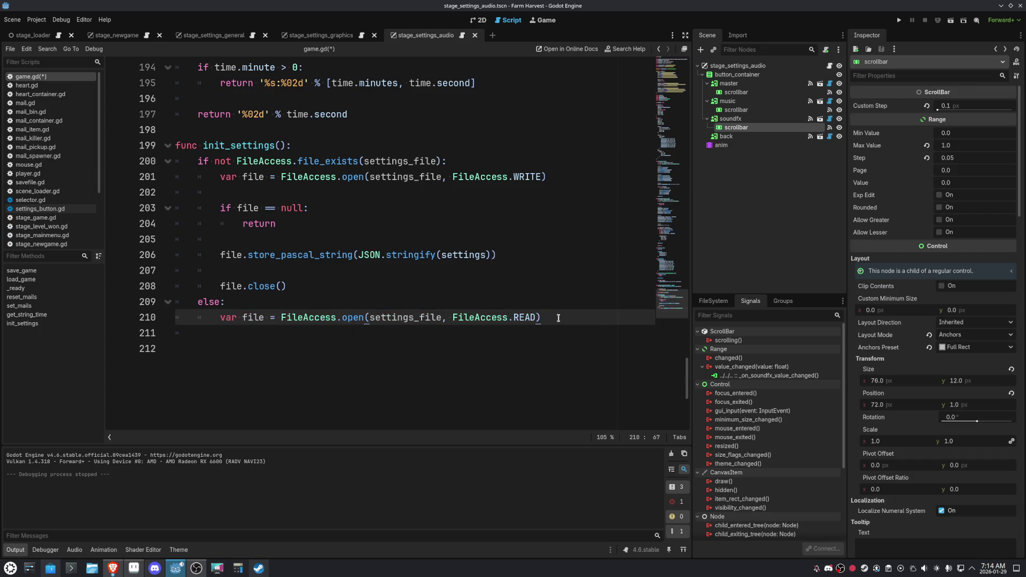
Add the if file == null: return check after the READ open line and remove the extra blank line
{"action": "left_click_drag", "start_coordinate": [300, 223], "coordinate": [220, 208]}
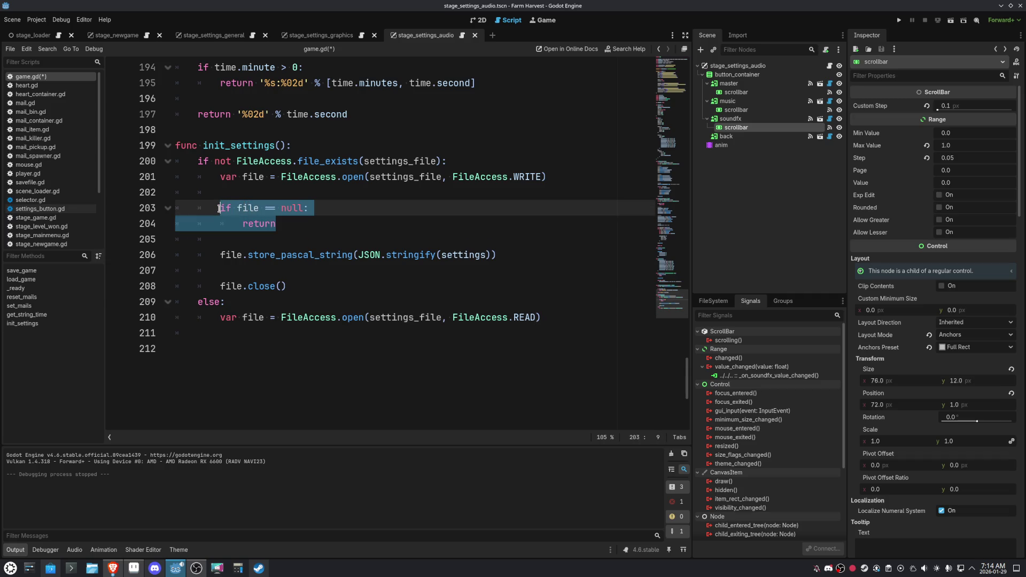
{"action": "left_click", "coordinate": [567, 323]}
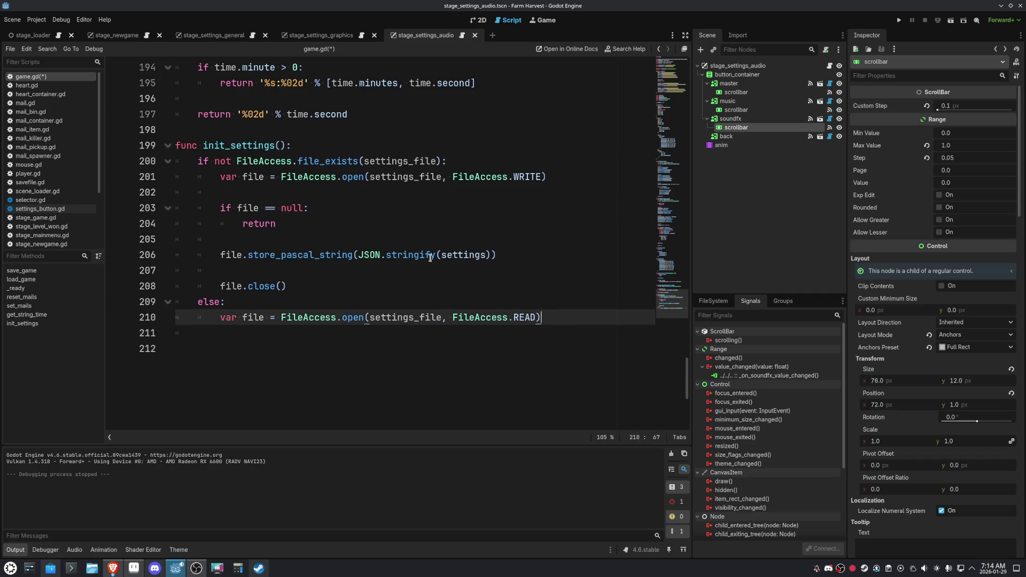
{"action": "key", "text": "Return"}
{"action": "key", "text": "ctrl+v"}
{"action": "key", "text": "Return"}
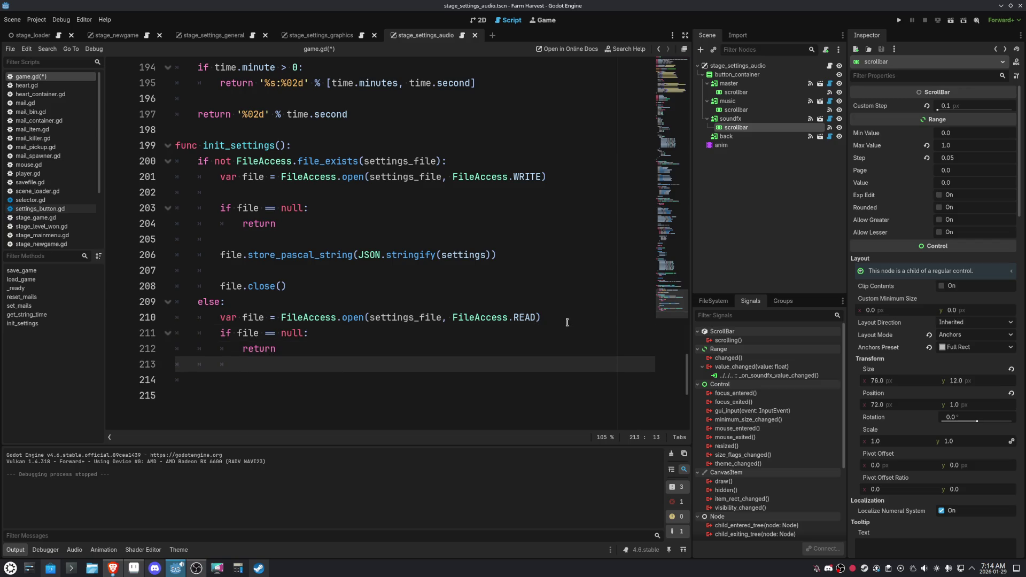
{"action": "key", "text": "Return"}
{"action": "key", "text": "Up"}
{"action": "key", "text": "Up"}
{"action": "key", "text": "Up"}
{"action": "key", "text": "ctrl+shift+k"}
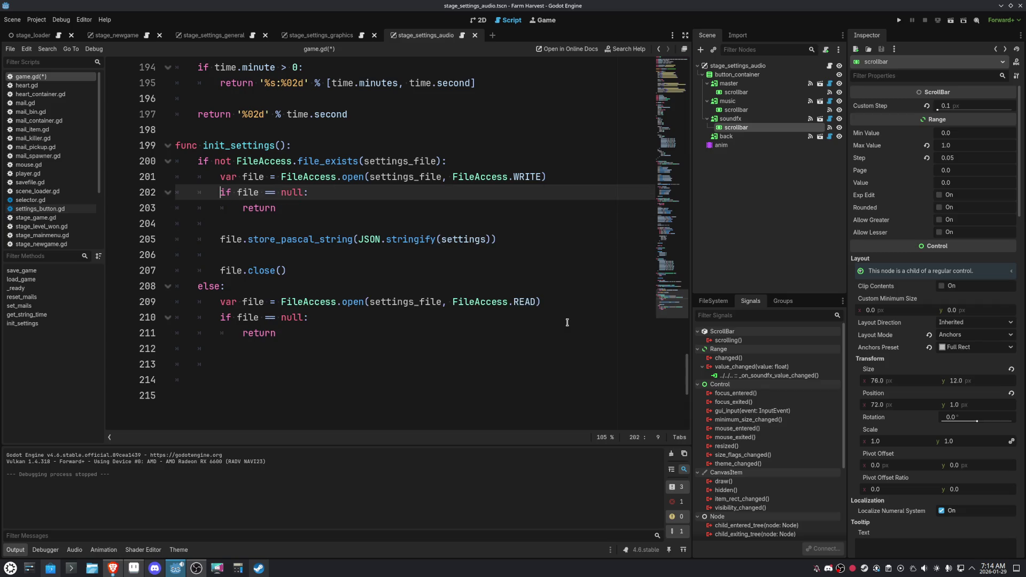
{"action": "key", "text": "Down"}
{"action": "key", "text": "Down"}
{"action": "key", "text": "Down"}
{"action": "key", "text": "Down"}
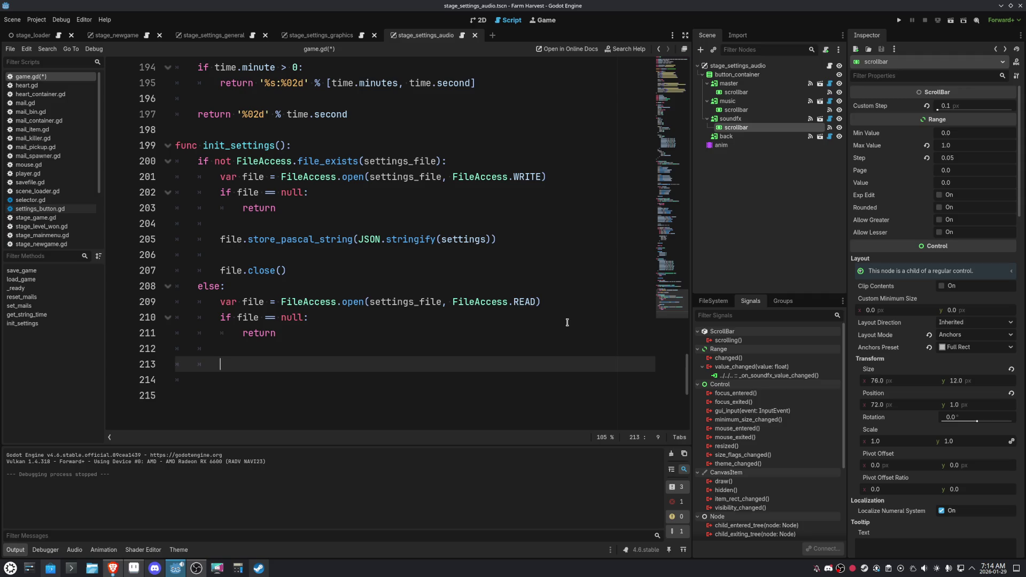
Save game.gd, then start line 213 as var data = JSON.parse_string(
{"action": "key", "text": "ctrl+s"}
{"action": "type", "text": "settings"}
{"action": "key", "text": "BackSpace"}
{"action": "key", "text": "BackSpace"}
{"action": "key", "text": "BackSpace"}
{"action": "type", "text": "var"}
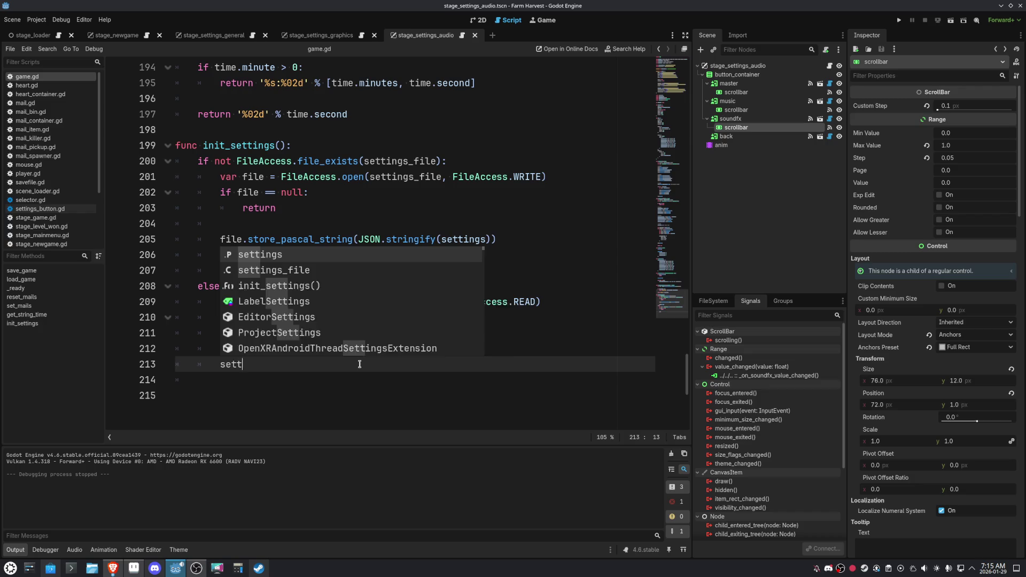
{"action": "type", "text": " settings ="}
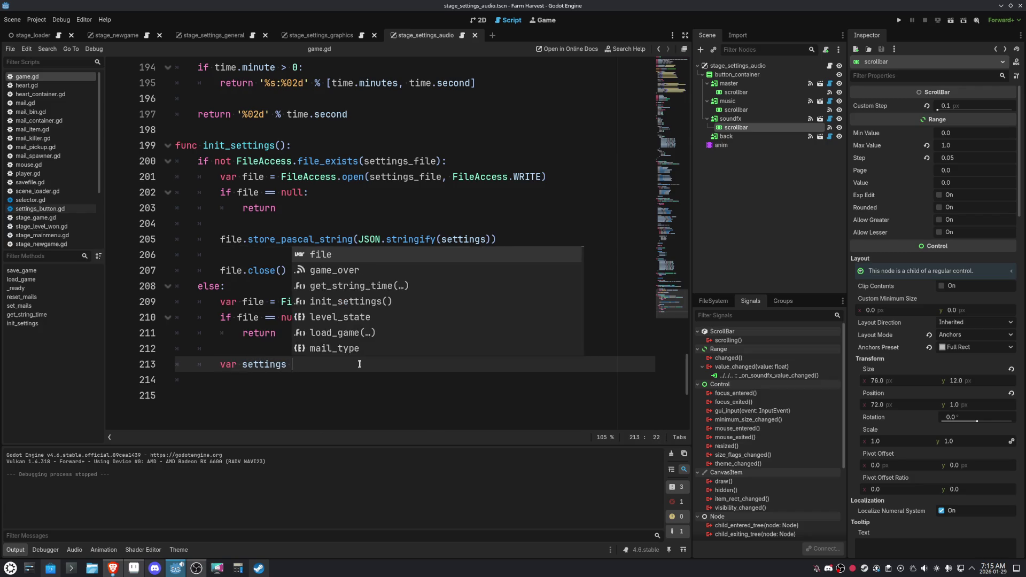
{"action": "key", "text": "BackSpace"}
{"action": "key", "text": "BackSpace"}
{"action": "key", "text": "BackSpace"}
{"action": "key", "text": "BackSpace"}
{"action": "key", "text": "BackSpace"}
{"action": "key", "text": "BackSpace"}
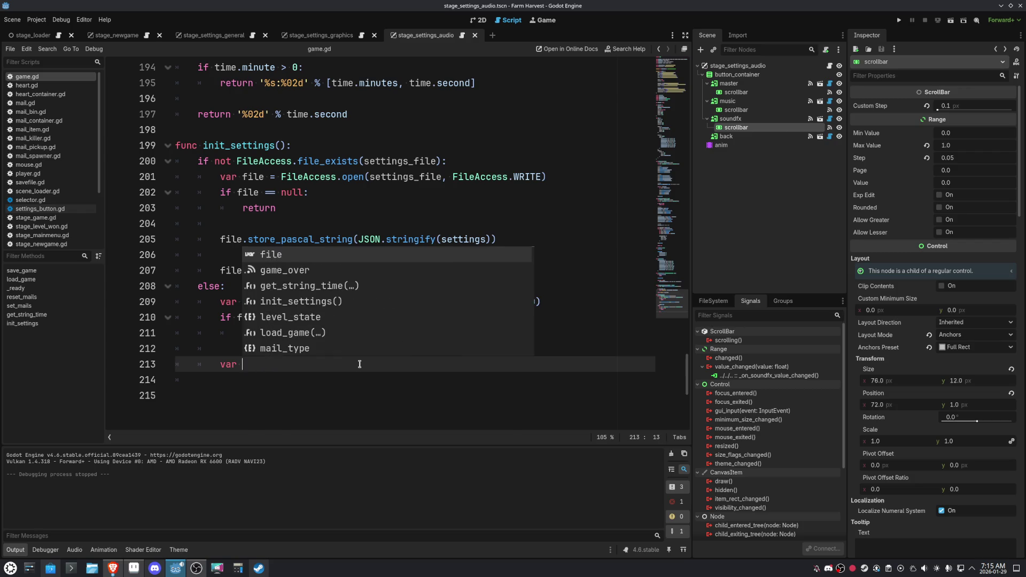
{"action": "type", "text": "js"}
{"action": "key", "text": "Escape"}
{"action": "key", "text": "BackSpace"}
{"action": "type", "text": "data = "}
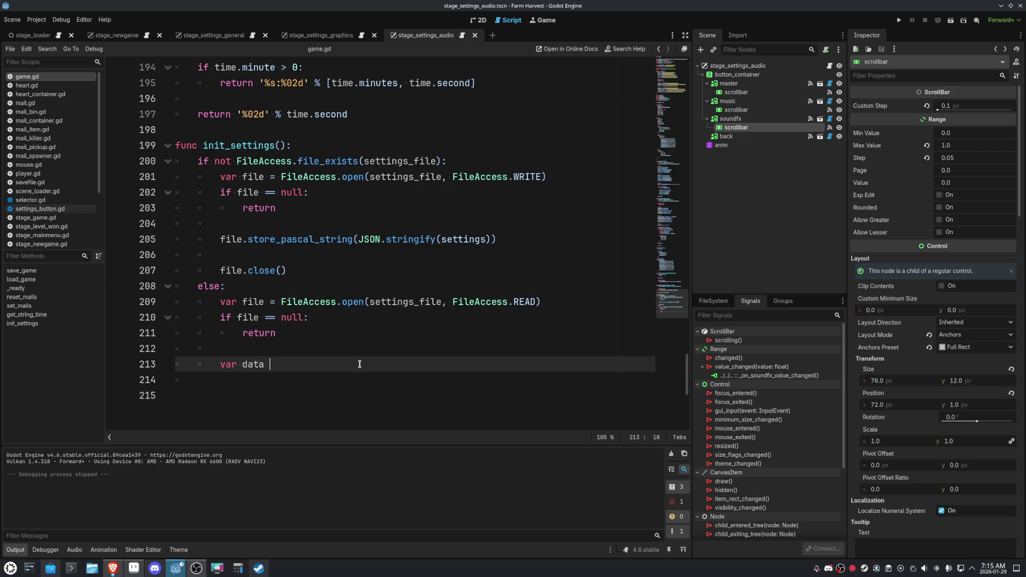
{"action": "type", "text": "JSON."}
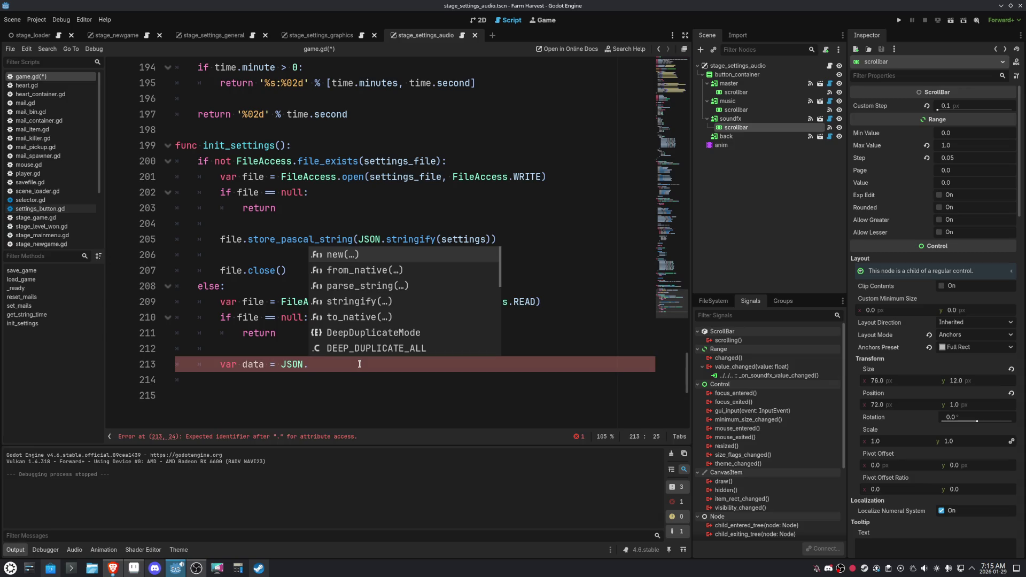
{"action": "key", "text": "Down"}
{"action": "key", "text": "Down"}
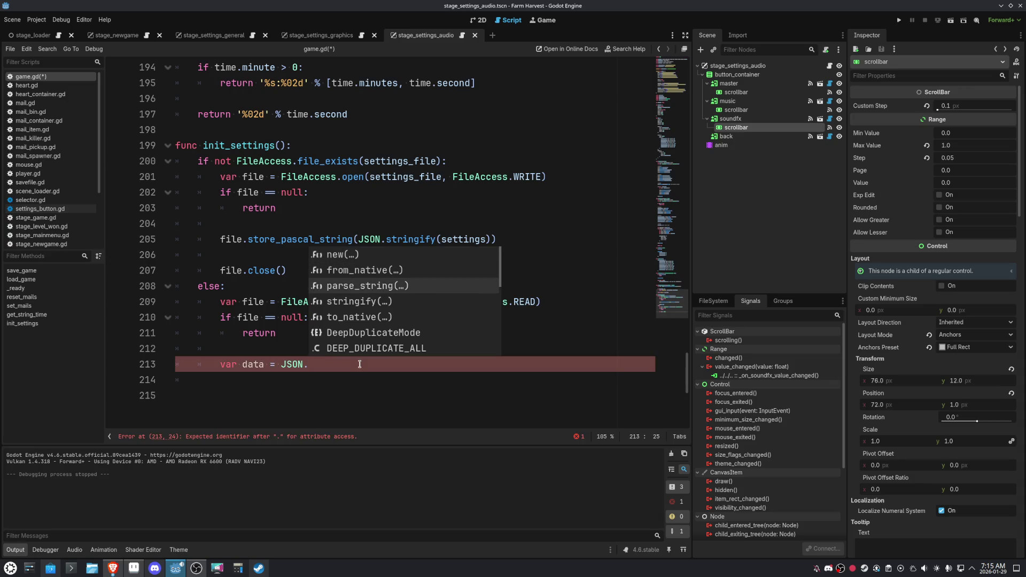
{"action": "key", "text": "Return"}
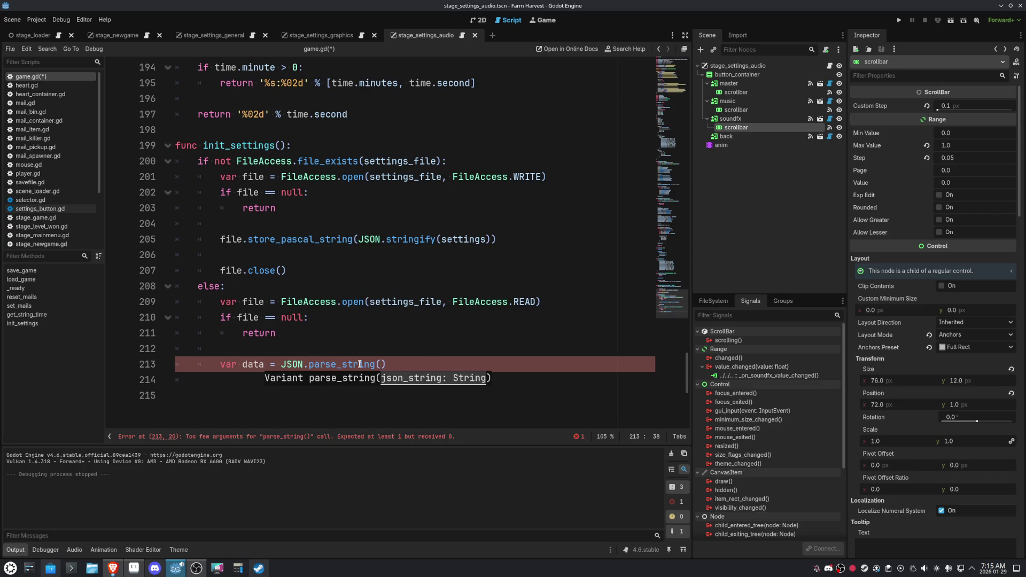
Pass file.get_as_text() to parse_string and read the get_as_text documentation
{"action": "type", "text": "file."}
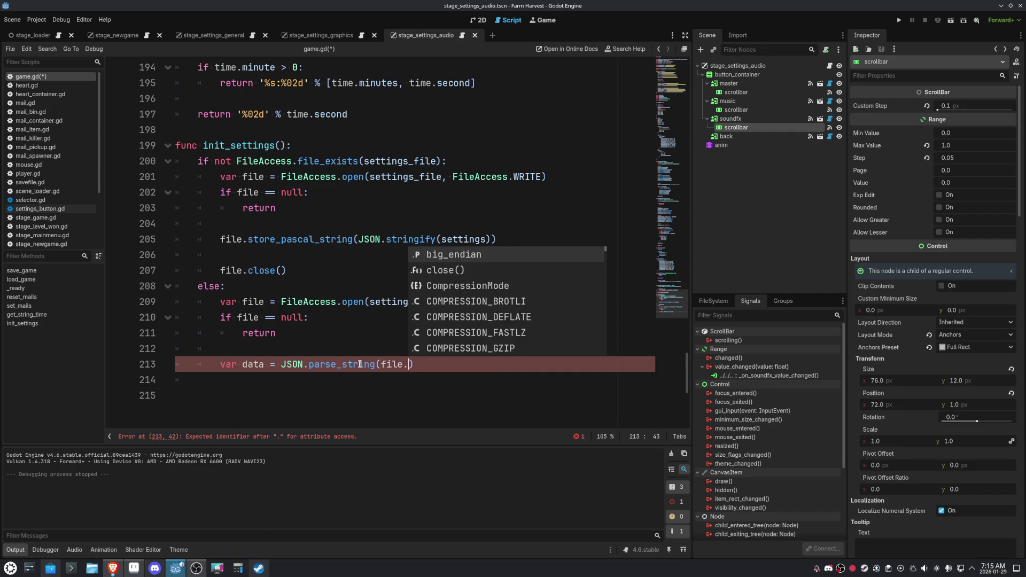
{"action": "type", "text": "get"}
{"action": "key", "text": "Down"}
{"action": "key", "text": "Down"}
{"action": "key", "text": "Down"}
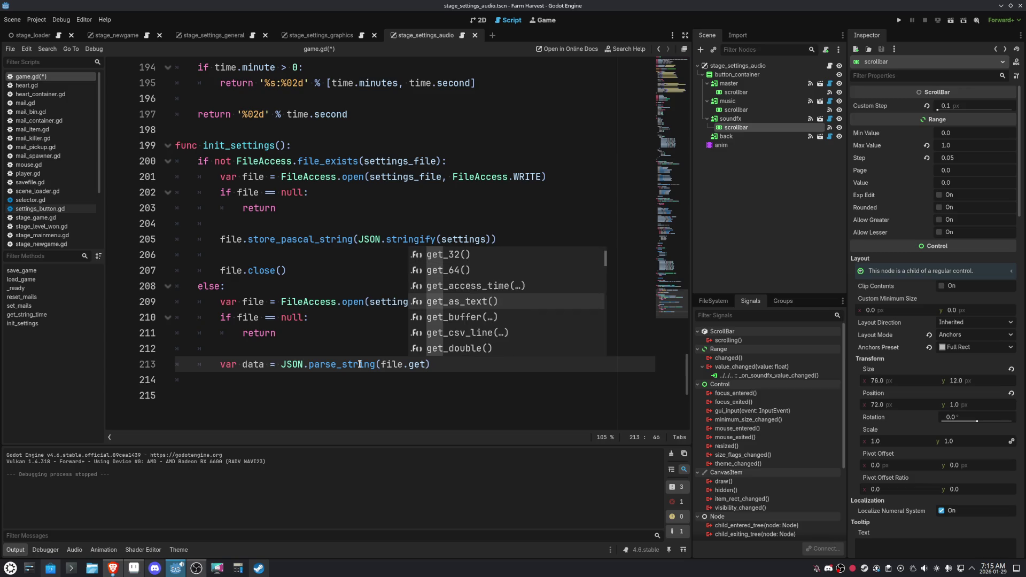
{"action": "key", "text": "Return"}
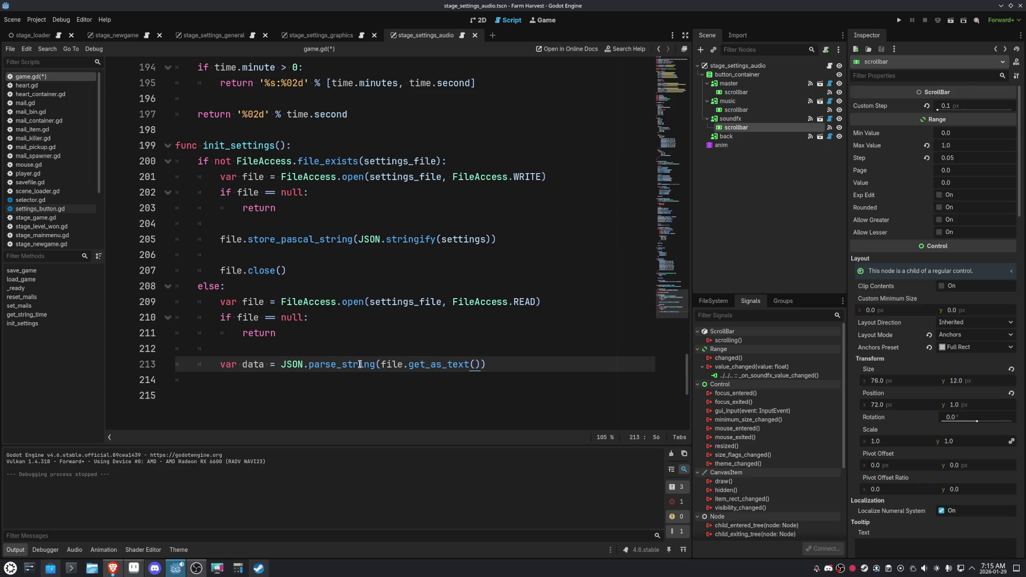
{"action": "left_click", "coordinate": [449, 366], "text": "ctrl"}
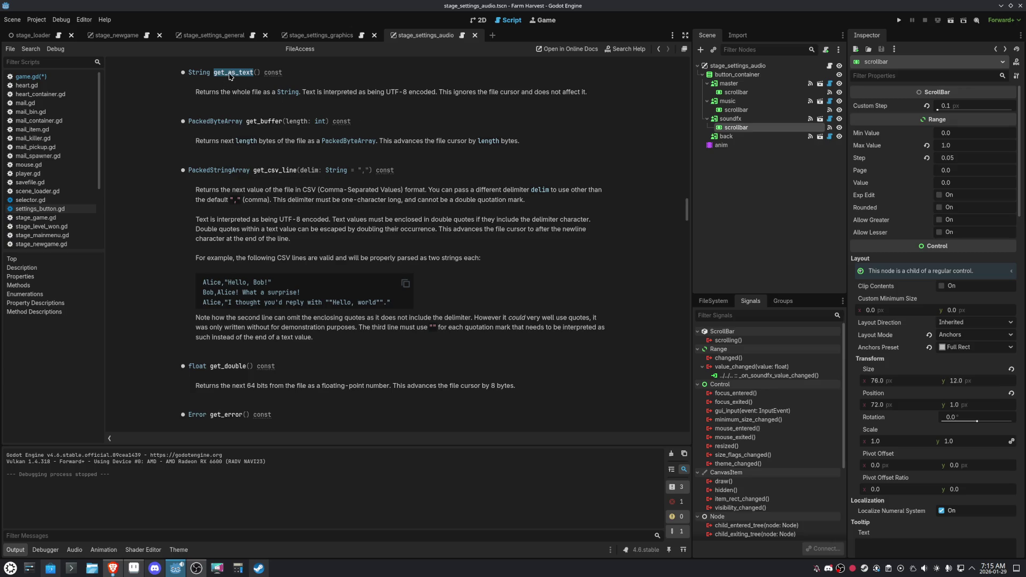
{"action": "left_click", "coordinate": [658, 49]}
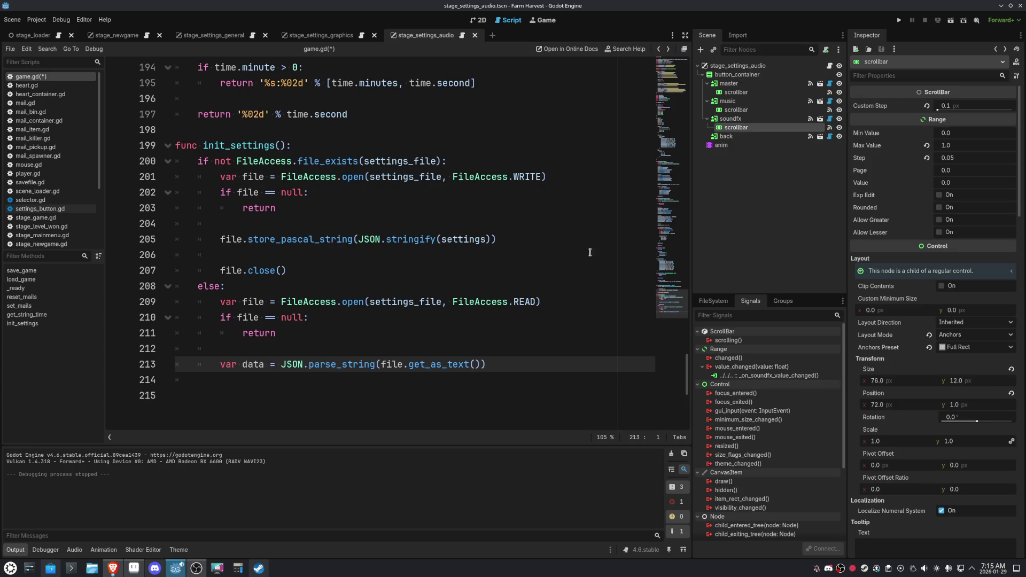
{"action": "left_click", "coordinate": [479, 332]}
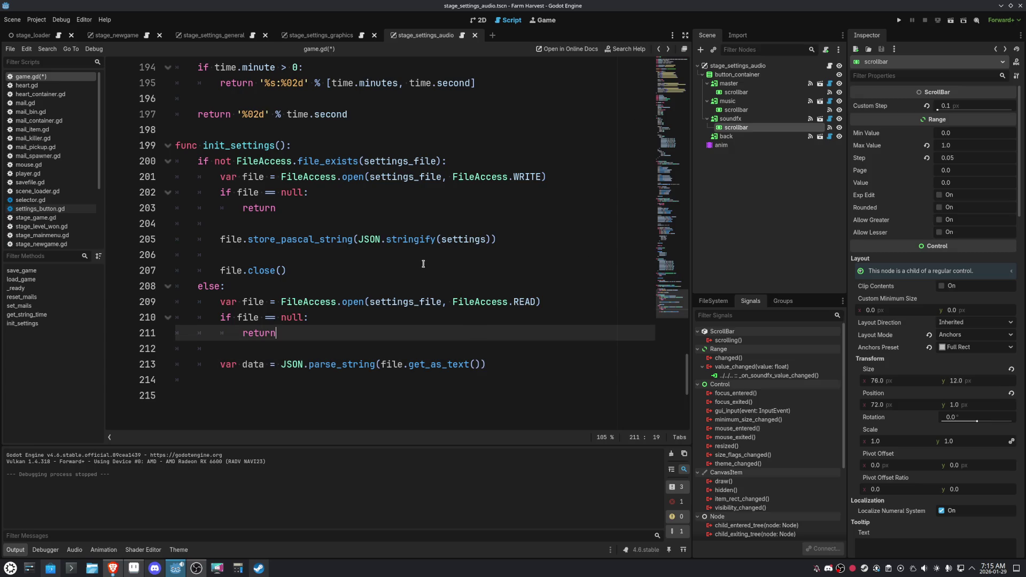
Replace store_pascal_string with store_string on line 205, check its docs, and save game.gd
{"action": "double_click", "coordinate": [314, 243]}
{"action": "type", "text": "store"}
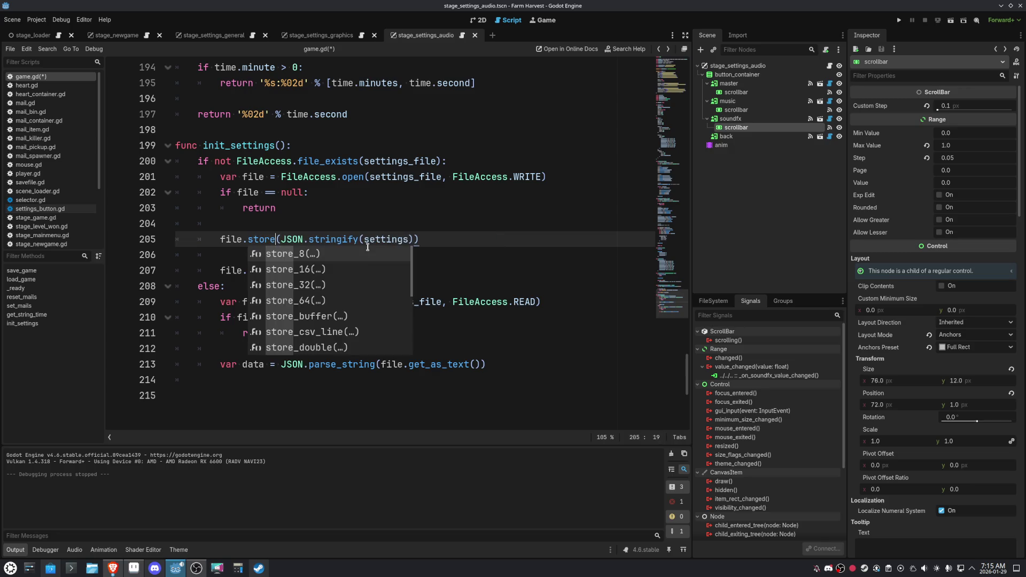
{"action": "key", "text": "Down"}
{"action": "key", "text": "Down"}
{"action": "key", "text": "Down"}
{"action": "key", "text": "Down"}
{"action": "key", "text": "Down"}
{"action": "key", "text": "Down"}
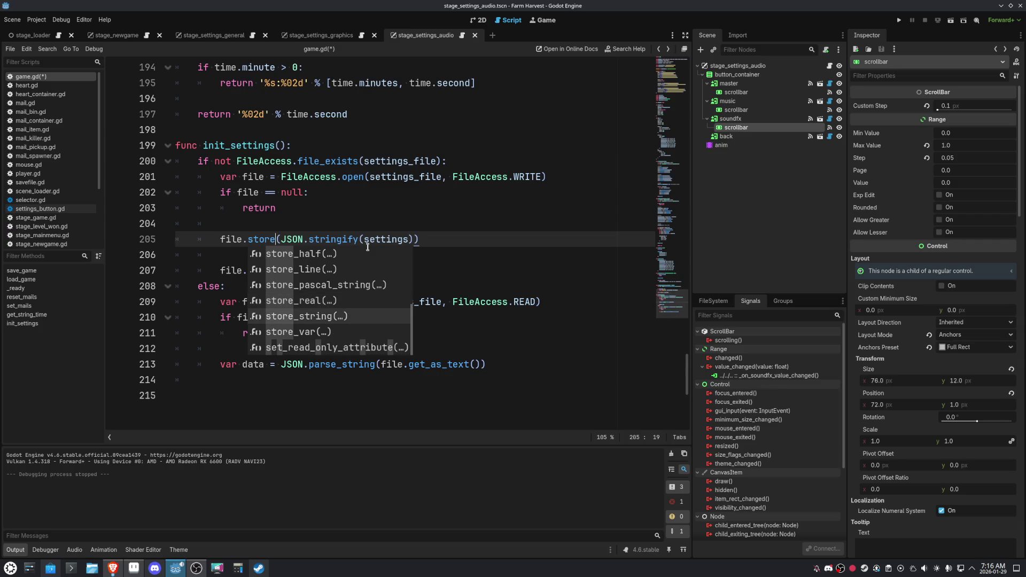
{"action": "key", "text": "Return"}
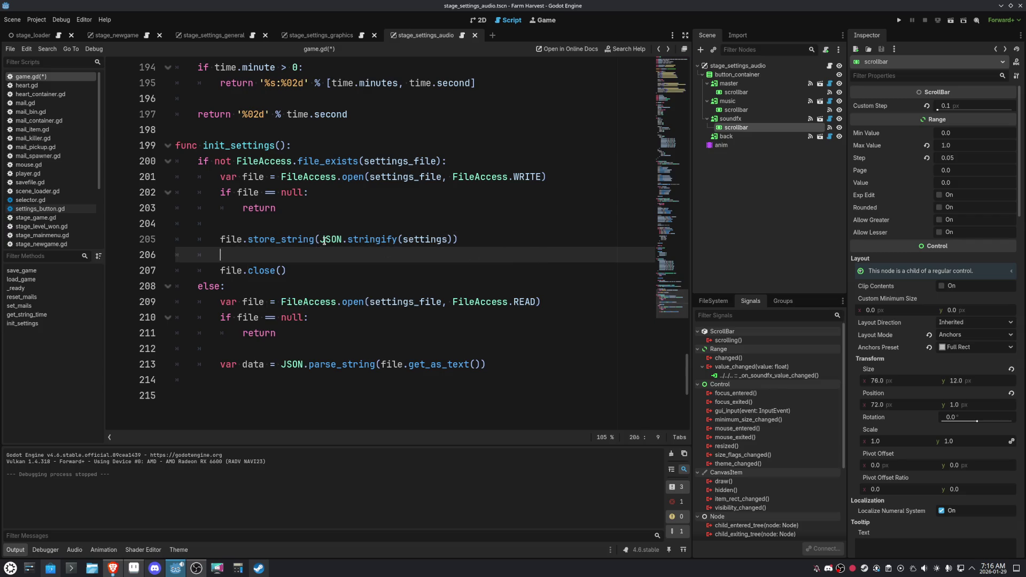
{"action": "left_click", "coordinate": [280, 239], "text": "ctrl"}
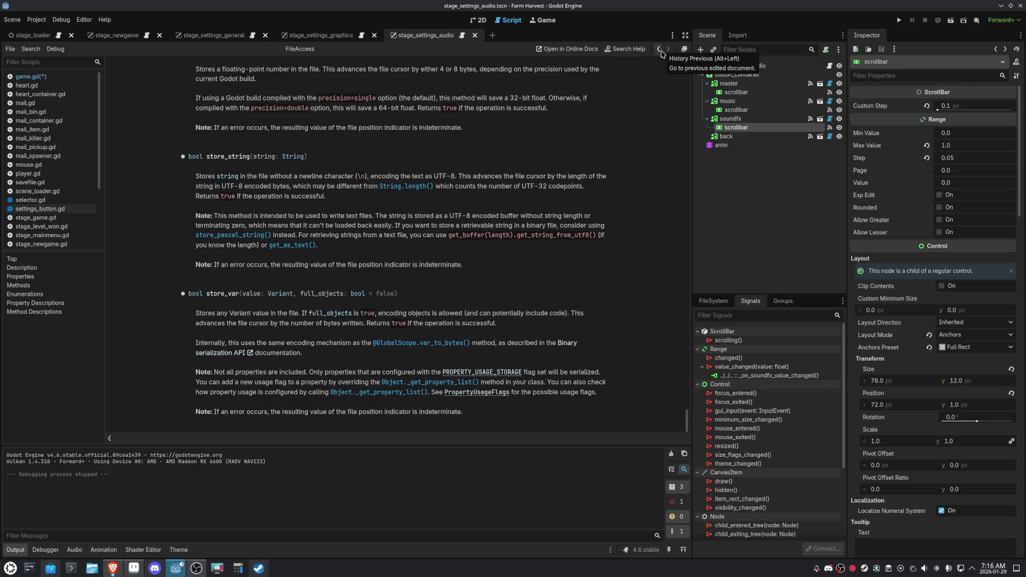
{"action": "left_click", "coordinate": [659, 49]}
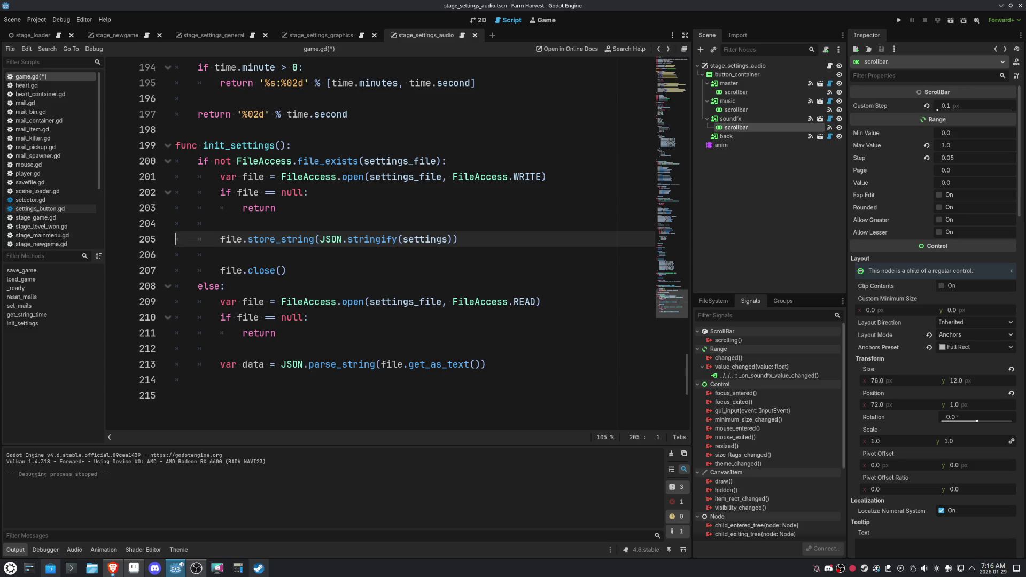
{"action": "key", "text": "ctrl+s"}
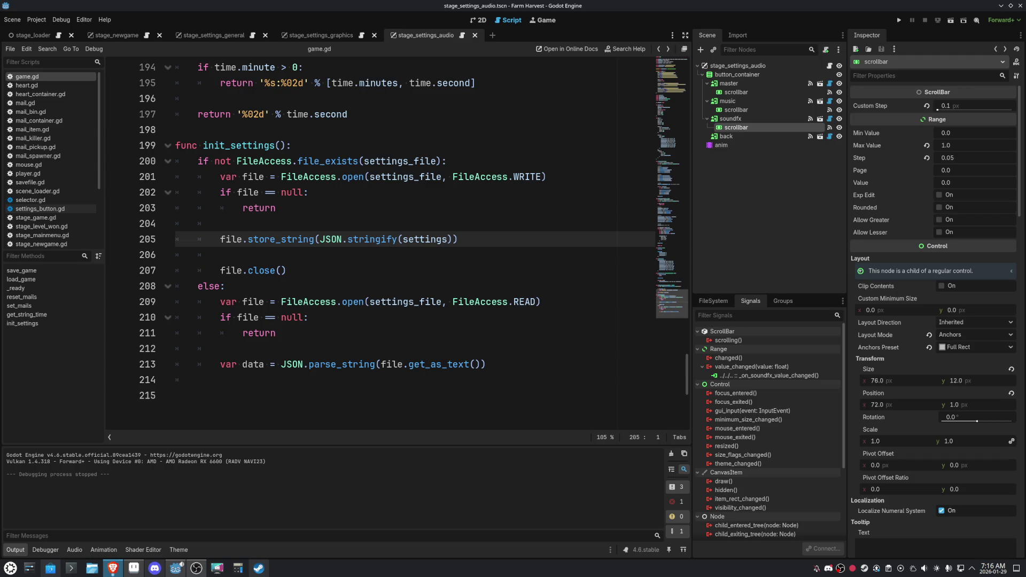
{"action": "left_click", "coordinate": [511, 366]}
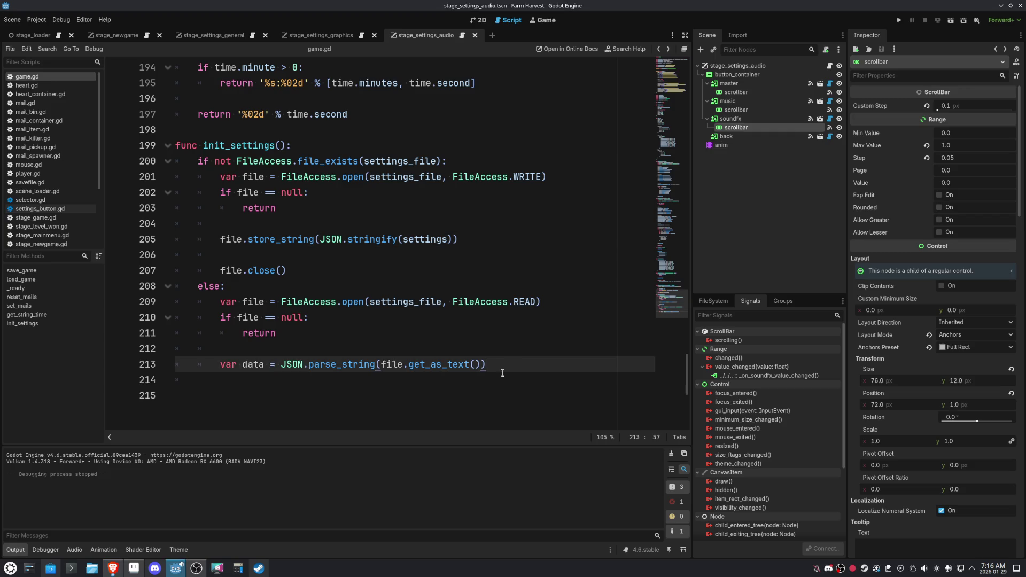
Add if data == null: return below the parse line, removing the blank line above it
{"action": "scroll", "coordinate": [512, 363], "scroll_direction": "down", "scroll_amount": 1}
{"action": "left_click", "coordinate": [512, 364]}
{"action": "left_click", "coordinate": [527, 339]}
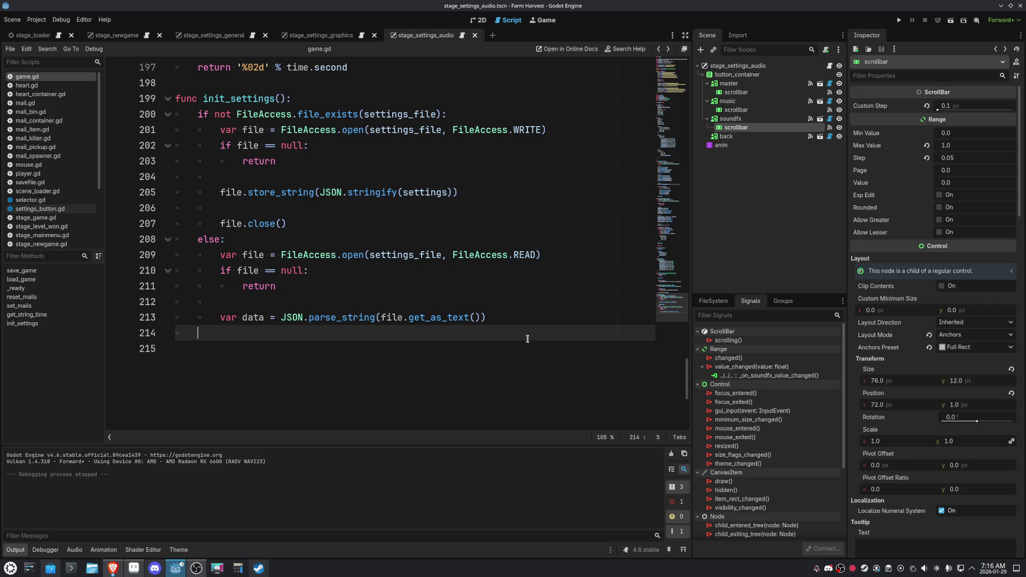
{"action": "key", "text": "Return"}
{"action": "type", "text": "if data == "}
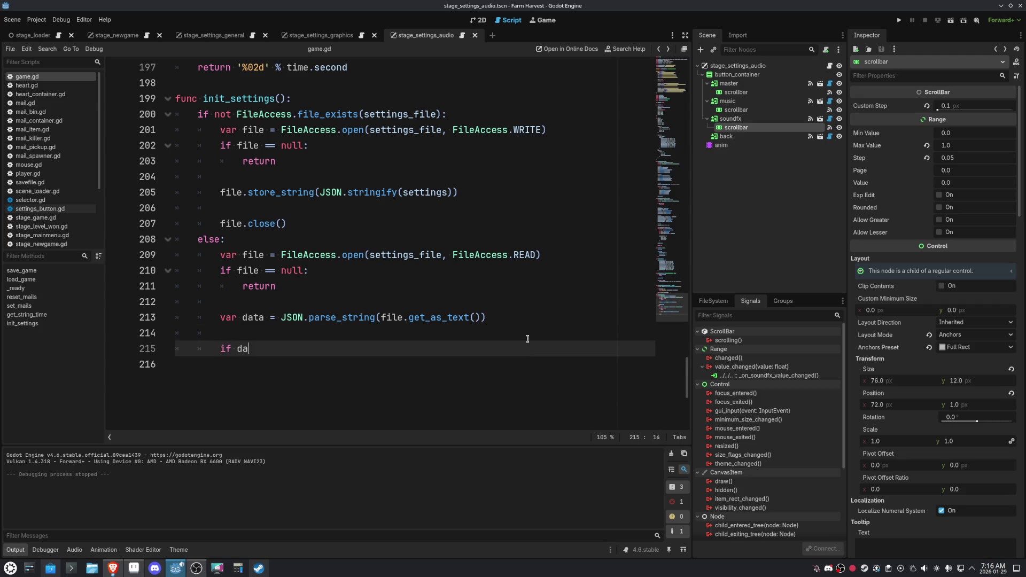
{"action": "type", "text": "null:"}
{"action": "key", "text": "Return"}
{"action": "type", "text": "ret"}
{"action": "key", "text": "Return"}
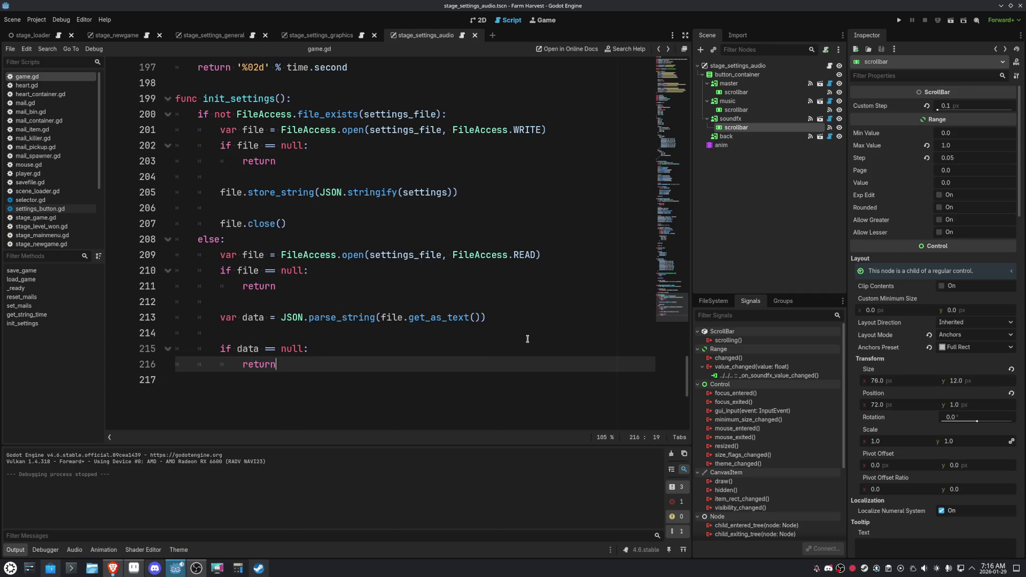
{"action": "key", "text": "Up"}
{"action": "key", "text": "Home"}
{"action": "key", "text": "BackSpace"}
{"action": "key", "text": "Down"}
Add settings = data in the else branch followed by a blank line
{"action": "key", "text": "End"}
{"action": "key", "text": "Return"}
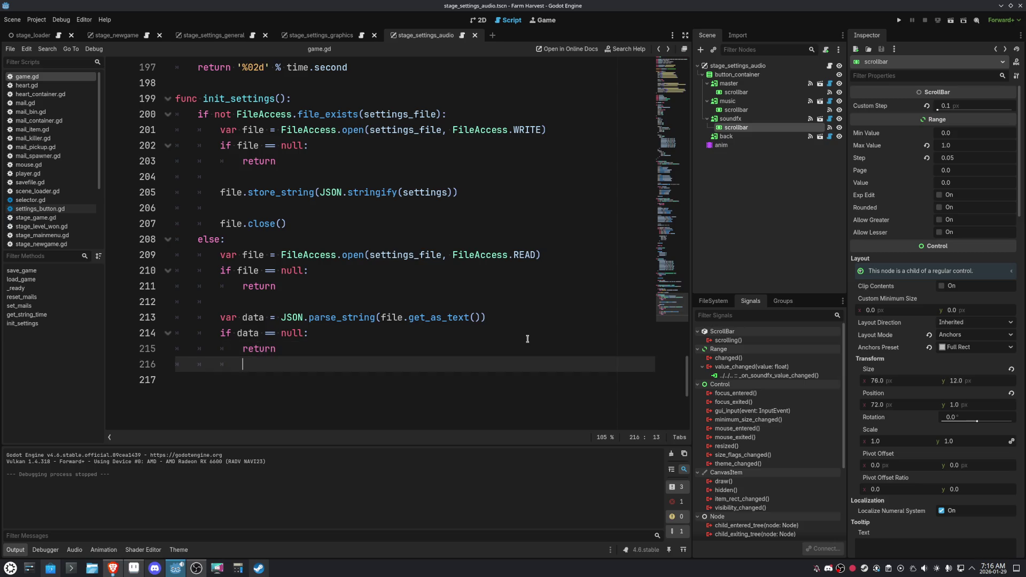
{"action": "key", "text": "Return"}
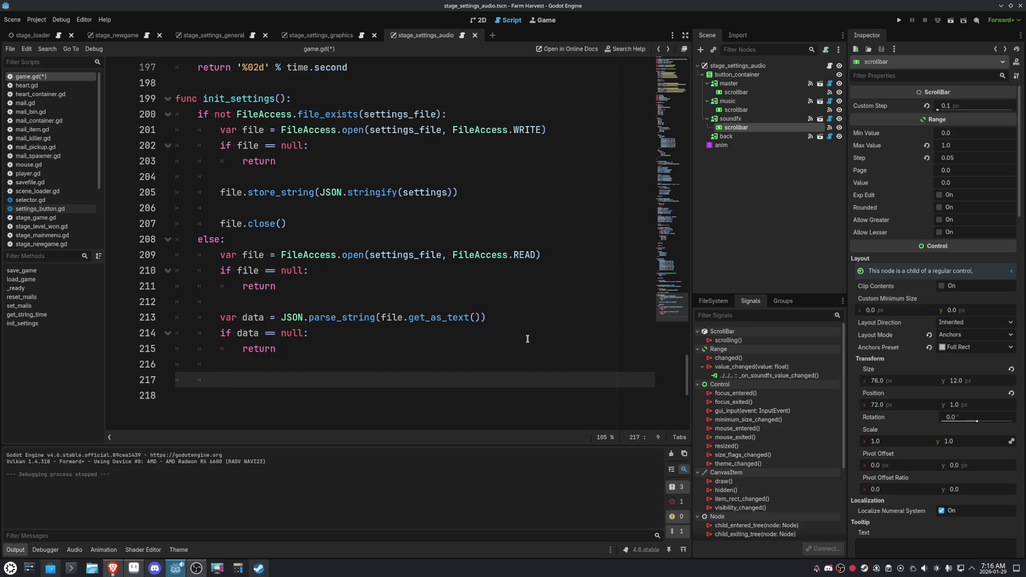
{"action": "type", "text": "settings = da"}
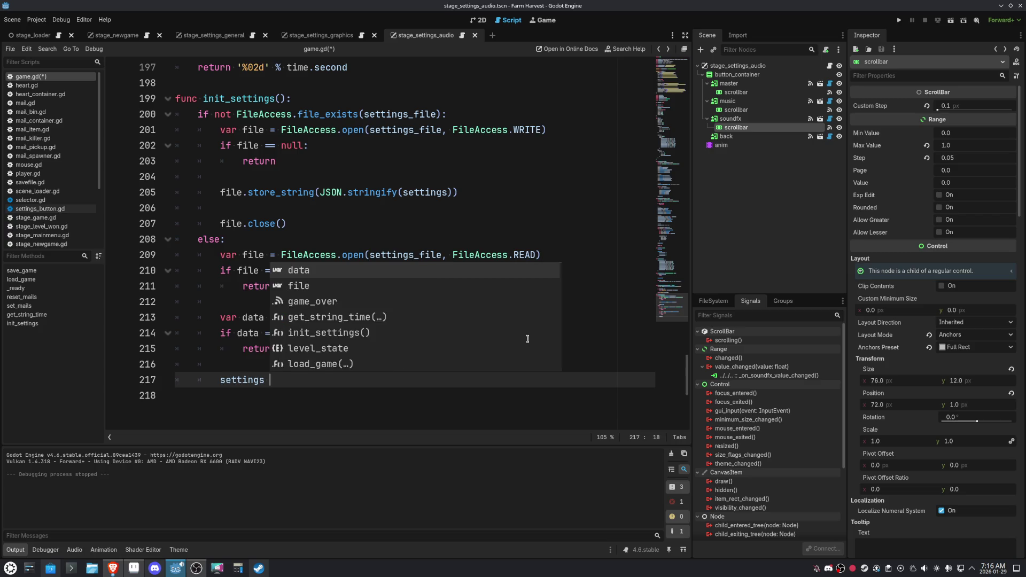
{"action": "type", "text": "ta"}
{"action": "key", "text": "Return"}
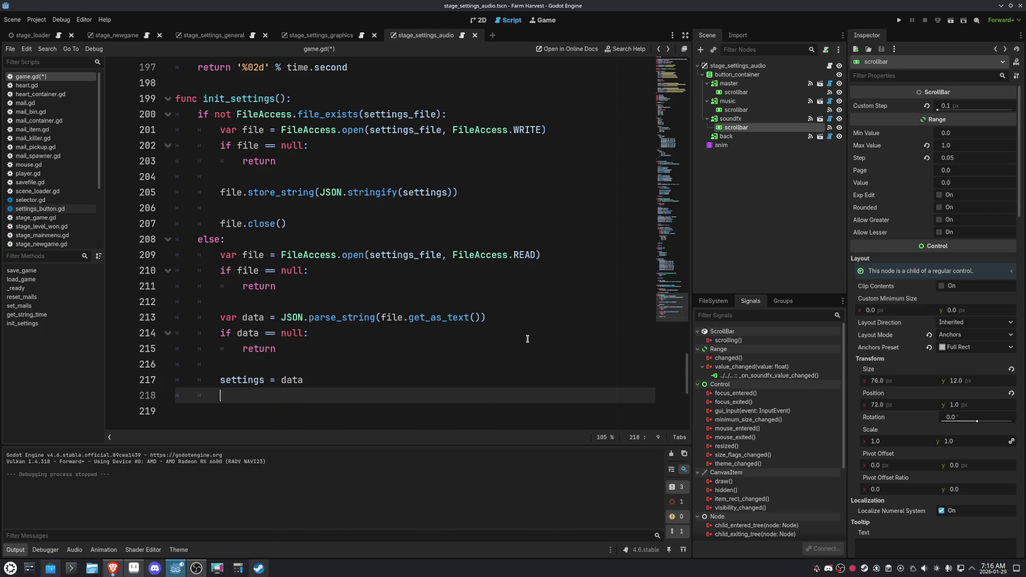
{"action": "key", "text": "Return"}
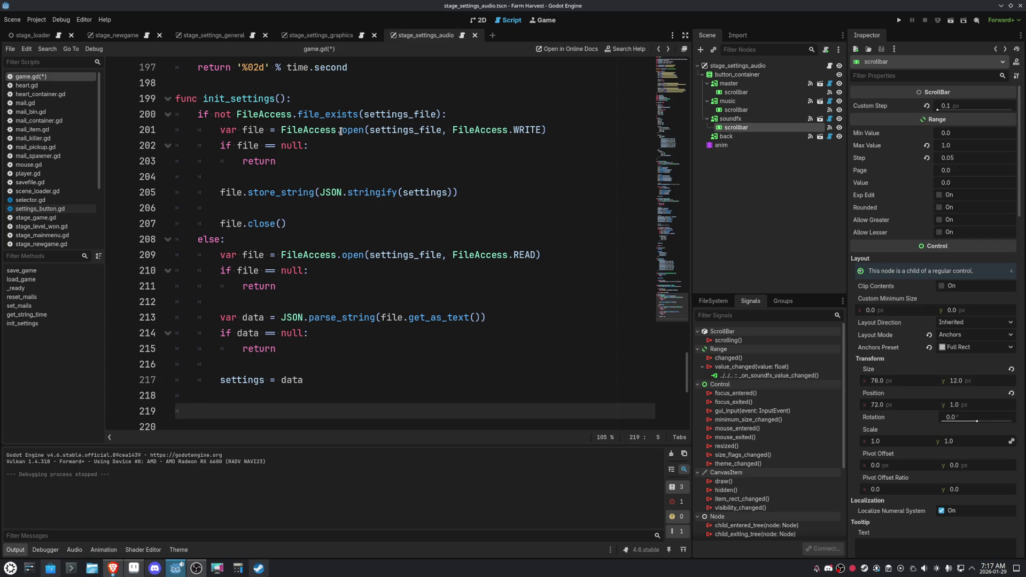
{"action": "left_click", "coordinate": [321, 82]}
Declare func save_settings(settings) with a pass placeholder above init_settings
{"action": "key", "text": "Return"}
{"action": "key", "text": "Return"}
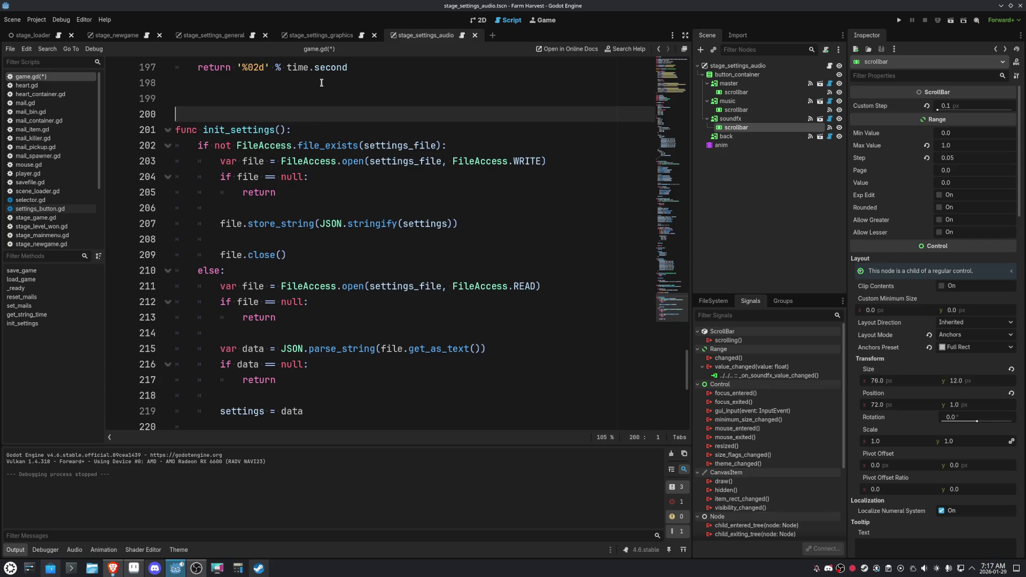
{"action": "key", "text": "Up"}
{"action": "type", "text": "fybc"}
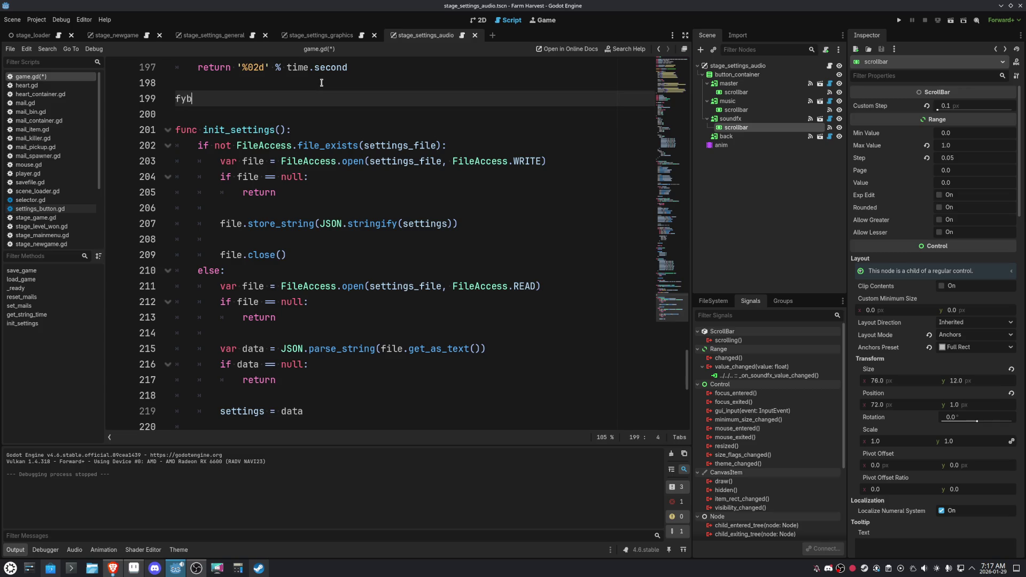
{"action": "key", "text": "BackSpace"}
{"action": "key", "text": "BackSpace"}
{"action": "key", "text": "BackSpace"}
{"action": "type", "text": "unc save_"}
{"action": "type", "text": "settng"}
{"action": "key", "text": "BackSpace"}
{"action": "key", "text": "BackSpace"}
{"action": "type", "text": "ings(s"}
{"action": "type", "text": "ettn"}
{"action": "key", "text": "BackSpace"}
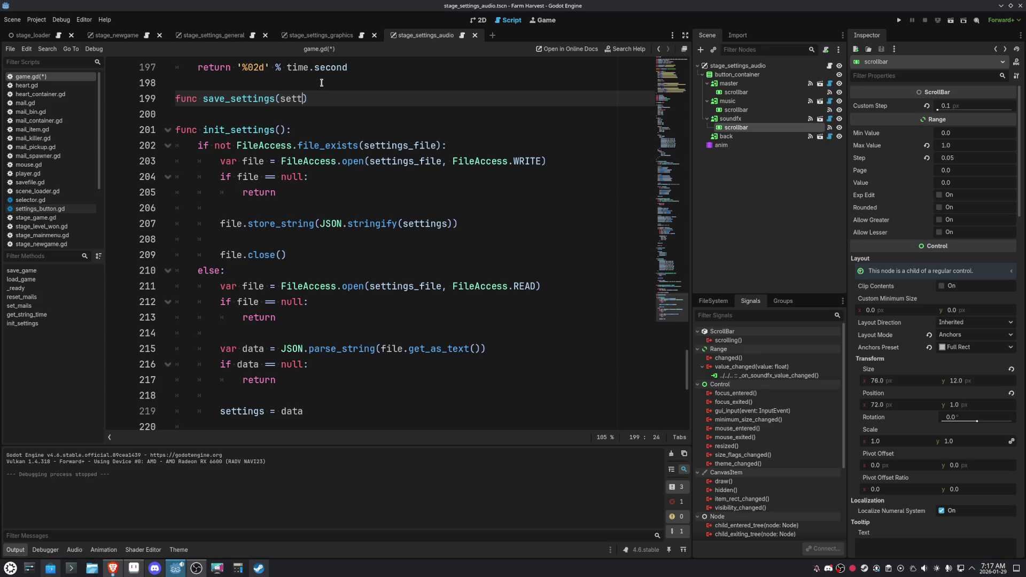
{"action": "type", "text": "ings)"}
{"action": "key", "text": "Return"}
{"action": "type", "text": "pass"}
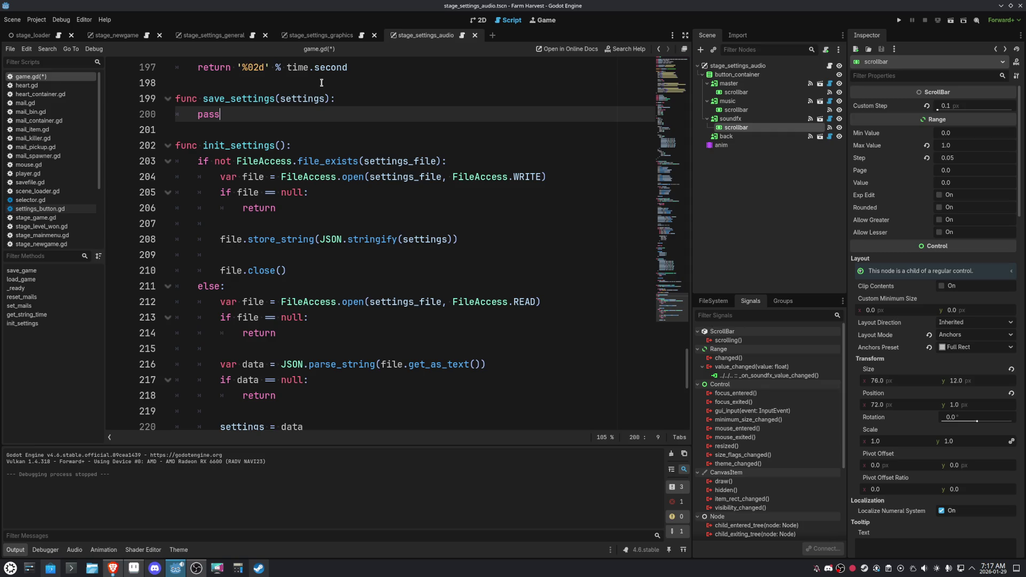
Move the file-writing block into save_settings, renaming the parameter and stringify argument to data
{"action": "left_click", "coordinate": [235, 177]}
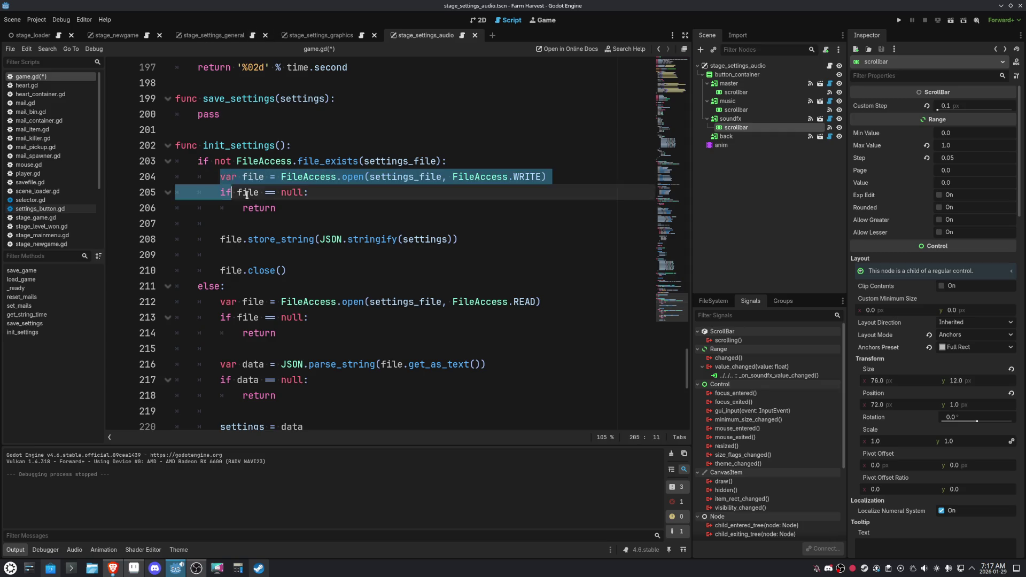
{"action": "left_click_drag", "start_coordinate": [219, 177], "coordinate": [428, 270]}
{"action": "key", "text": "ctrl+x"}
{"action": "double_click", "coordinate": [230, 114]}
{"action": "key", "text": "ctrl+v"}
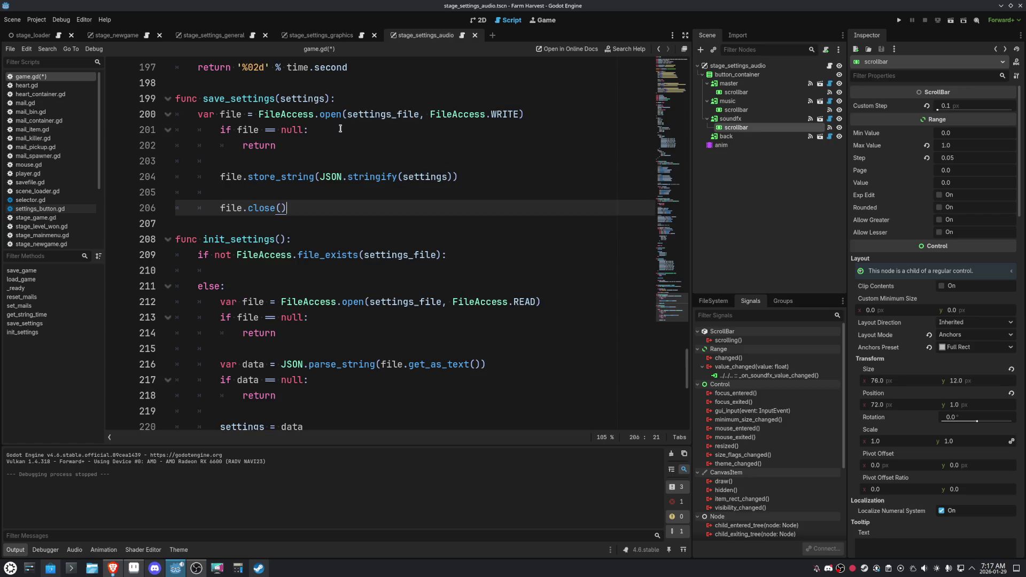
{"action": "double_click", "coordinate": [300, 100]}
{"action": "type", "text": "data"}
{"action": "double_click", "coordinate": [295, 100]}
{"action": "key", "text": "ctrl+c"}
{"action": "double_click", "coordinate": [414, 177]}
{"action": "key", "text": "ctrl+v"}
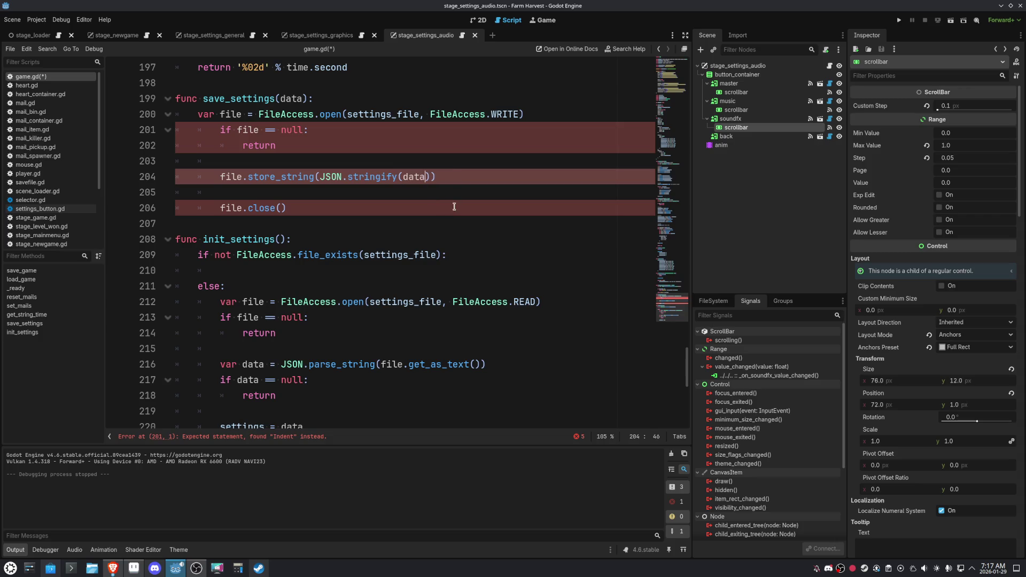
Dedent the save_settings body one level and save game.gd
{"action": "left_click", "coordinate": [443, 207]}
{"action": "mouse_move", "coordinate": [221, 130]}
{"action": "left_mouse_down"}
{"action": "mouse_move", "coordinate": [316, 196]}
{"action": "mouse_move", "coordinate": [408, 214]}
{"action": "left_mouse_up"}
{"action": "key", "text": "shift+Tab"}
{"action": "left_click", "coordinate": [375, 208]}
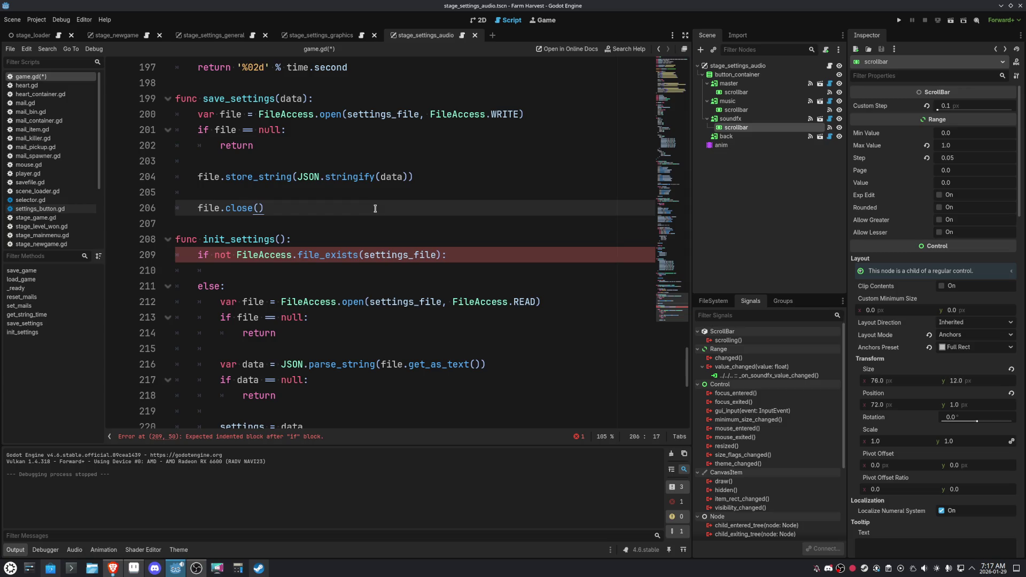
{"action": "key", "text": "ctrl+s"}
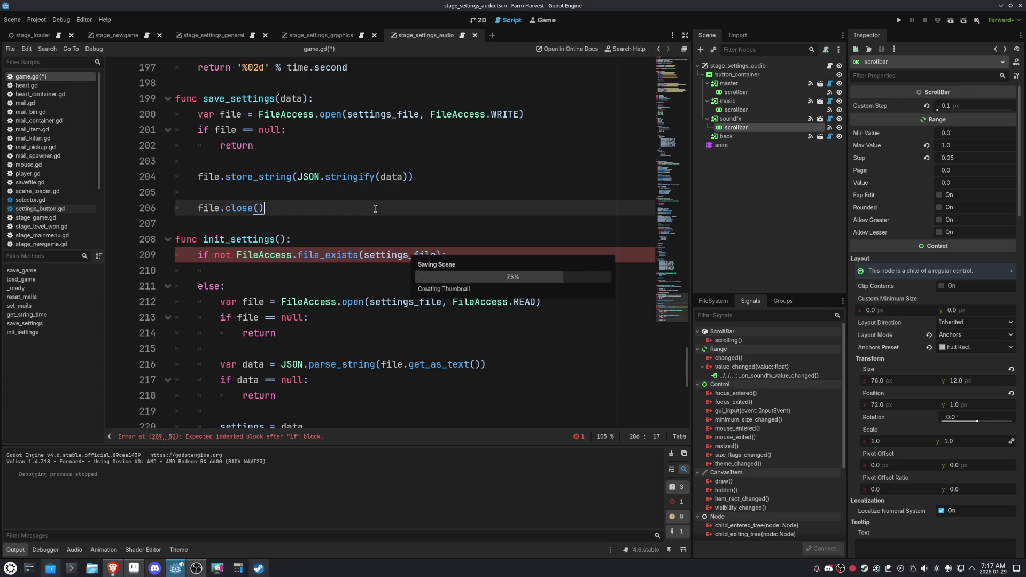
Call save_settings(settings) in init_settings' if branch
{"action": "left_click_drag", "start_coordinate": [308, 100], "coordinate": [203, 100]}
{"action": "key", "text": "ctrl+c"}
{"action": "left_click", "coordinate": [264, 270]}
{"action": "key", "text": "ctrl+v"}
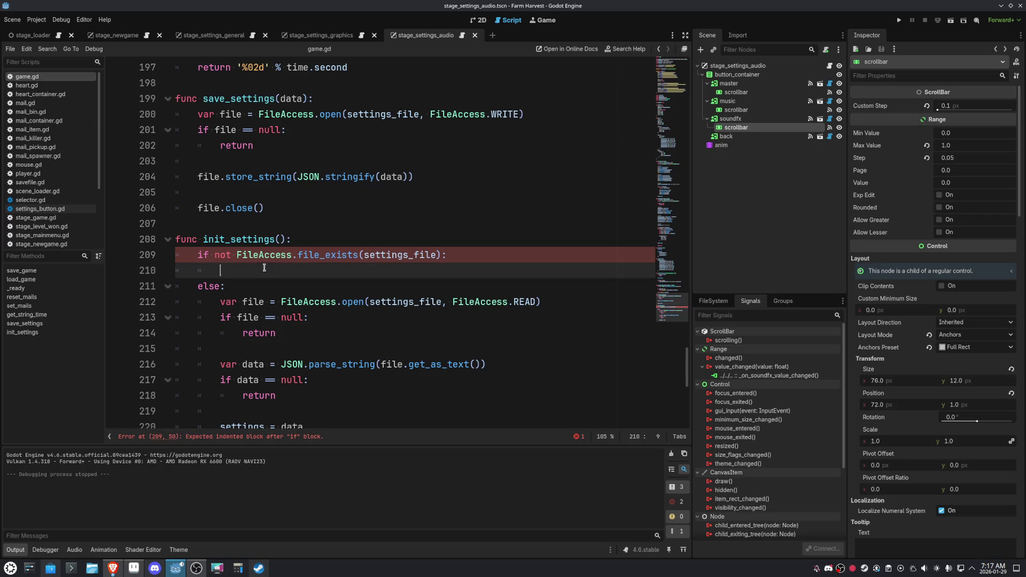
{"action": "left_click", "coordinate": [314, 272]}
{"action": "double_click", "coordinate": [314, 272]}
{"action": "key", "text": "BackSpace"}
{"action": "type", "text": "settings(settings"}
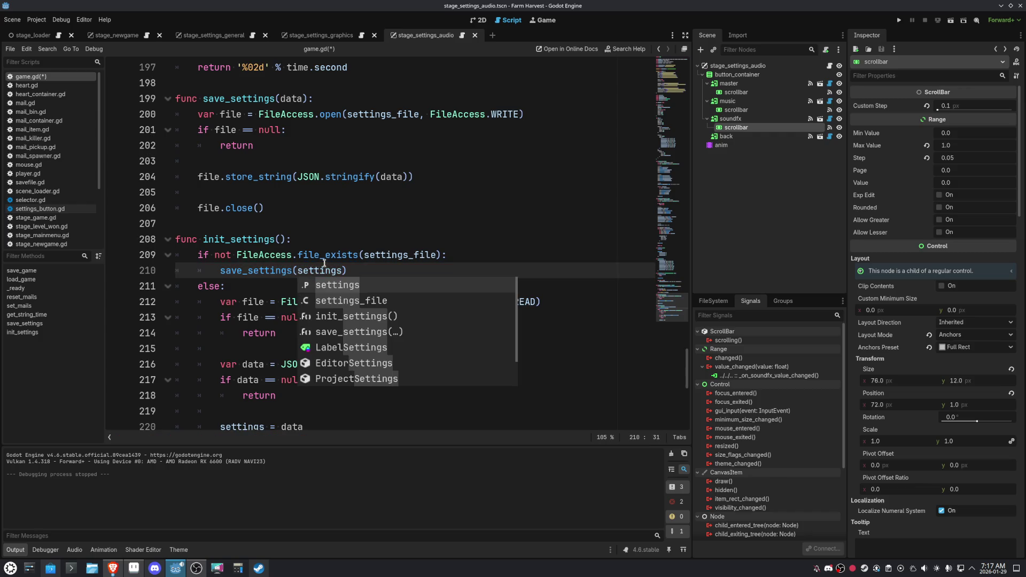
Add a blank line and start a new func load_settings(): declaration
{"action": "left_click", "coordinate": [440, 211]}
{"action": "scroll", "coordinate": [545, 227], "scroll_direction": "down", "scroll_amount": 2}
{"action": "scroll", "coordinate": [504, 228], "scroll_direction": "up", "scroll_amount": 2}
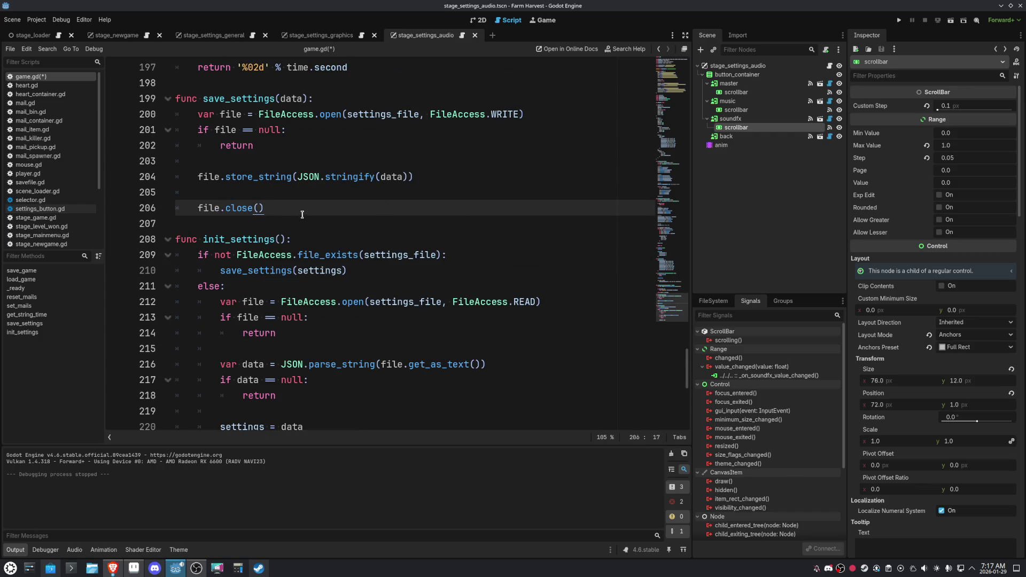
{"action": "key", "text": "Down"}
{"action": "key", "text": "Return"}
{"action": "key", "text": "Return"}
{"action": "key", "text": "Up"}
{"action": "type", "text": "func l"}
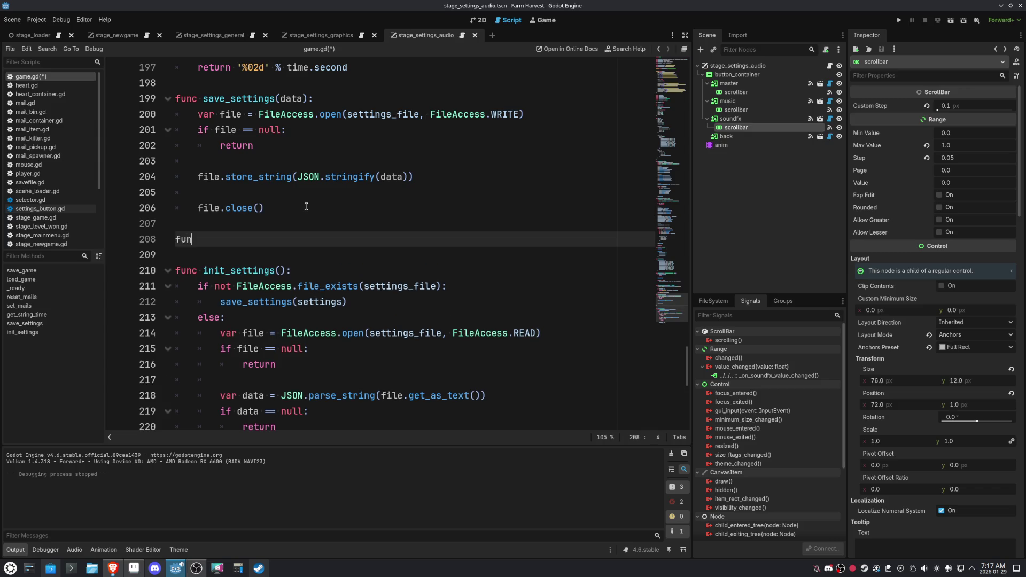
{"action": "type", "text": "oad_set"}
{"action": "type", "text": "tings():"}
Give the new load_settings() function a placeholder pass body
{"action": "key", "text": "Return"}
{"action": "type", "text": "p"}
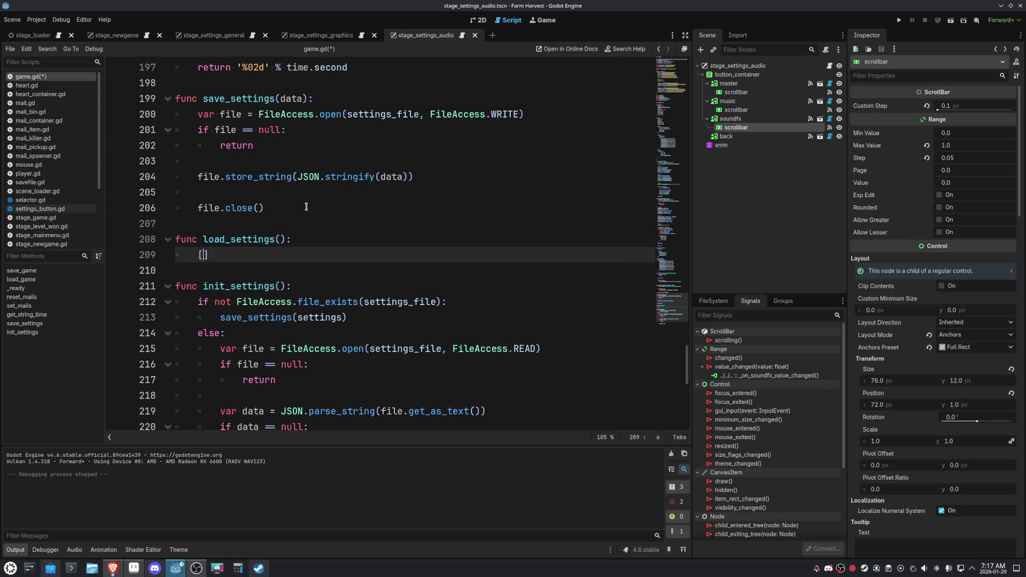
{"action": "type", "text": "ass"}
{"action": "scroll", "coordinate": [458, 218], "scroll_direction": "down", "scroll_amount": 4}
{"action": "scroll", "coordinate": [369, 284], "scroll_direction": "up", "scroll_amount": 2}
Move the file-reading block from init_settings' else branch into load_settings, replacing pass, dedented one level
{"action": "left_click_drag", "start_coordinate": [304, 380], "coordinate": [215, 257]}
{"action": "key", "text": "ctrl+x"}
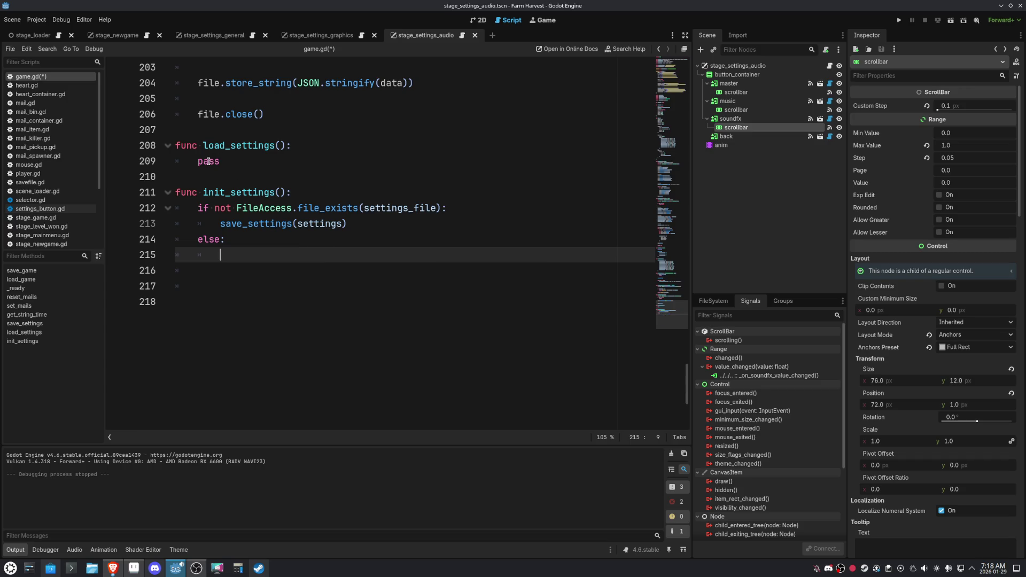
{"action": "double_click", "coordinate": [208, 161]}
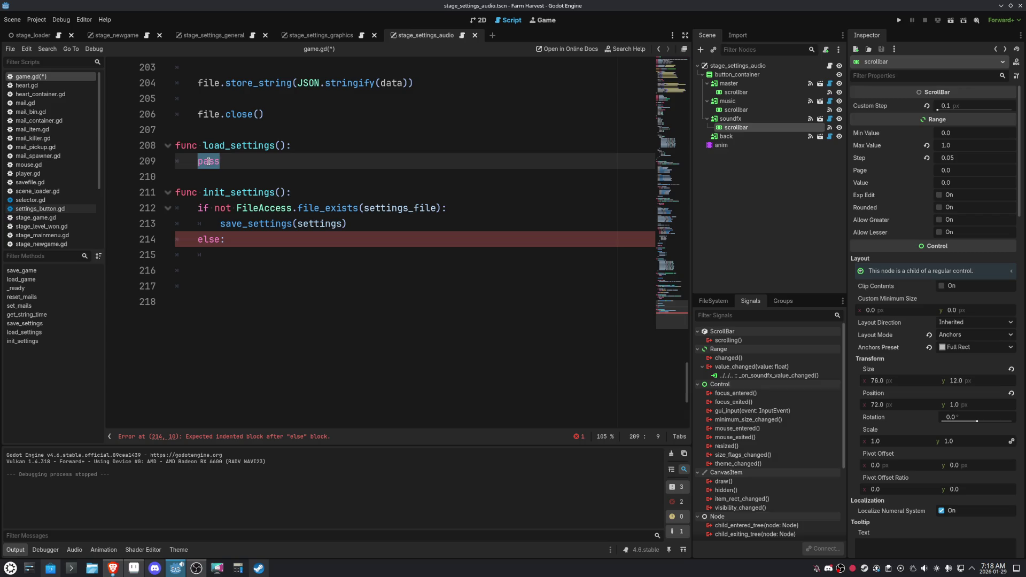
{"action": "key", "text": "ctrl+v"}
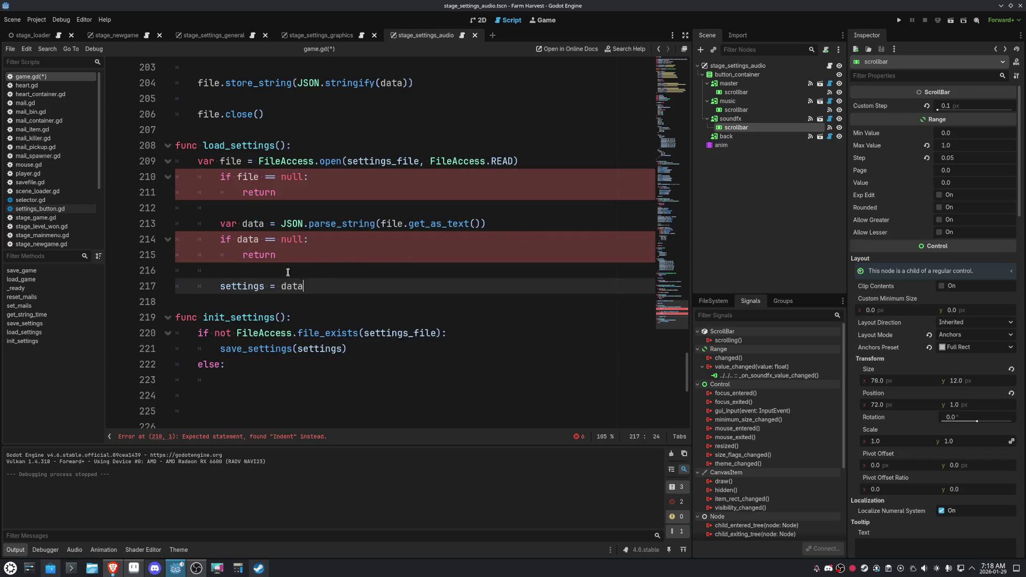
{"action": "left_click", "coordinate": [177, 176], "text": "shift"}
{"action": "key", "text": "shift+Tab"}
Save game.gd with the new load_settings function
{"action": "left_click", "coordinate": [360, 192]}
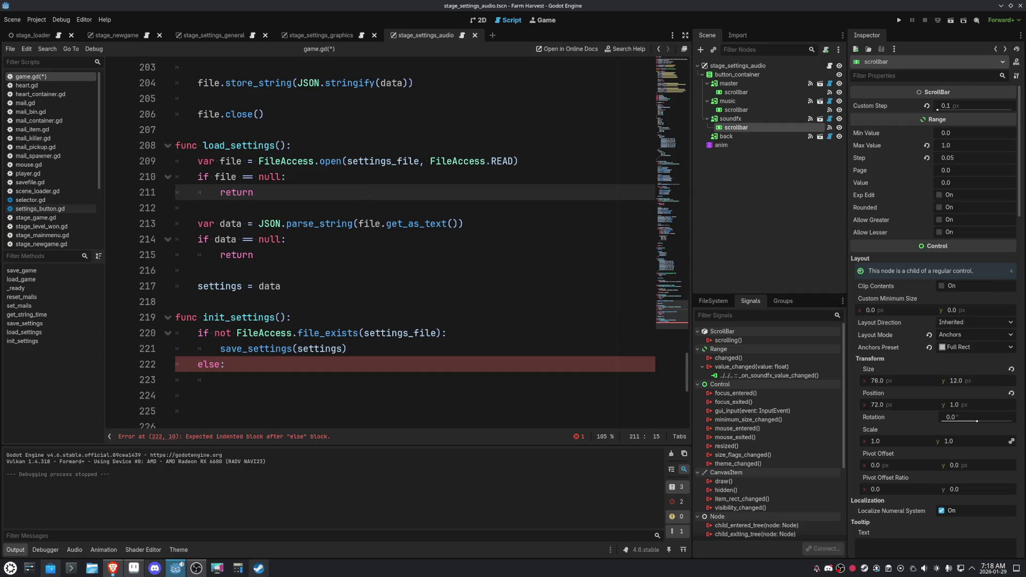
{"action": "key", "text": "ctrl+s"}
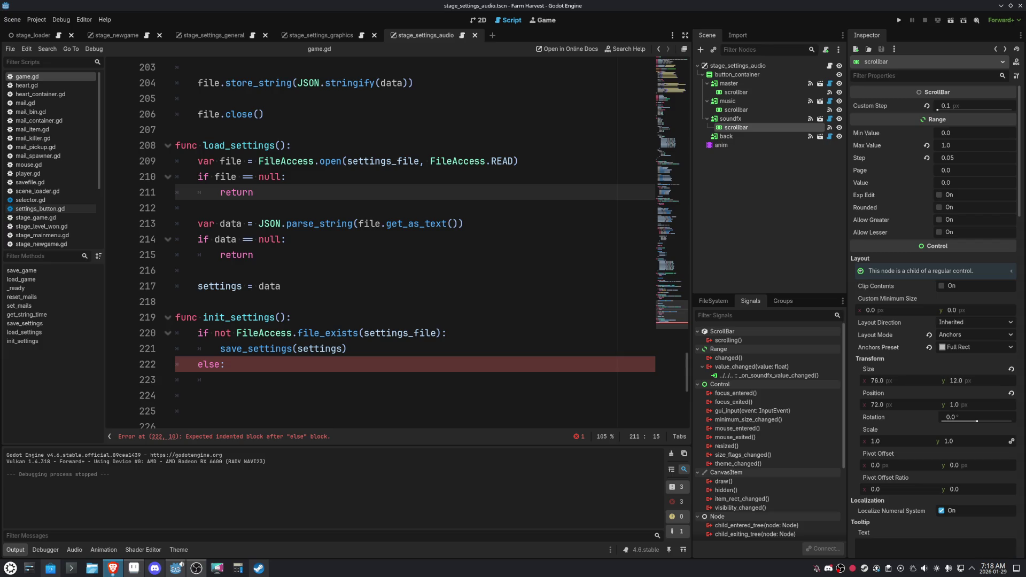
{"action": "key", "text": "Down"}
{"action": "key", "text": "Down"}
{"action": "key", "text": "Down"}
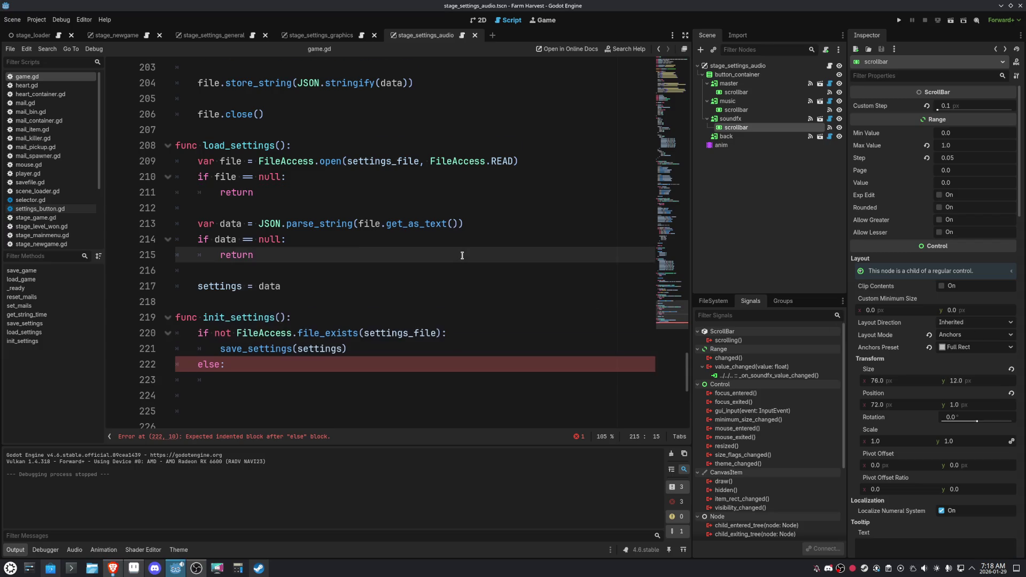
{"action": "scroll", "coordinate": [463, 255], "scroll_direction": "down", "scroll_amount": 1}
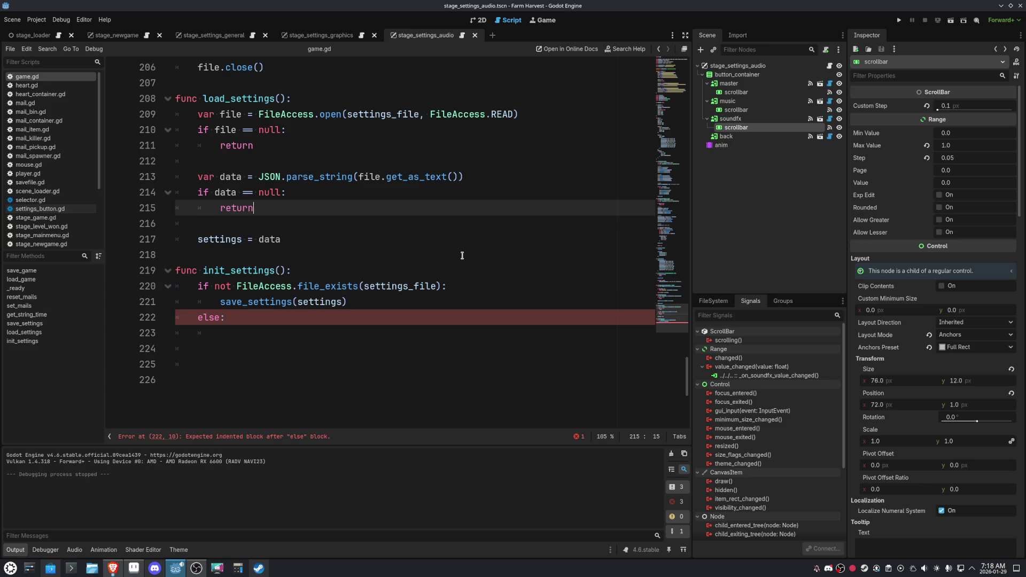
{"action": "scroll", "coordinate": [463, 255], "scroll_direction": "up", "scroll_amount": 1}
Put a load_settings() call in init_settings' empty else branch and save game.gd
{"action": "left_click_drag", "start_coordinate": [286, 145], "coordinate": [203, 145]}
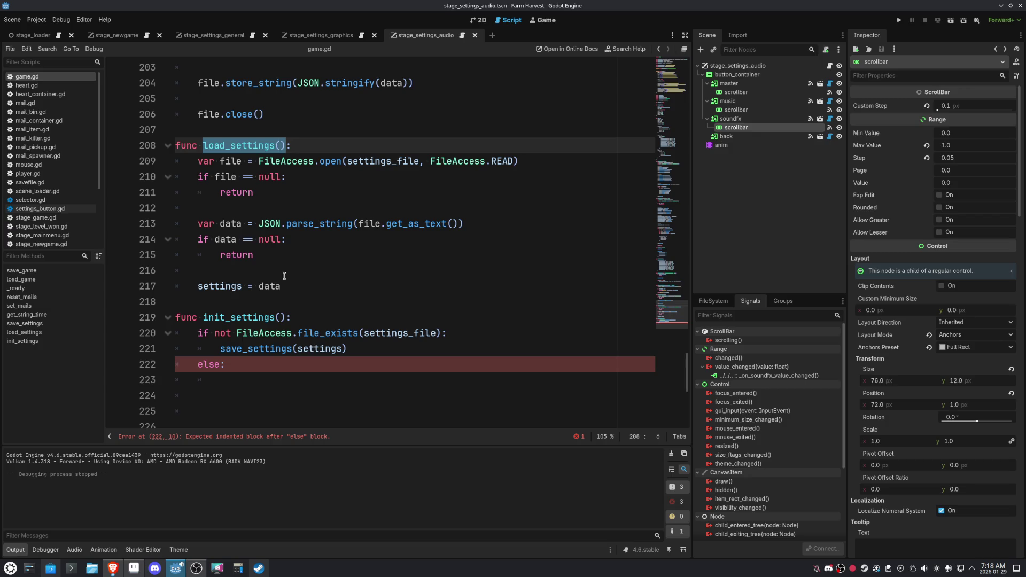
{"action": "left_click", "coordinate": [281, 378]}
{"action": "key", "text": "ctrl+v"}
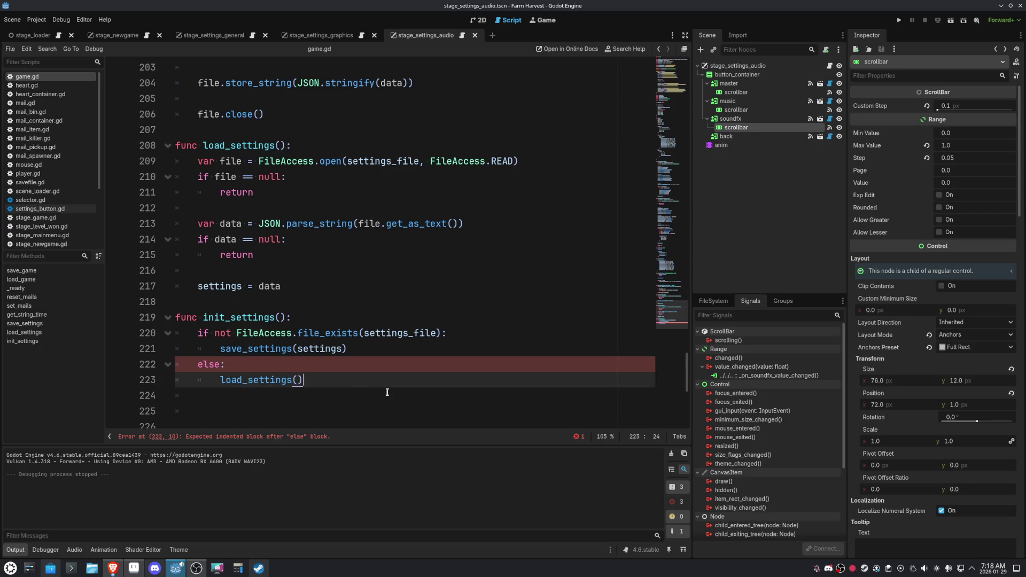
{"action": "scroll", "coordinate": [343, 292], "scroll_direction": "down", "scroll_amount": 3}
{"action": "key", "text": "ctrl+s"}
Delete the else: line so load_settings() runs unindented after the file-exists check
{"action": "left_click", "coordinate": [304, 256]}
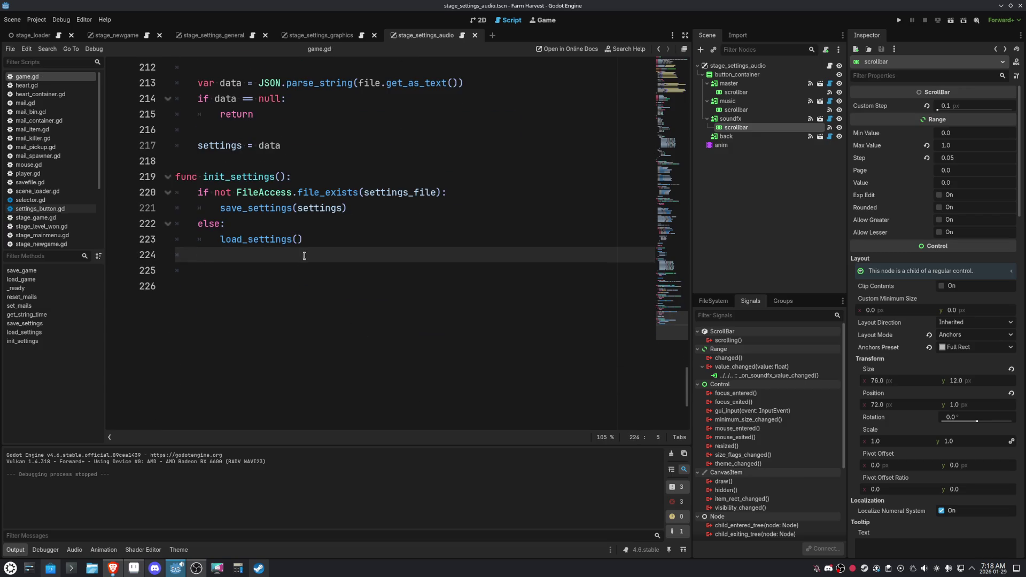
{"action": "key", "text": "Return"}
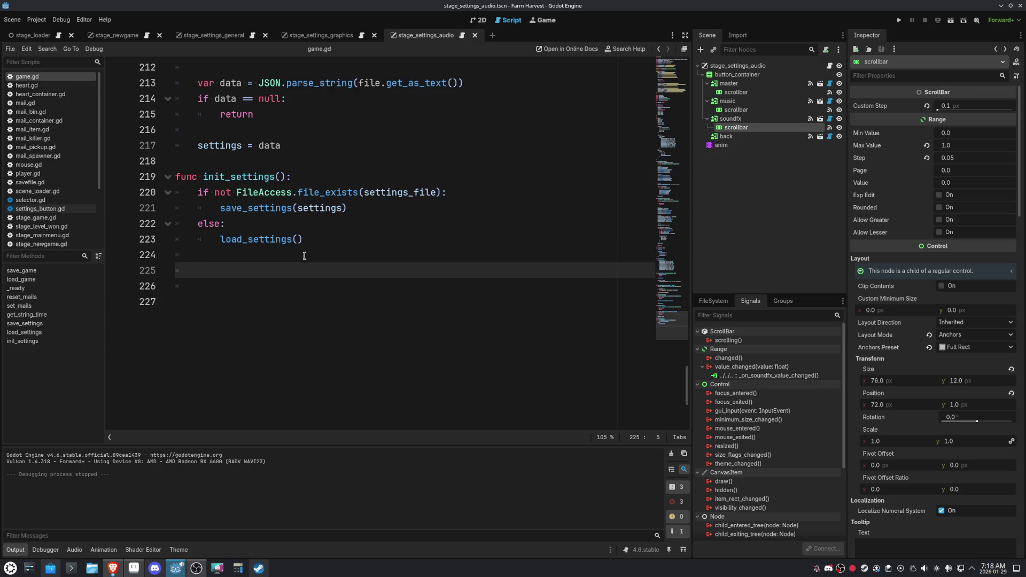
{"action": "key", "text": "Up"}
{"action": "key", "text": "Up"}
{"action": "key", "text": "Up"}
{"action": "key", "text": "ctrl+shift+k"}
{"action": "key", "text": "BackSpace"}
{"action": "key", "text": "Return"}
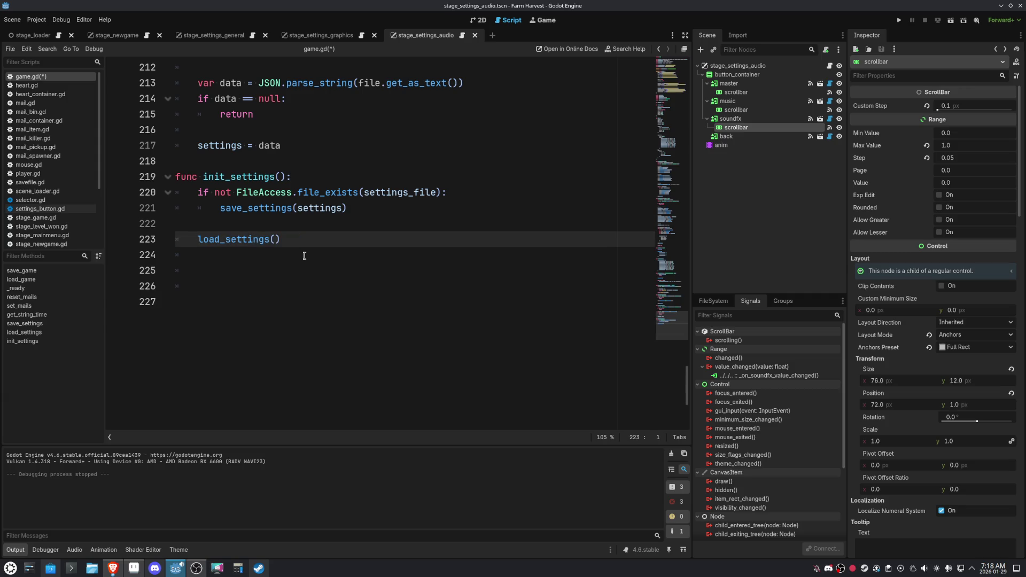
{"action": "key", "text": "Down"}
{"action": "key", "text": "Down"}
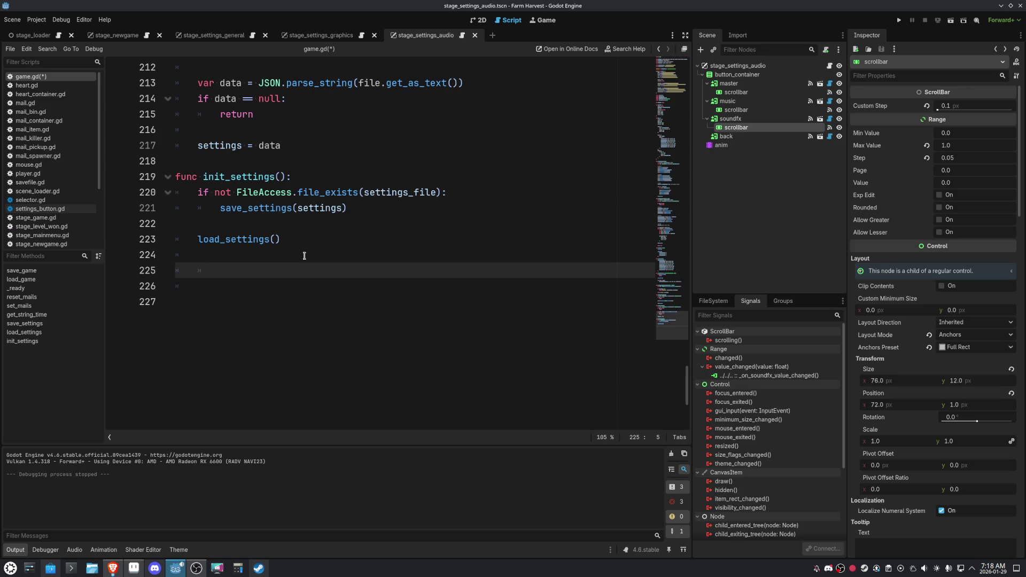
Try out an AudioServer.add_bus() line, then delete it and bring up the Audio bus panel
{"action": "type", "text": "AudioSe"}
{"action": "key", "text": "Return"}
{"action": "type", "text": ","}
{"action": "key", "text": "BackSpace"}
{"action": "type", "text": "."}
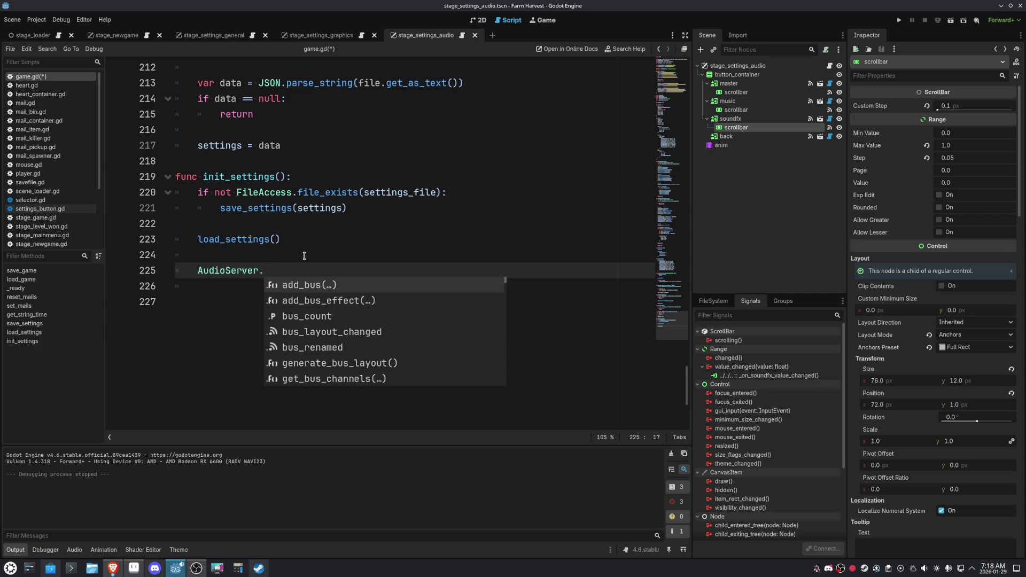
{"action": "key", "text": "Return"}
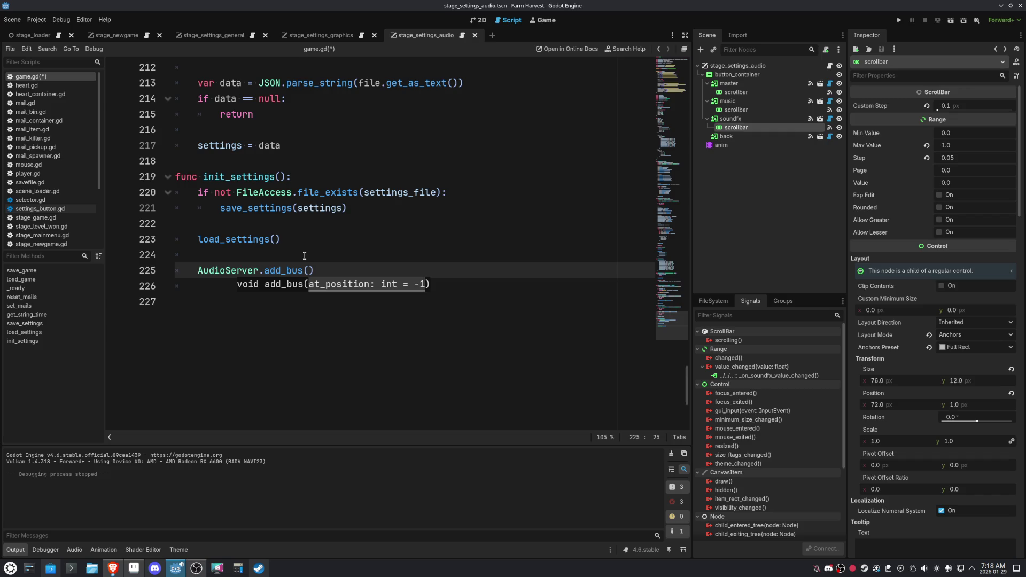
{"action": "key", "text": "End"}
{"action": "key", "text": "shift+Home"}
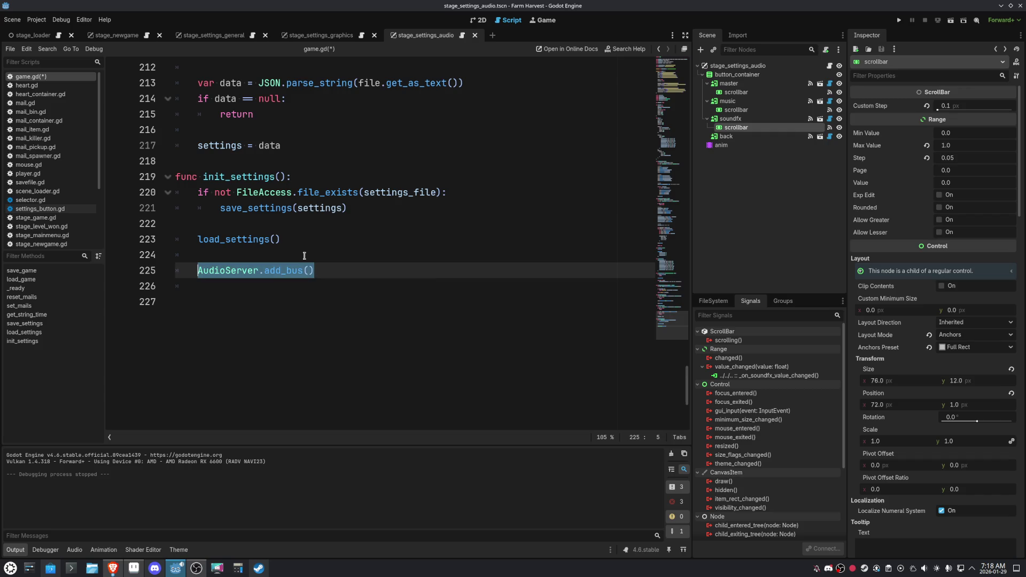
{"action": "key", "text": "BackSpace"}
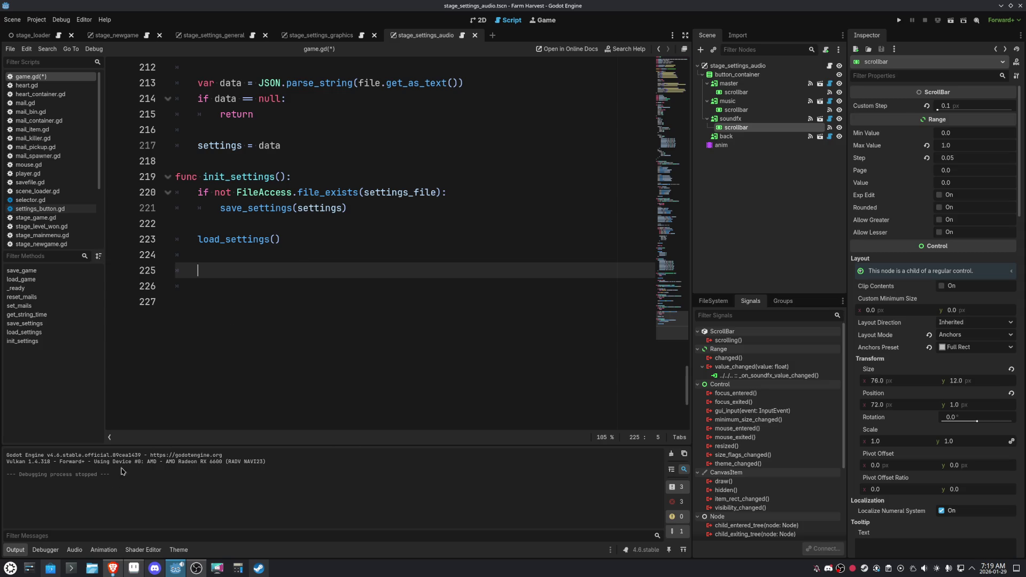
{"action": "left_click", "coordinate": [75, 550]}
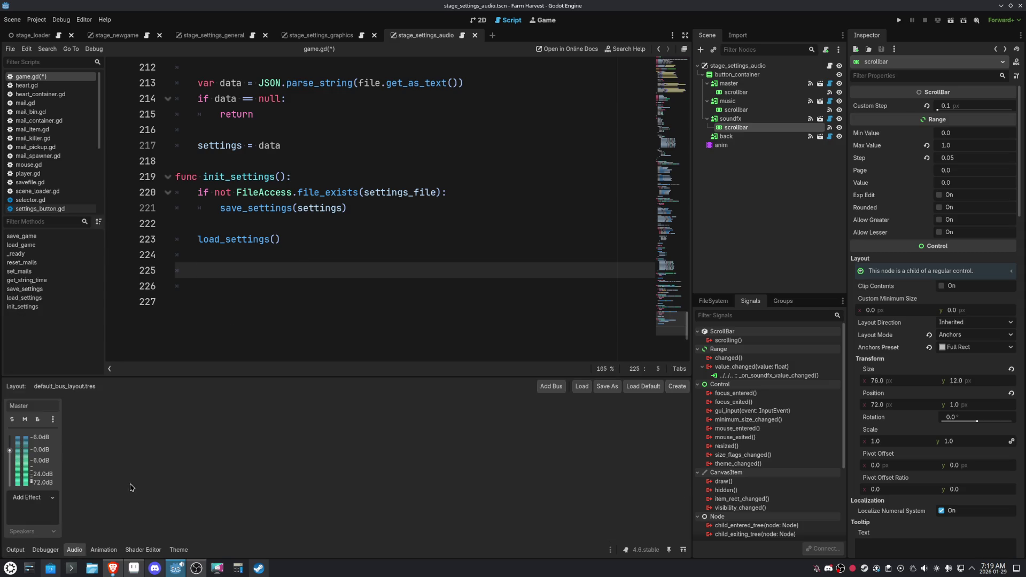
Add two audio buses named Music and SoundFx beside Master and save the project
{"action": "left_click", "coordinate": [552, 386]}
{"action": "left_click", "coordinate": [557, 390]}
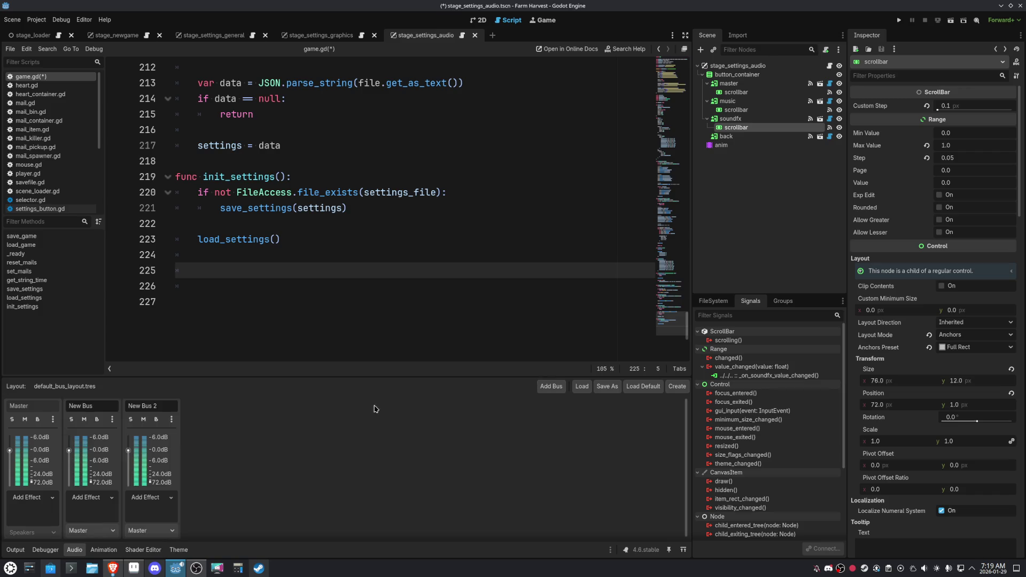
{"action": "left_click_drag", "start_coordinate": [93, 406], "coordinate": [57, 405]}
{"action": "type", "text": "Music"}
{"action": "double_click", "coordinate": [156, 408]}
{"action": "type", "text": "SoundFx"}
{"action": "key", "text": "ctrl+s"}
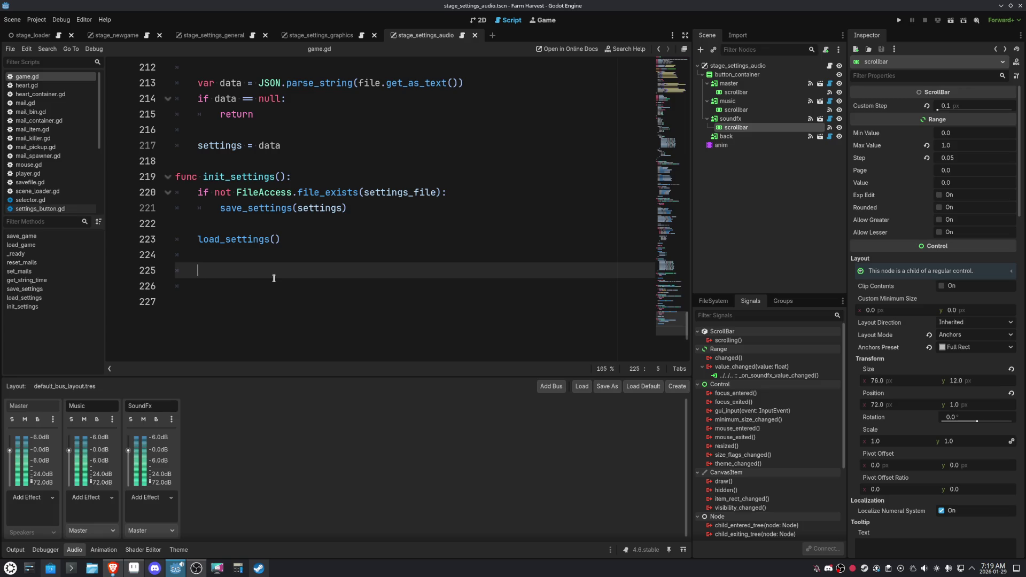
{"action": "key", "text": "Up"}
{"action": "key", "text": "Up"}
{"action": "key", "text": "Up"}
Add a load_settings:bool parameter to init_settings
{"action": "key", "text": "End"}
{"action": "key", "text": "Left"}
{"action": "key", "text": "Left"}
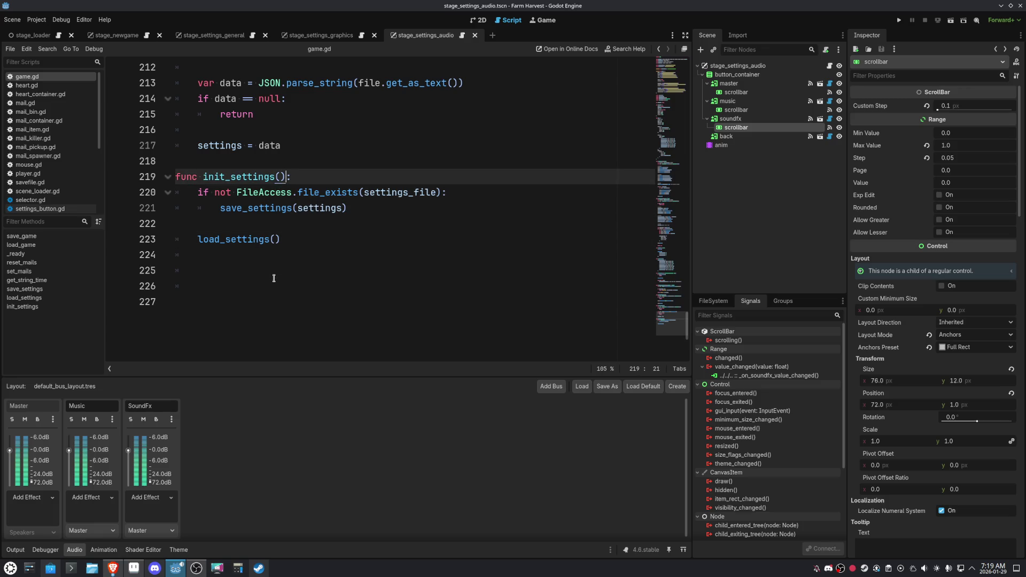
{"action": "type", "text": "load_setting"}
{"action": "type", "text": "s = t"}
{"action": "key", "text": "BackSpace"}
{"action": "key", "text": "BackSpace"}
{"action": "key", "text": "BackSpace"}
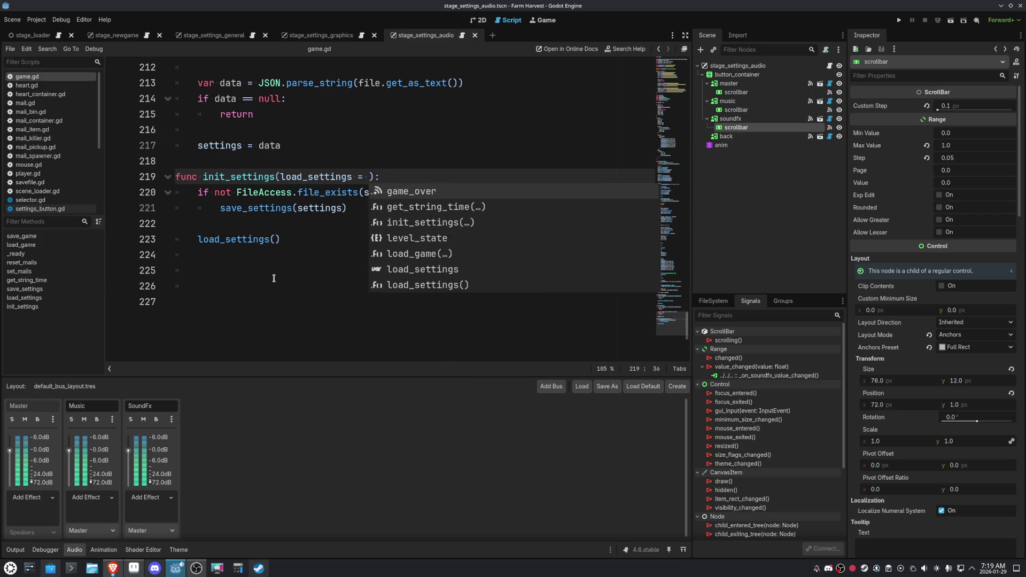
{"action": "type", "text": ":bool"}
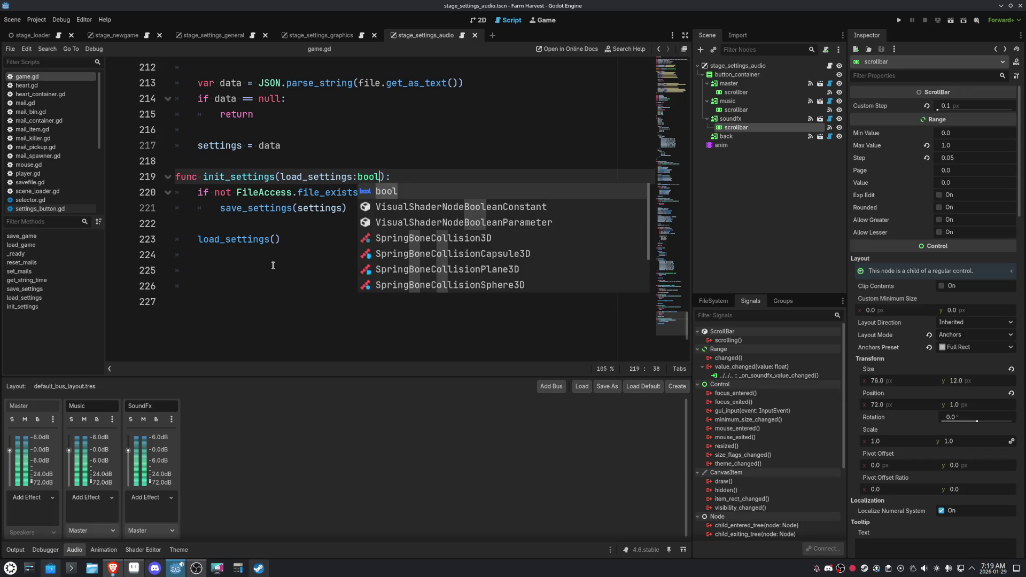
{"action": "left_click", "coordinate": [274, 269]}
{"action": "double_click", "coordinate": [338, 177]}
Insert 'if load_settings:' and indent the file check and load_settings() call beneath it
{"action": "key", "text": "End"}
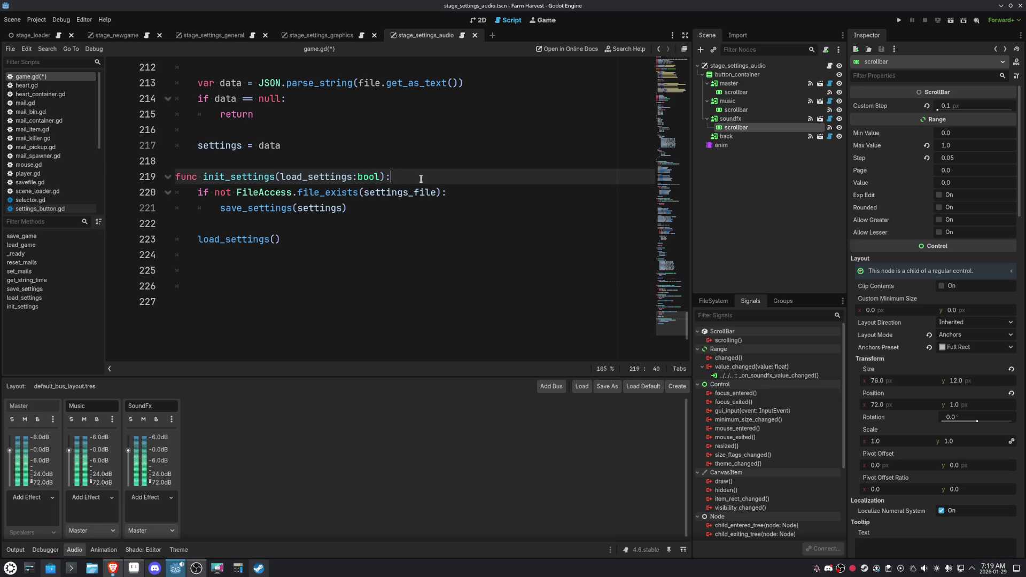
{"action": "key", "text": "Return"}
{"action": "type", "text": "if load_settings:"}
{"action": "key", "text": "Down"}
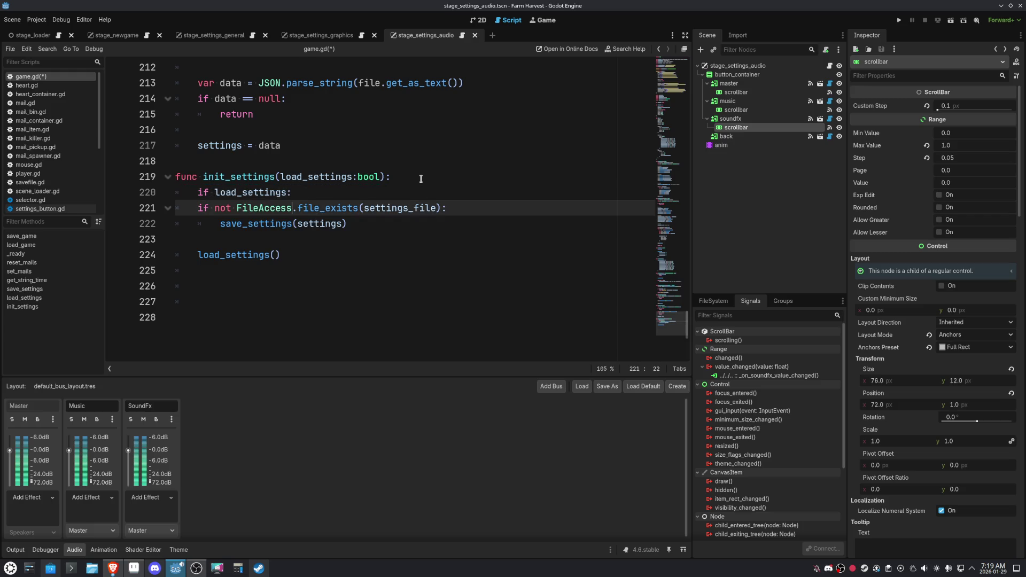
{"action": "key", "text": "Home"}
{"action": "key", "text": "shift+End"}
{"action": "key", "text": "shift+Down"}
{"action": "key", "text": "shift+Down"}
{"action": "key", "text": "shift+Down"}
{"action": "key", "text": "Tab"}
{"action": "key", "text": "Down"}
{"action": "key", "text": "Down"}
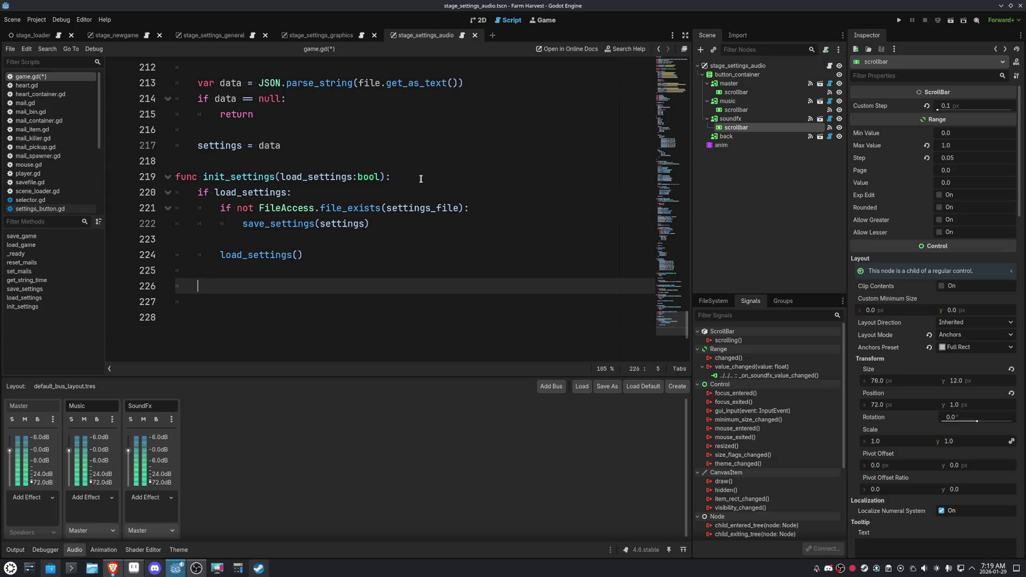
Write var master_bus = AudioServer.get_bus_index(&'Master') in init_settings
{"action": "type", "text": "var "}
{"action": "type", "text": "music"}
{"action": "key", "text": "BackSpace"}
{"action": "key", "text": "BackSpace"}
{"action": "key", "text": "BackSpace"}
{"action": "type", "text": "masteR_"}
{"action": "key", "text": "BackSpace"}
{"action": "key", "text": "BackSpace"}
{"action": "type", "text": "r_bus = AudioServer.get_bus"}
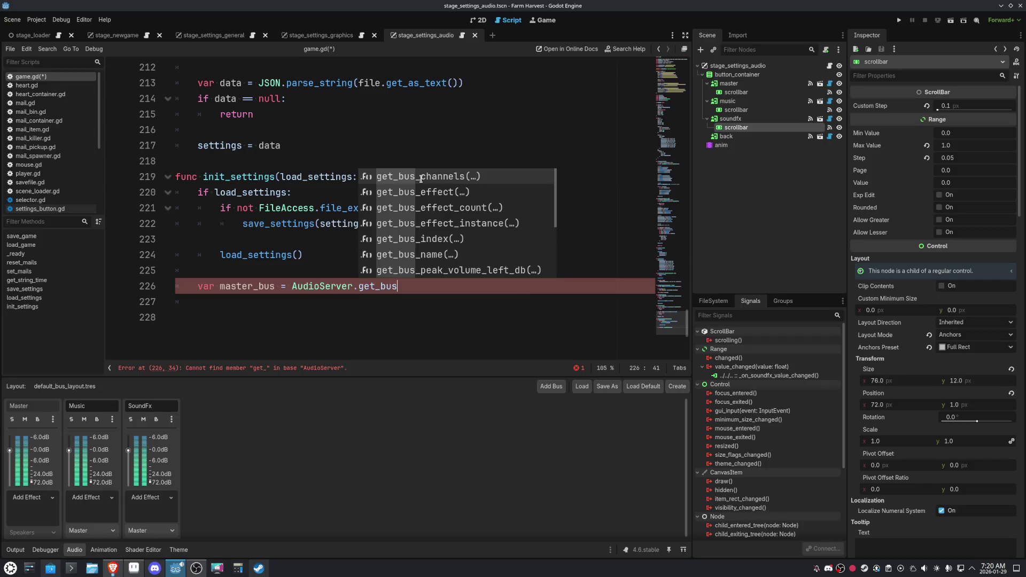
{"action": "key", "text": "Down"}
{"action": "key", "text": "Down"}
{"action": "key", "text": "Down"}
{"action": "key", "text": "Down"}
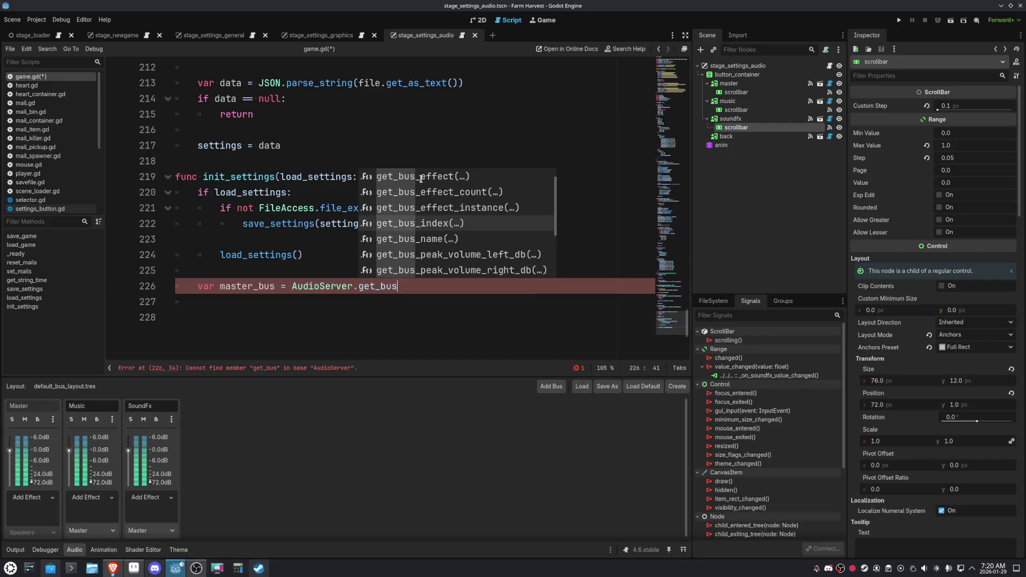
{"action": "key", "text": "Return"}
{"action": "key", "text": "BackSpace"}
{"action": "key", "text": "BackSpace"}
{"action": "key", "text": "BackSpace"}
{"action": "type", "text": "d"}
{"action": "key", "text": "BackSpace"}
{"action": "type", "text": "id"}
{"action": "key", "text": "Return"}
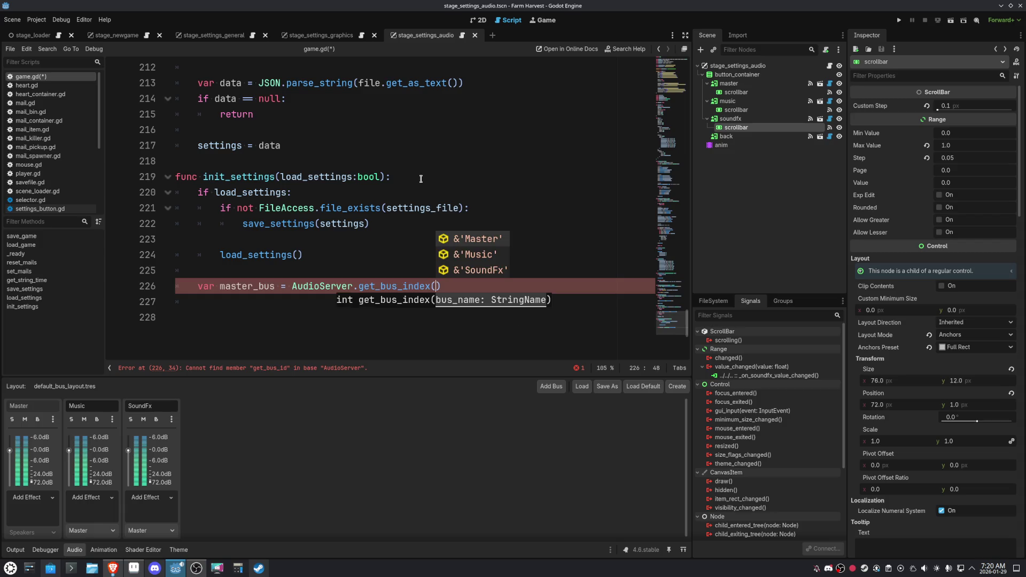
{"action": "key", "text": "Return"}
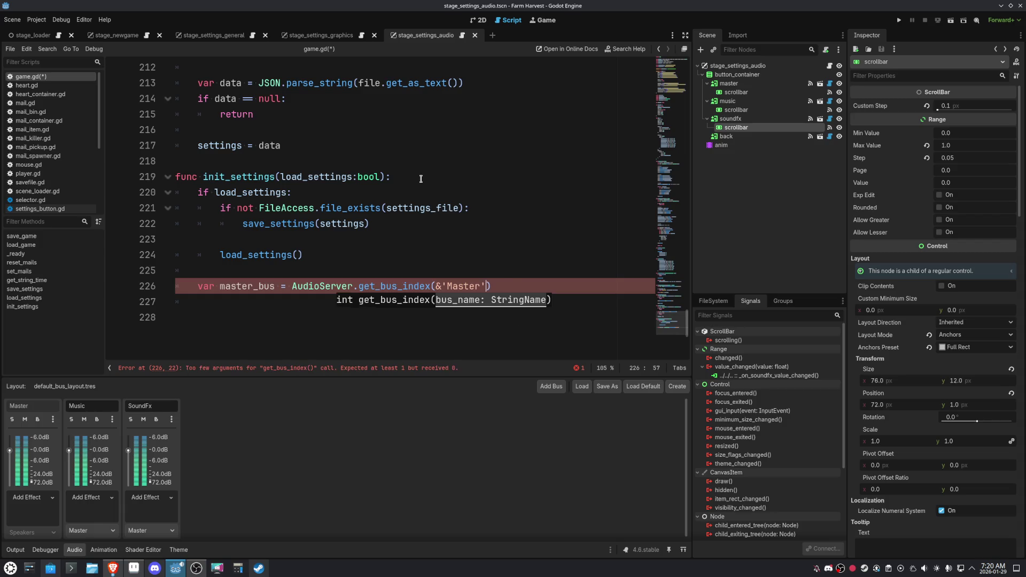
Duplicate the master_bus line twice below it
{"action": "key", "text": "shift+Home"}
{"action": "key", "text": "ctrl+c"}
{"action": "key", "text": "End"}
{"action": "key", "text": "Return"}
{"action": "key", "text": "ctrl+v"}
{"action": "key", "text": "Return"}
{"action": "key", "text": "ctrl+v"}
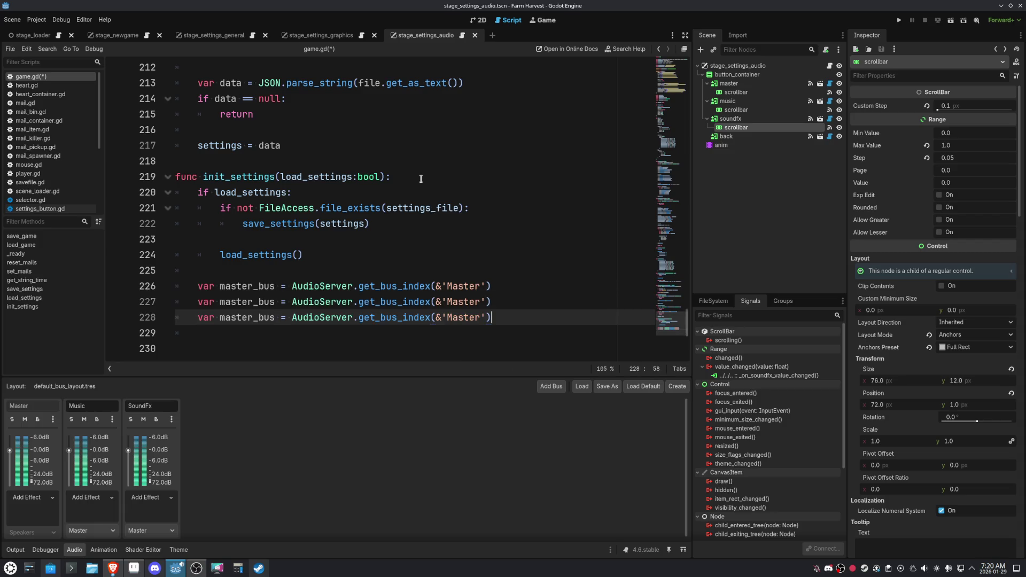
Change the bus names in the copied lines to 'Music' and 'SoundFx'
{"action": "double_click", "coordinate": [473, 302]}
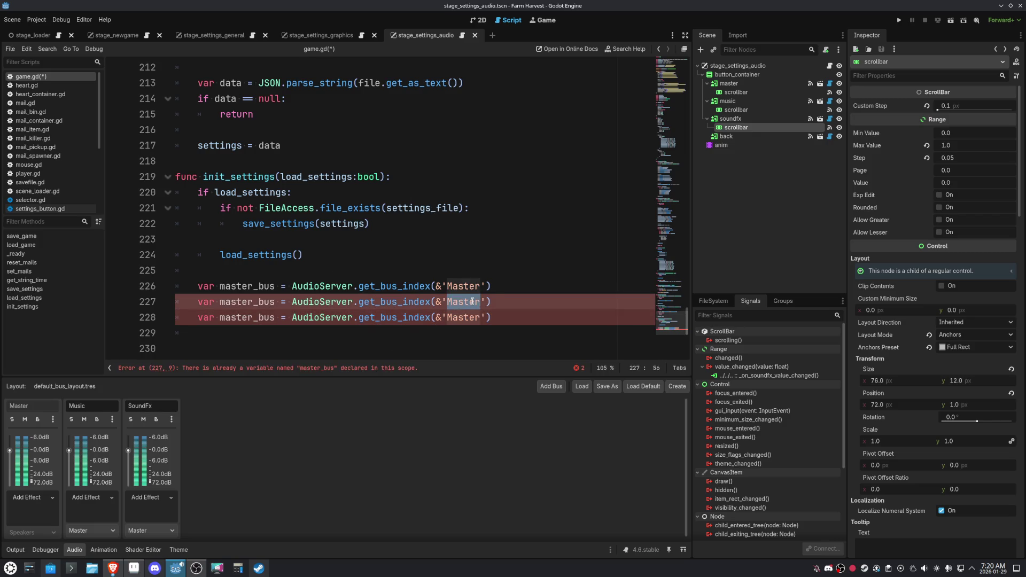
{"action": "type", "text": "m"}
{"action": "key", "text": "Down"}
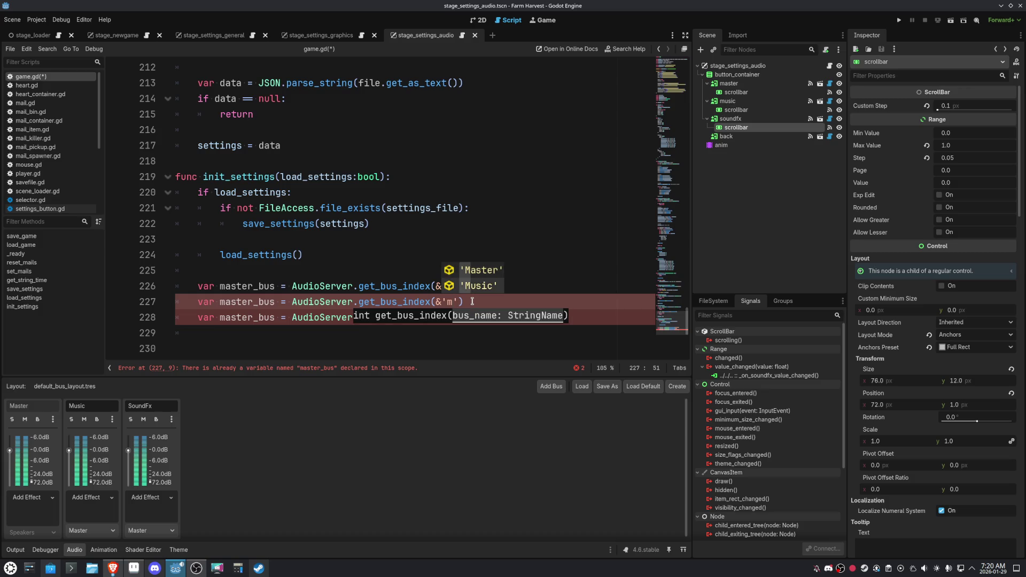
{"action": "key", "text": "Return"}
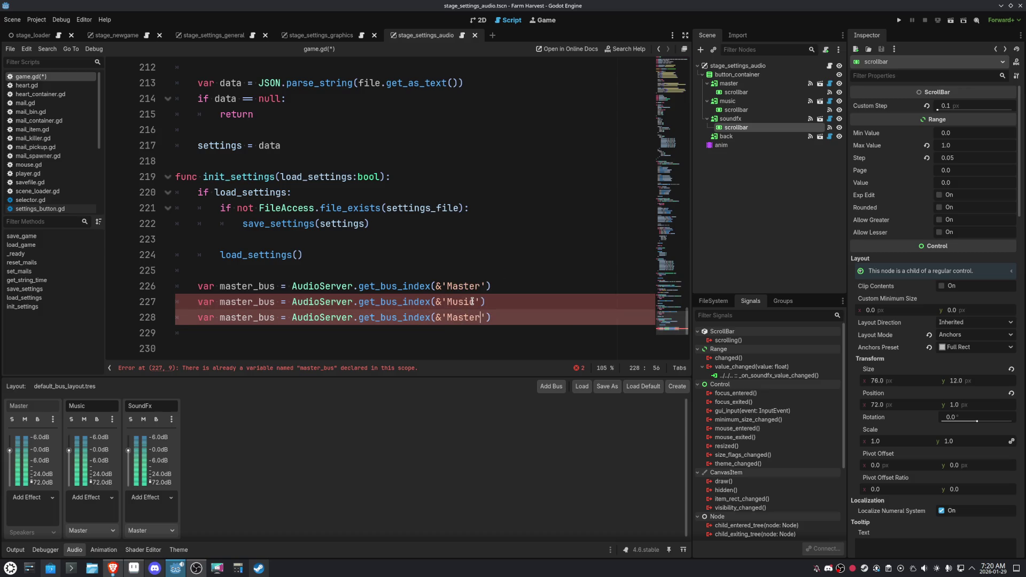
{"action": "key", "text": "ctrl+shift+Left"}
{"action": "type", "text": "s"}
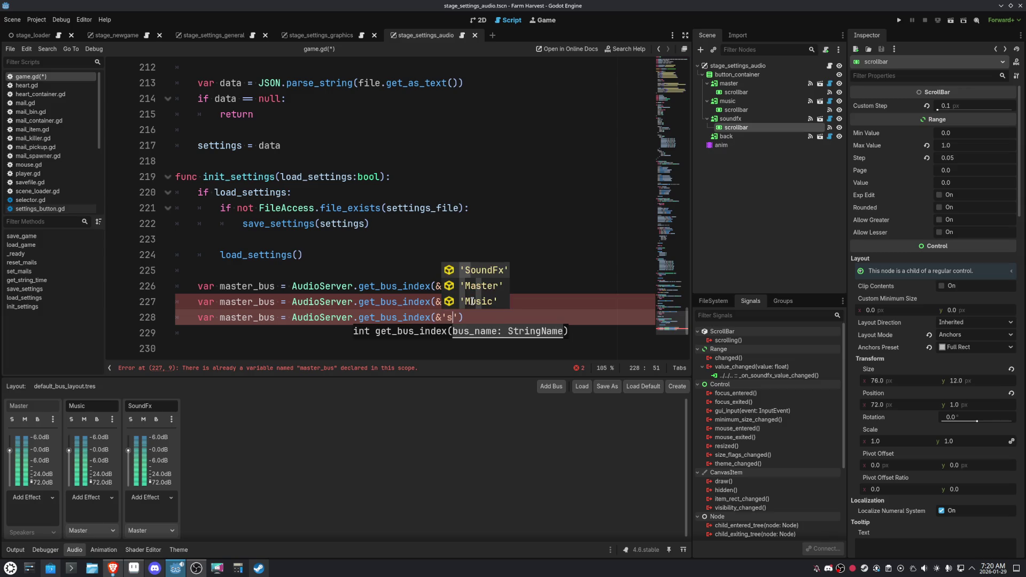
{"action": "key", "text": "Return"}
{"action": "left_click", "coordinate": [545, 225]}
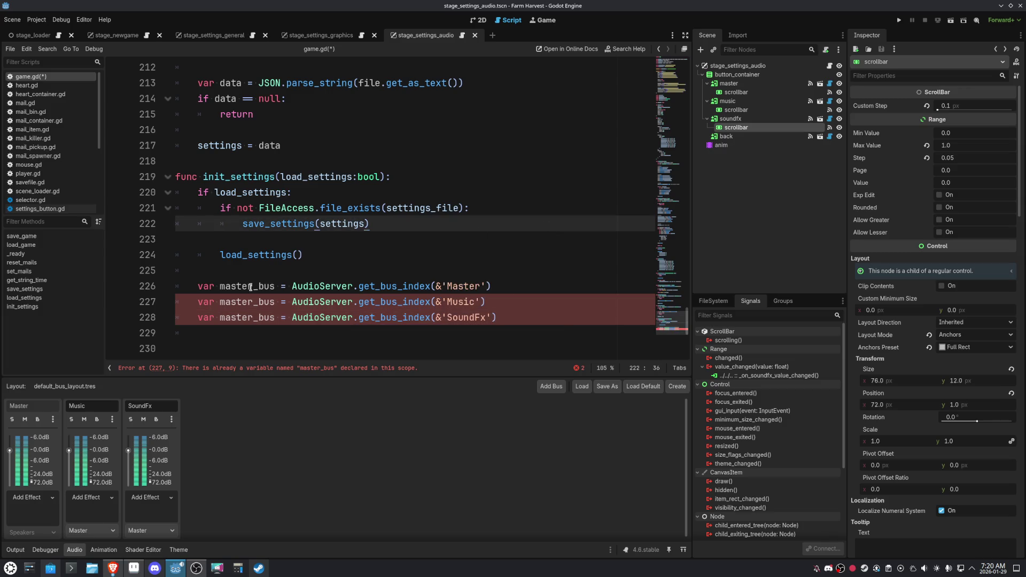
Rename the copied variables to music_bus and soundfx_bus
{"action": "left_click_drag", "start_coordinate": [253, 302], "coordinate": [226, 303]}
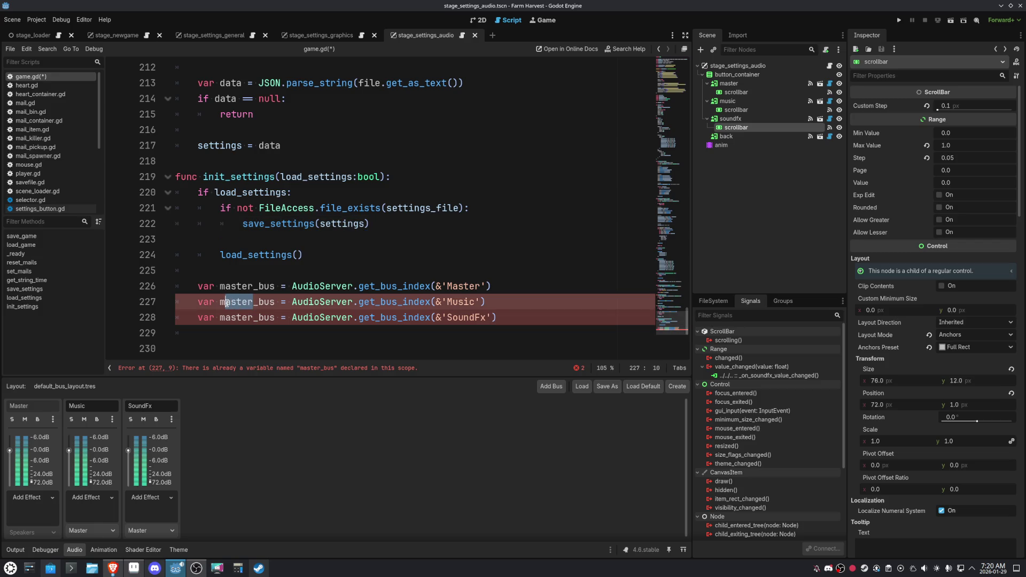
{"action": "type", "text": "usic"}
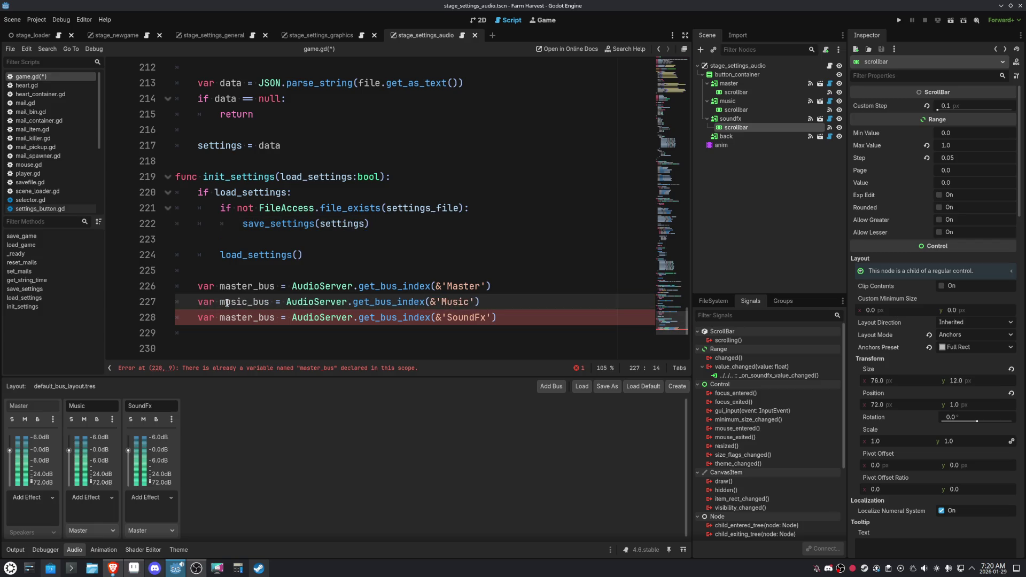
{"action": "key", "text": "Down"}
{"action": "key", "text": "Right"}
{"action": "key", "text": "shift+Right"}
{"action": "key", "text": "shift+Right"}
{"action": "key", "text": "shift+Right"}
{"action": "key", "text": "ctrl+shift+Left"}
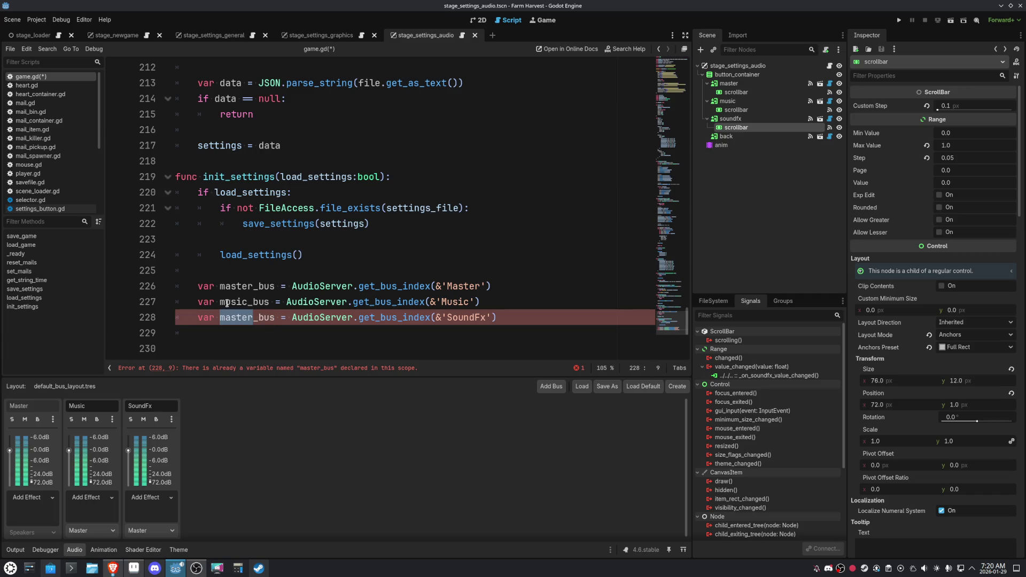
{"action": "type", "text": "soundfx"}
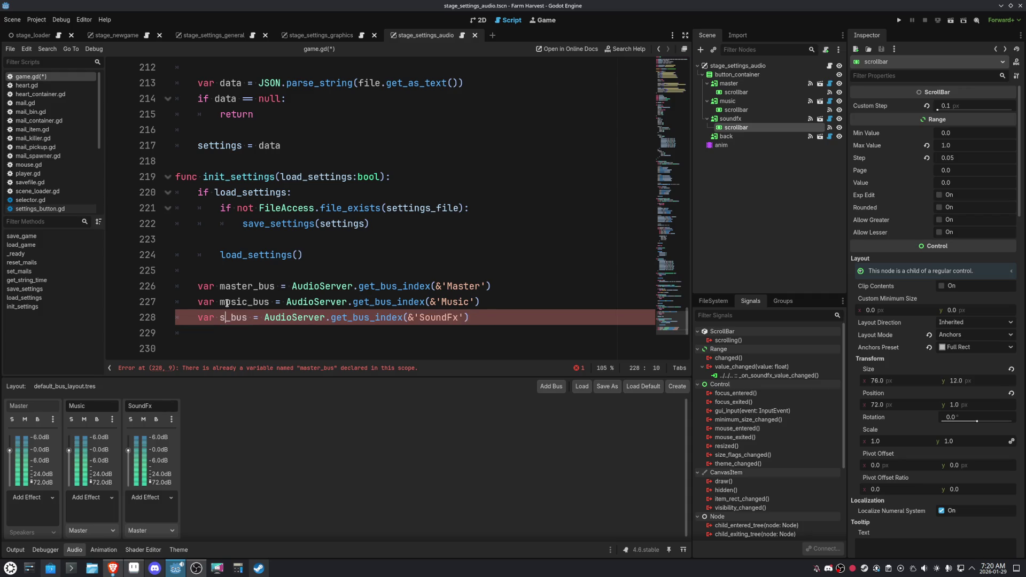
Add a blank line after the bus variables and save game.gd
{"action": "left_click", "coordinate": [342, 224]}
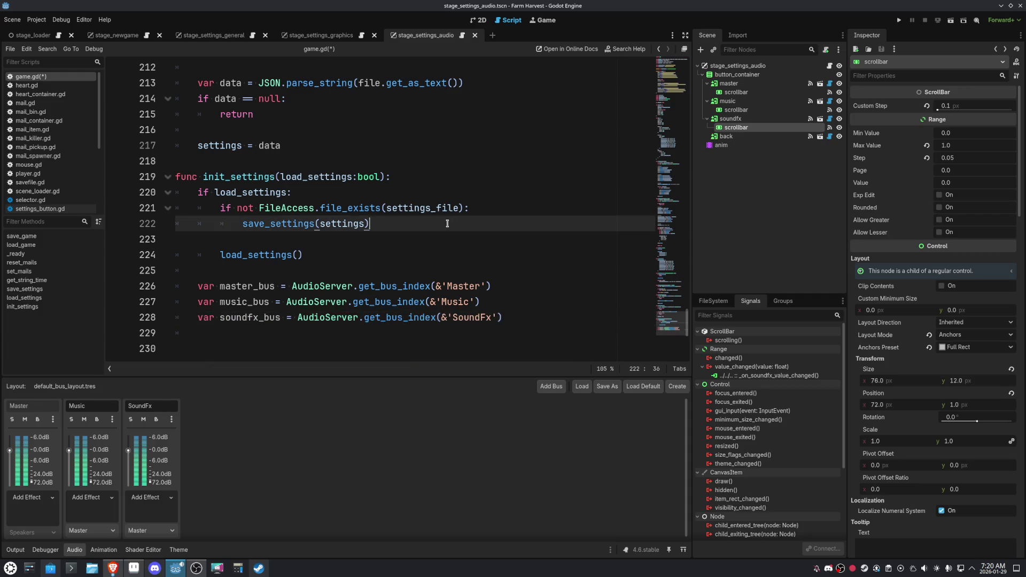
{"action": "scroll", "coordinate": [513, 218], "scroll_direction": "down", "scroll_amount": 3}
{"action": "left_click", "coordinate": [527, 196]}
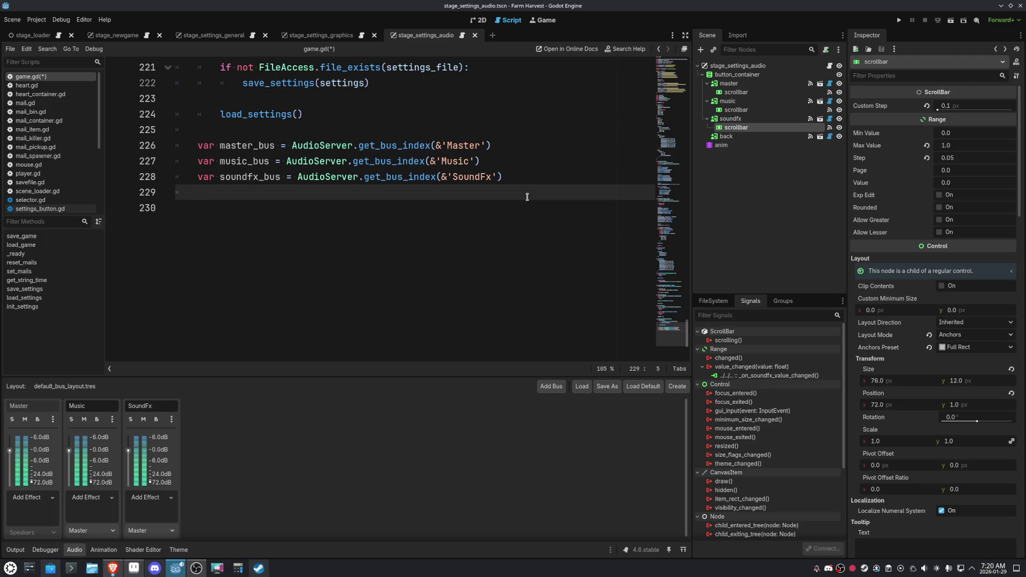
{"action": "key", "text": "Return"}
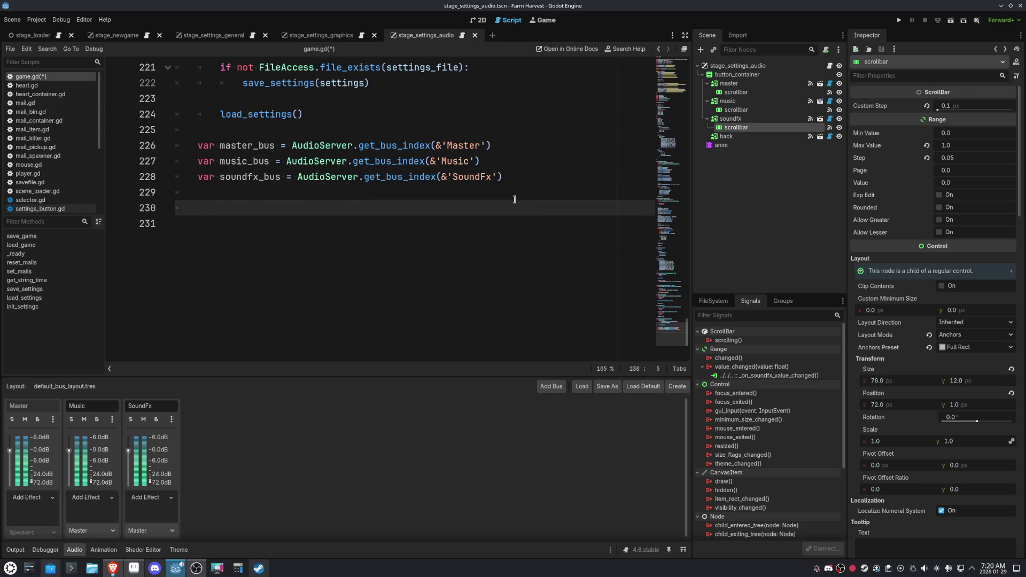
{"action": "scroll", "coordinate": [482, 242], "scroll_direction": "up", "scroll_amount": 1}
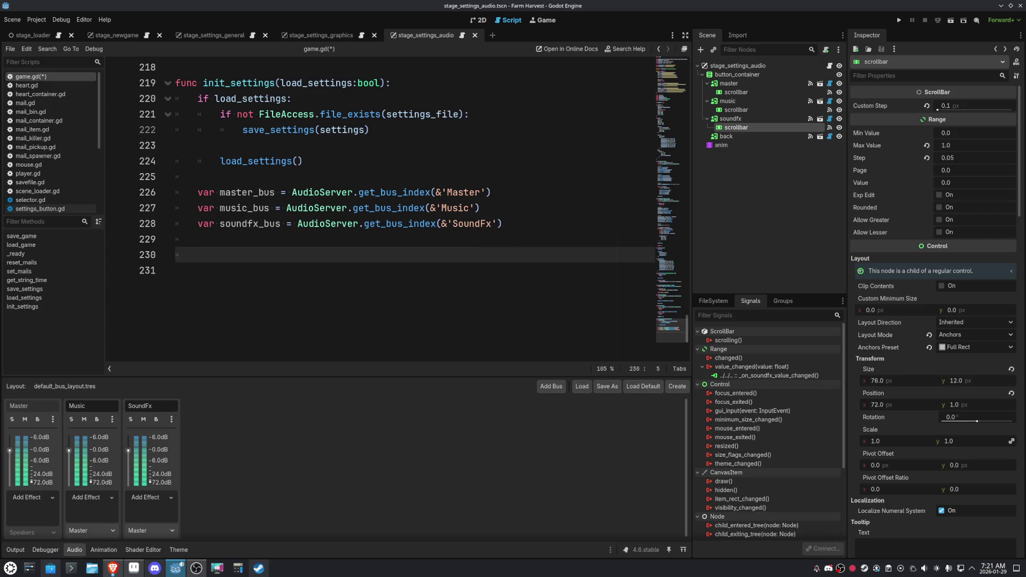
{"action": "key", "text": "ctrl+s"}
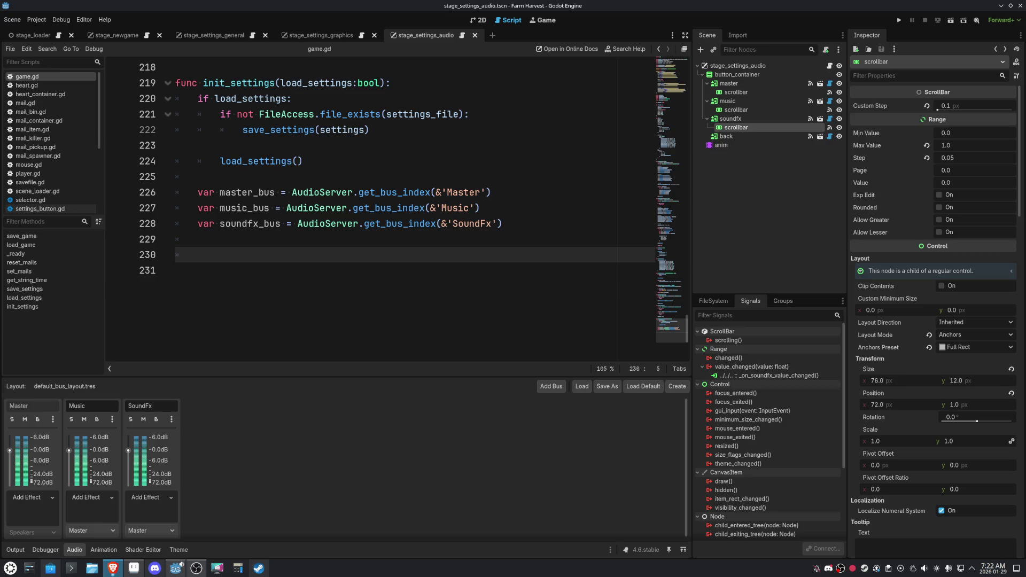
On line 230, write AudioServer.set_bus_volume_linear(master_bus, settings.master) using autocomplete
{"action": "scroll", "coordinate": [339, 232], "scroll_direction": "up", "scroll_amount": 2}
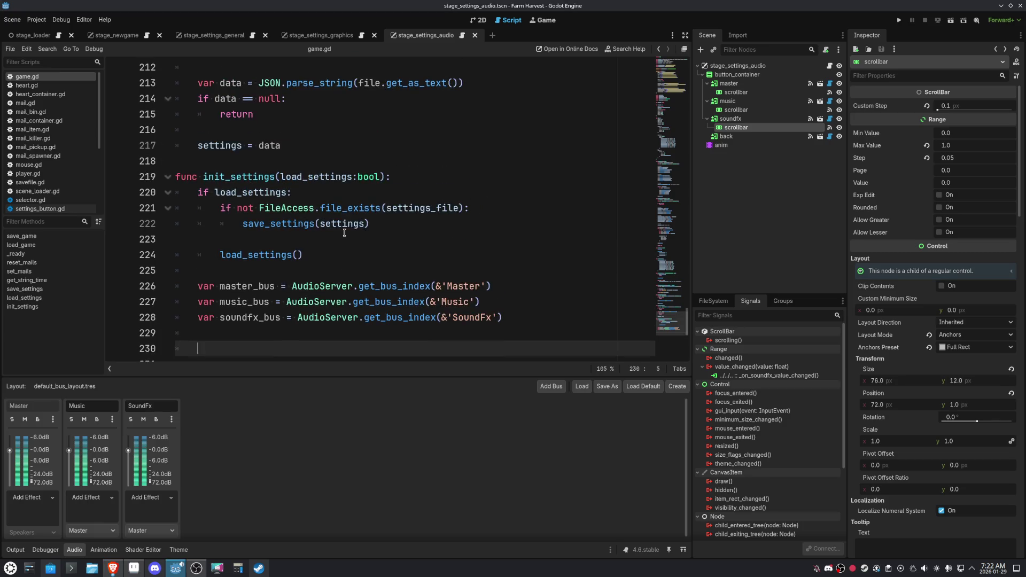
{"action": "scroll", "coordinate": [481, 248], "scroll_direction": "down", "scroll_amount": 1}
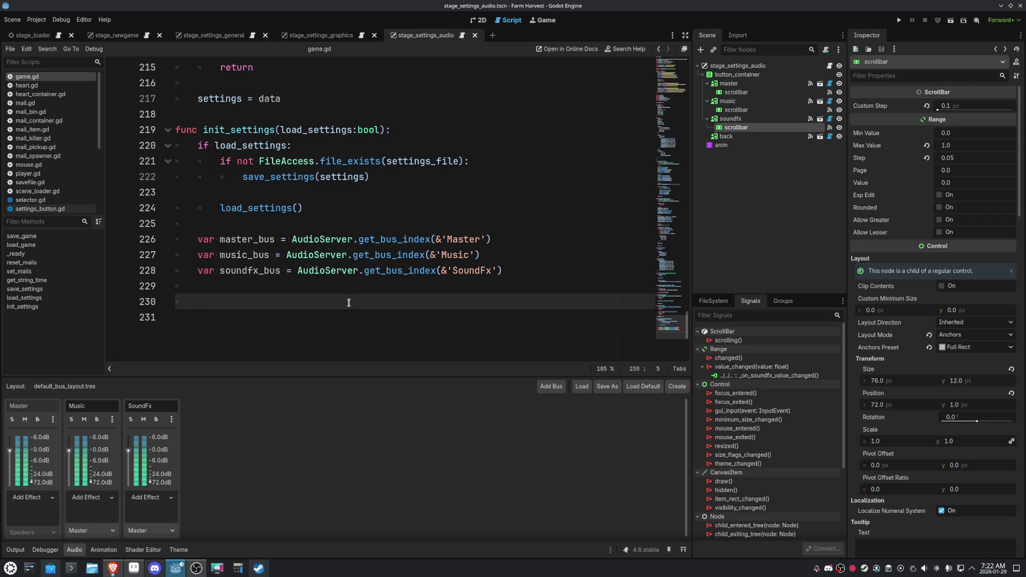
{"action": "type", "text": "Audioser"}
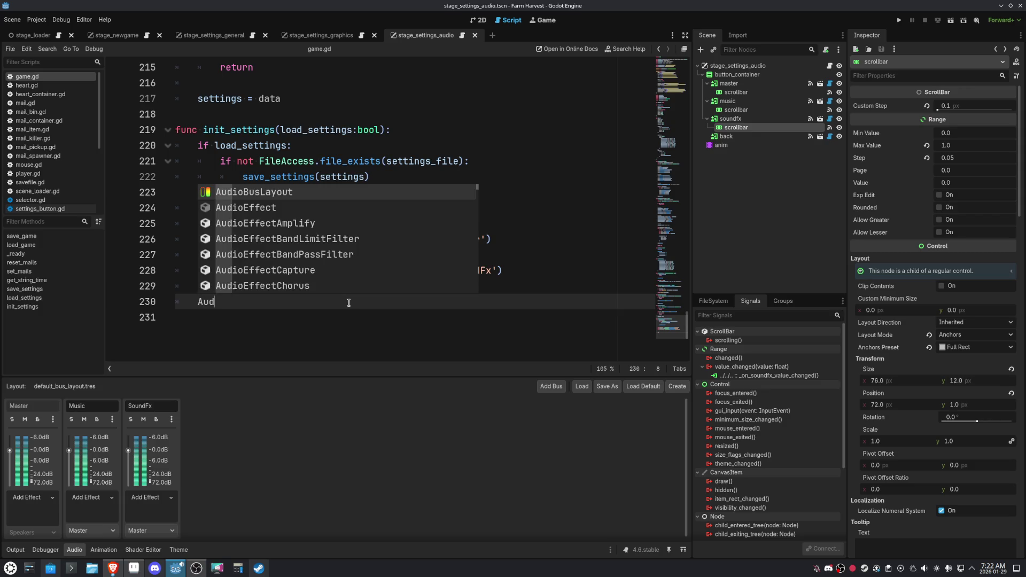
{"action": "key", "text": "Return"}
{"action": "type", "text": "."}
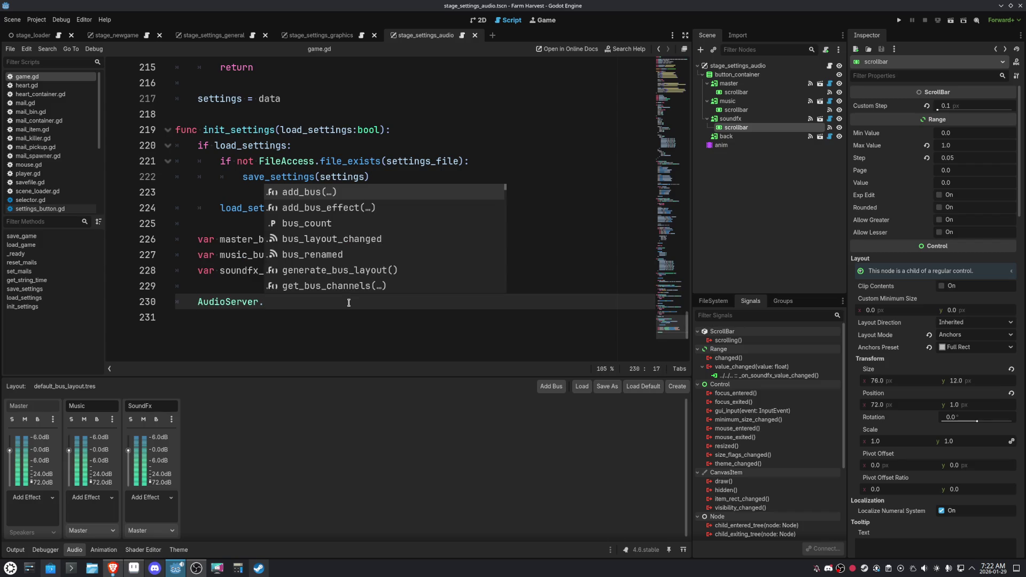
{"action": "type", "text": "set"}
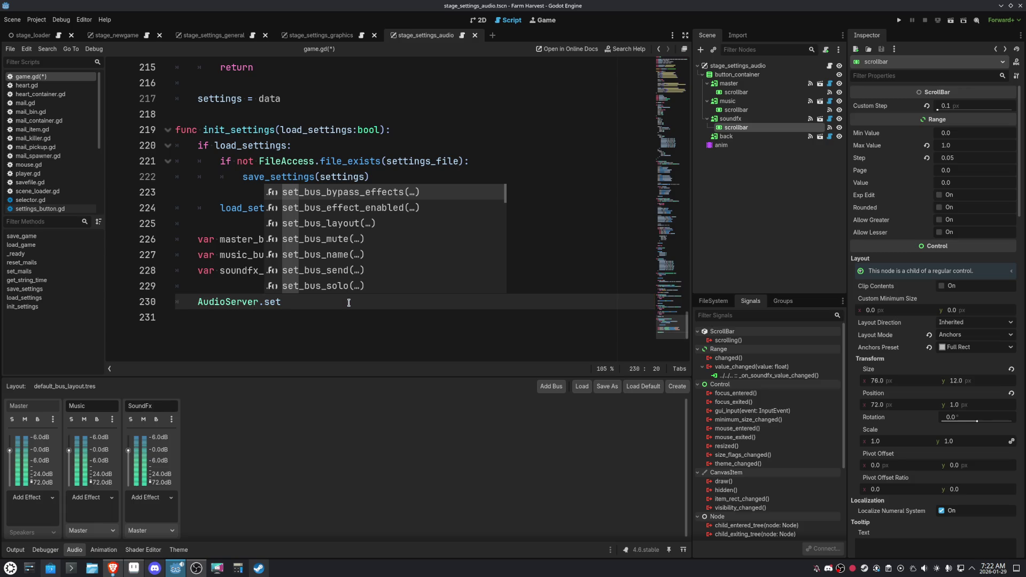
{"action": "type", "text": "_bus"}
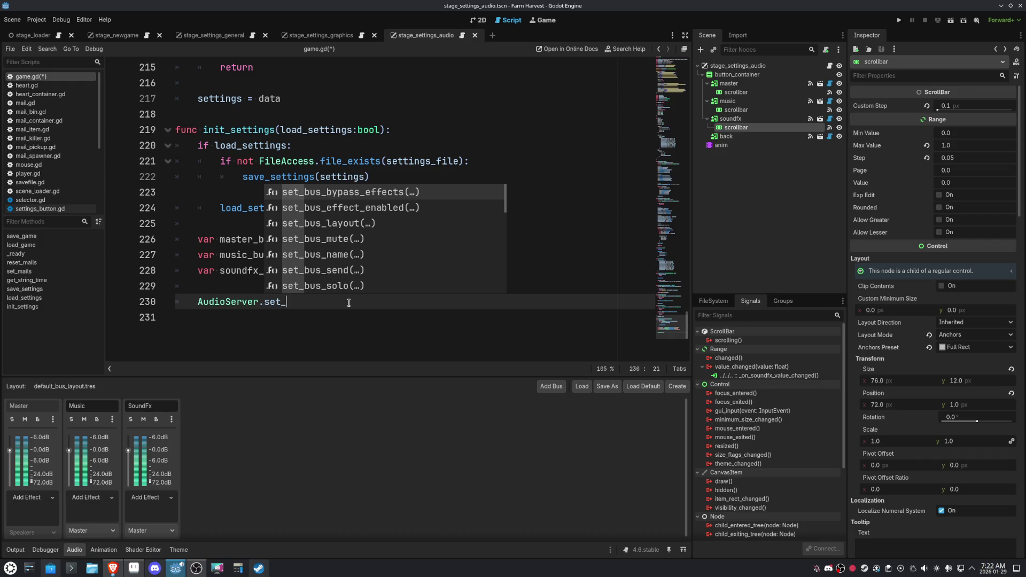
{"action": "type", "text": "_v"}
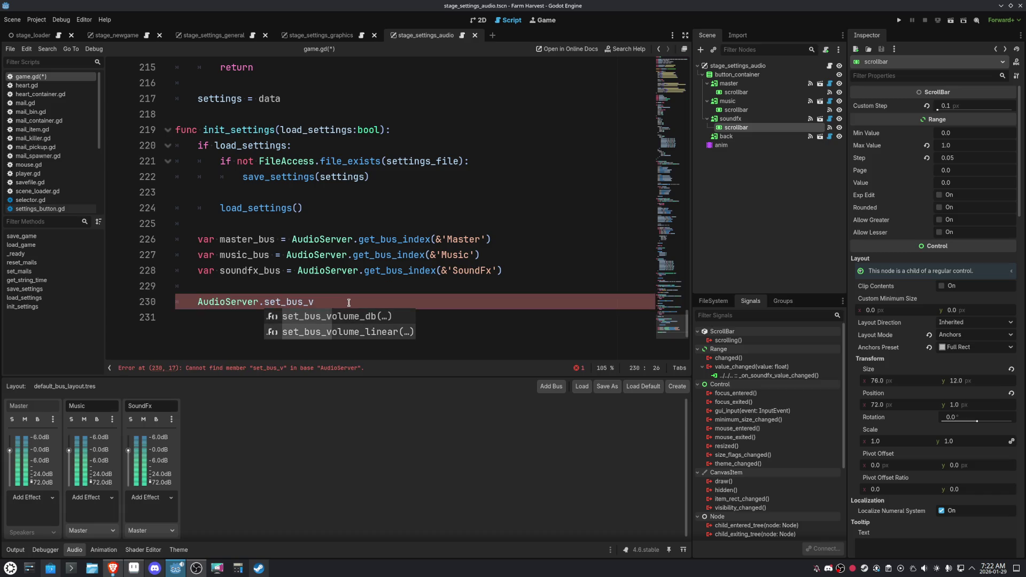
{"action": "key", "text": "Down"}
{"action": "key", "text": "Return"}
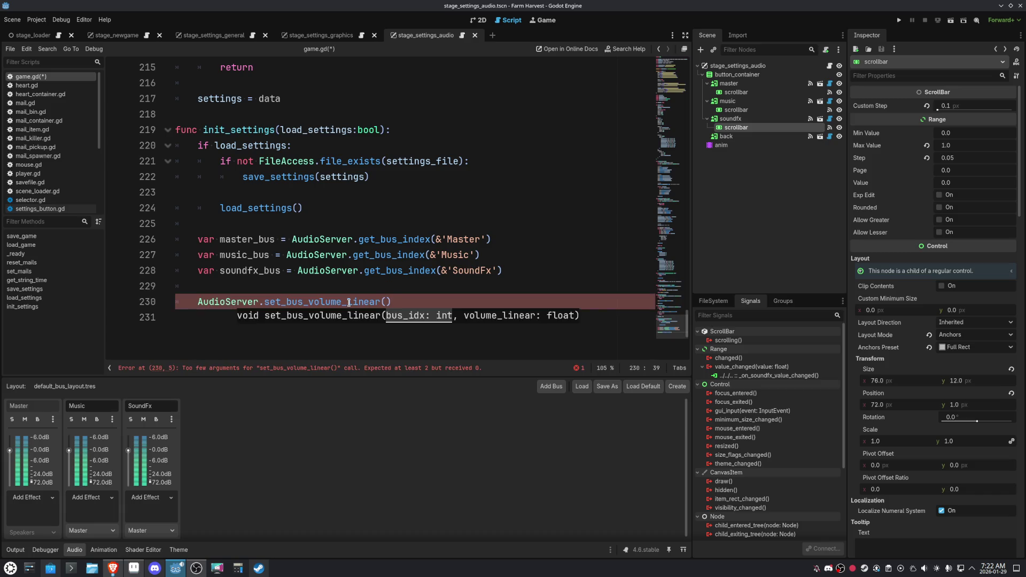
{"action": "type", "text": "master_v"}
{"action": "key", "text": "BackSpace"}
{"action": "type", "text": "bus, "}
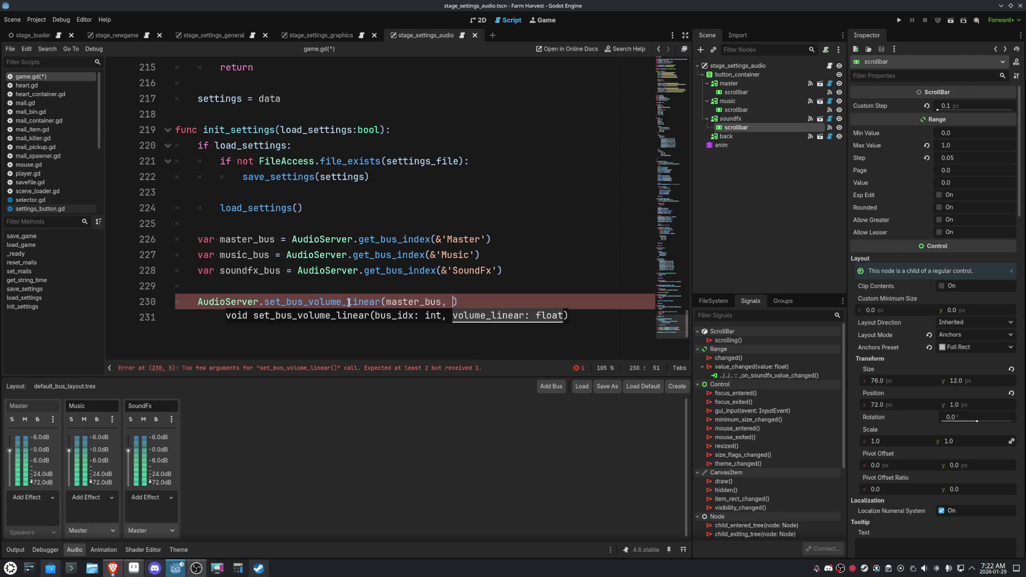
{"action": "type", "text": "settings.mas"}
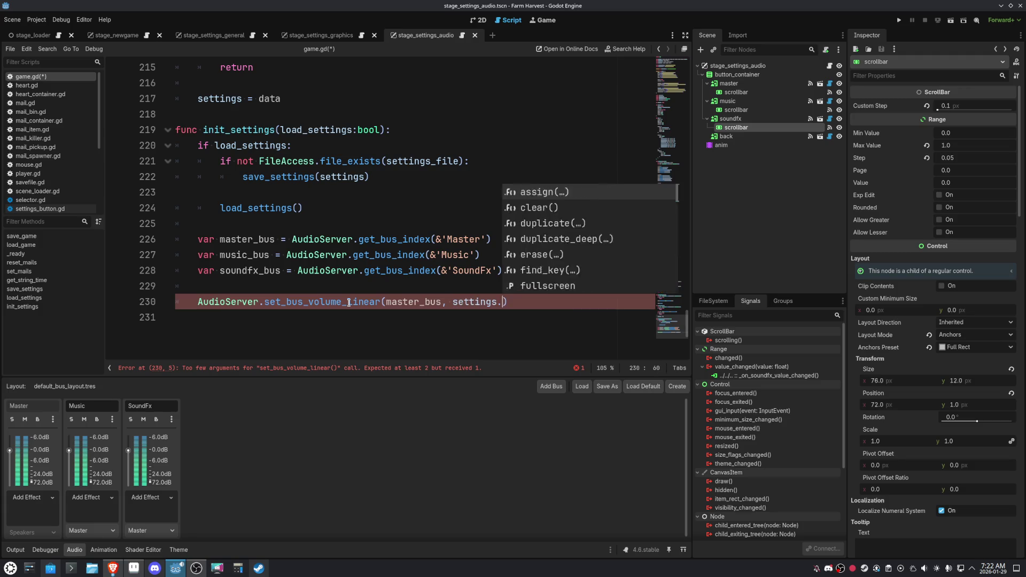
{"action": "key", "text": "Return"}
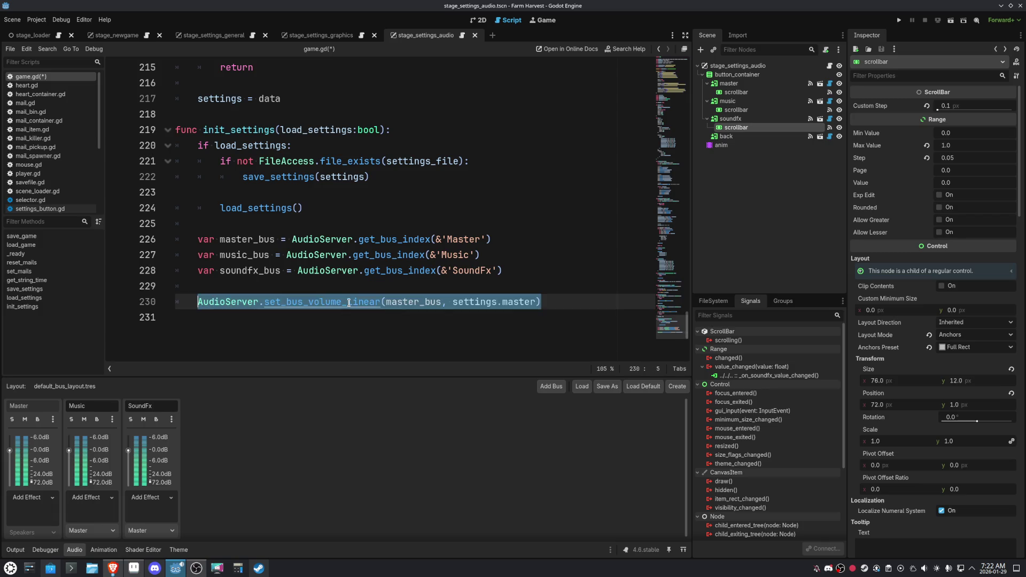
Duplicate line 230 into lines 231–232 and open the set_bus_volume_linear documentation
{"action": "key", "text": "Return"}
{"action": "key", "text": "ctrl+v"}
{"action": "key", "text": "ctrl+v"}
{"action": "left_click", "coordinate": [349, 302], "text": "ctrl"}
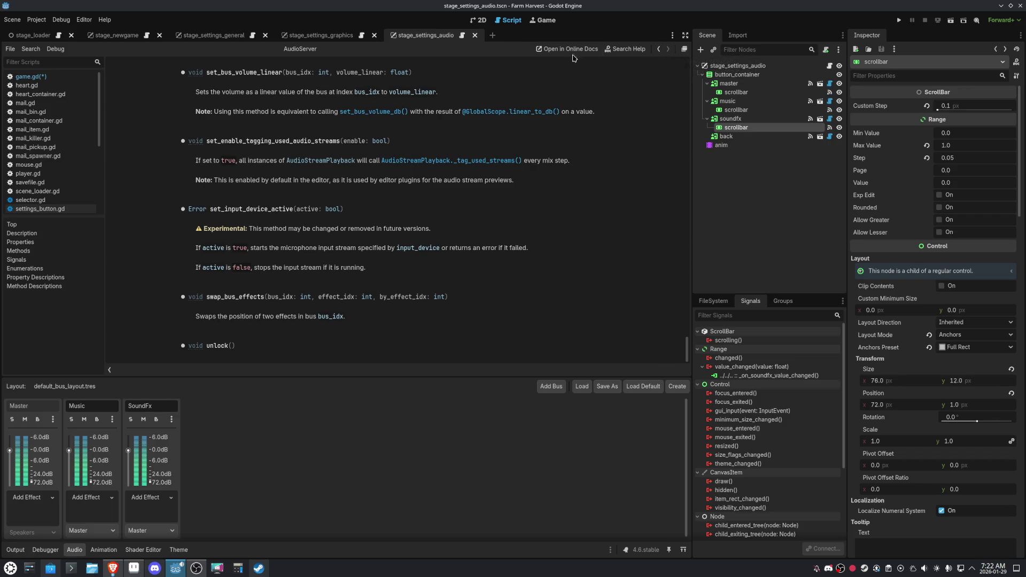
Back in game.gd, change the bus on lines 231–232 to music_bus and soundfx_bus
{"action": "left_click", "coordinate": [660, 51]}
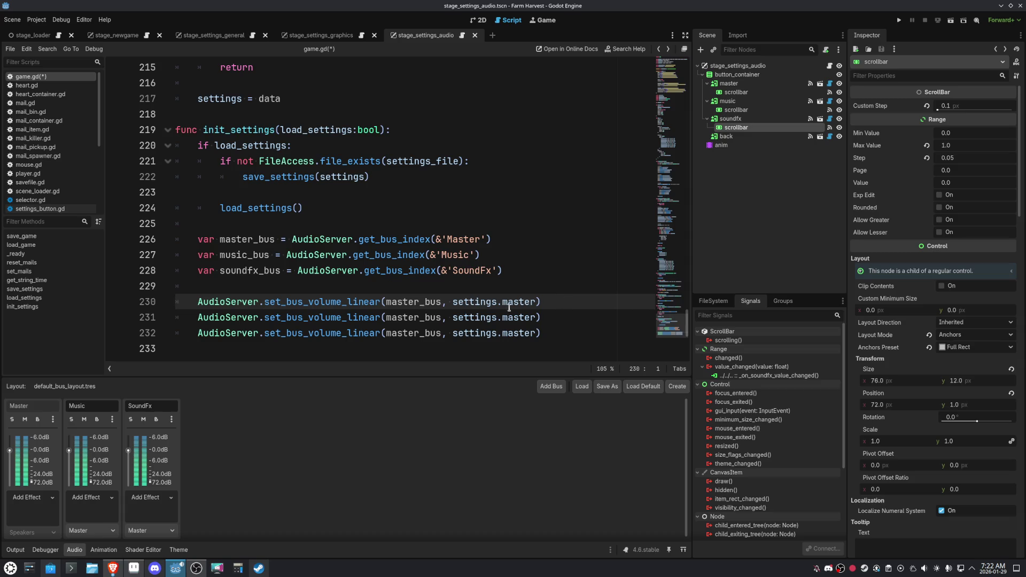
{"action": "double_click", "coordinate": [247, 255]}
{"action": "key", "text": "ctrl+c"}
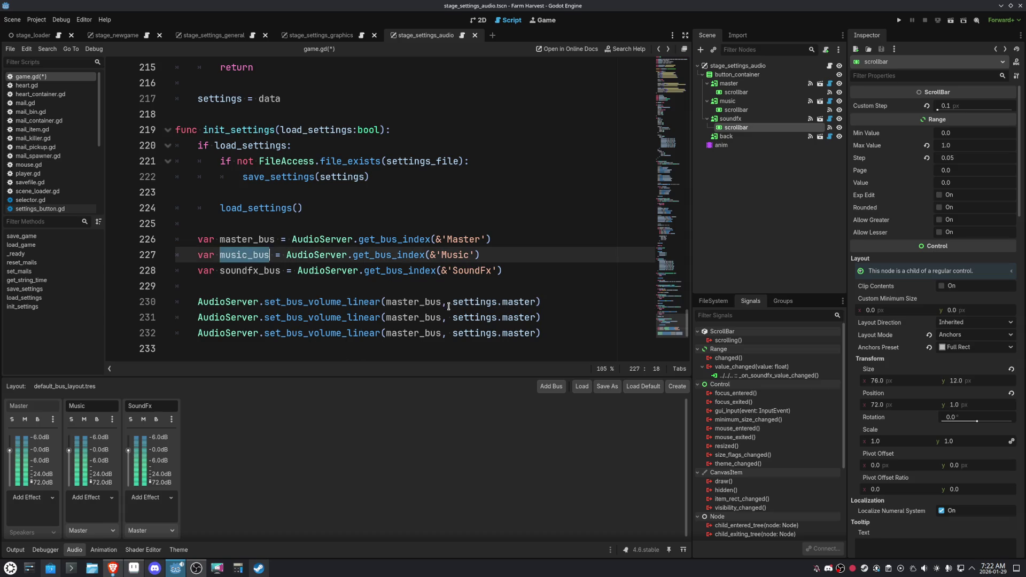
{"action": "double_click", "coordinate": [414, 318]}
{"action": "key", "text": "ctrl+v"}
{"action": "double_click", "coordinate": [249, 270]}
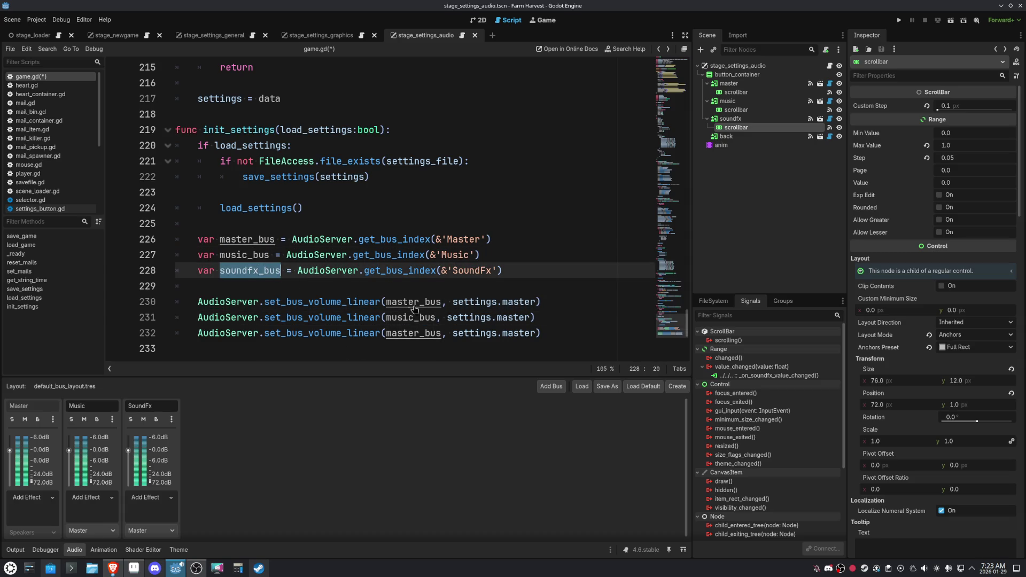
{"action": "double_click", "coordinate": [414, 332]}
{"action": "key", "text": "ctrl+v"}
Change their arguments to settings.music and settings.soundfx, save, and add blank line 234
{"action": "double_click", "coordinate": [517, 317]}
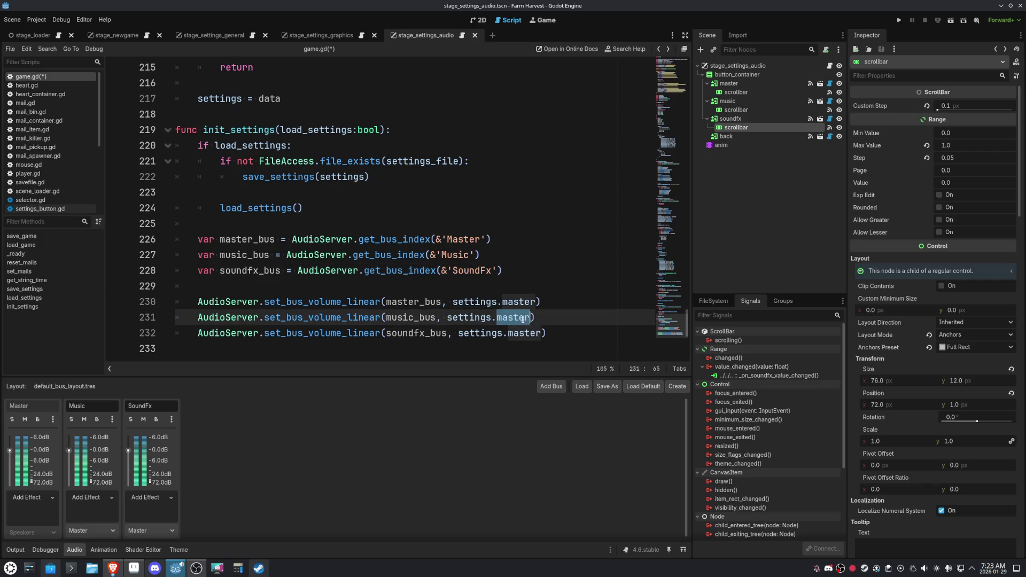
{"action": "type", "text": "music"}
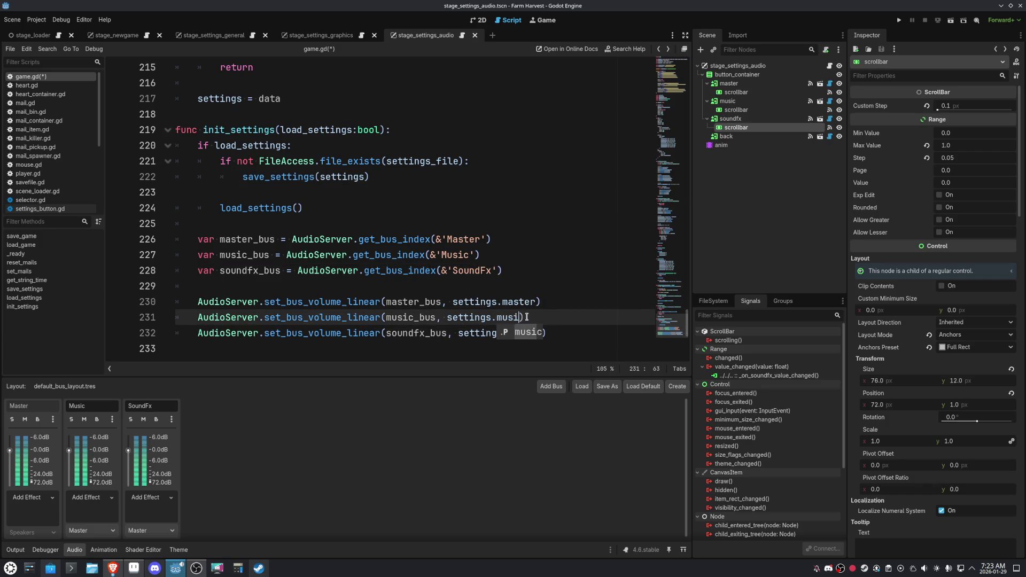
{"action": "double_click", "coordinate": [527, 331]}
{"action": "type", "text": "so"}
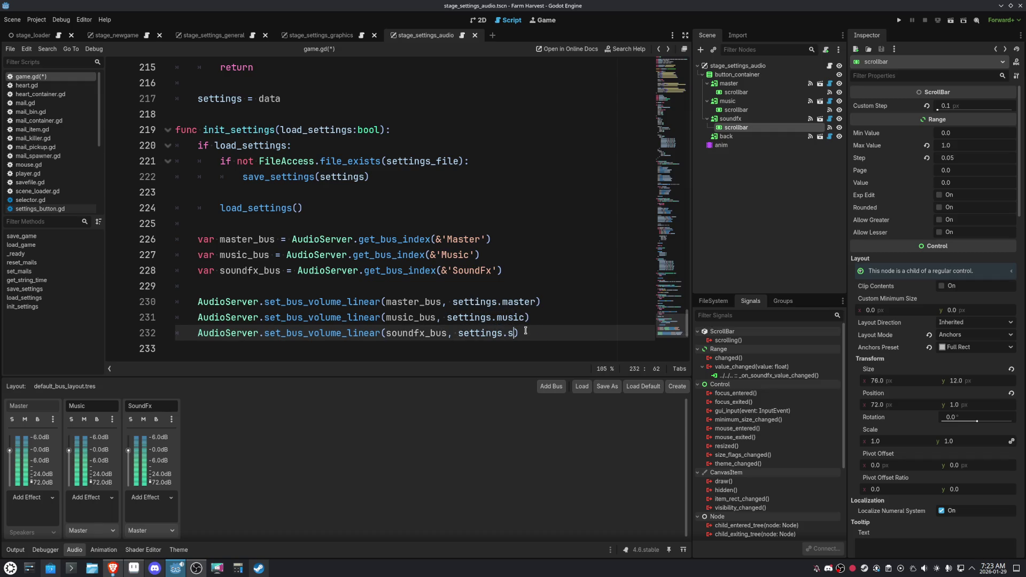
{"action": "type", "text": "undfx"}
{"action": "key", "text": "ctrl+s"}
{"action": "left_click", "coordinate": [551, 246]}
{"action": "scroll", "coordinate": [553, 247], "scroll_direction": "down", "scroll_amount": 1}
{"action": "left_click", "coordinate": [570, 298]}
{"action": "key", "text": "Return"}
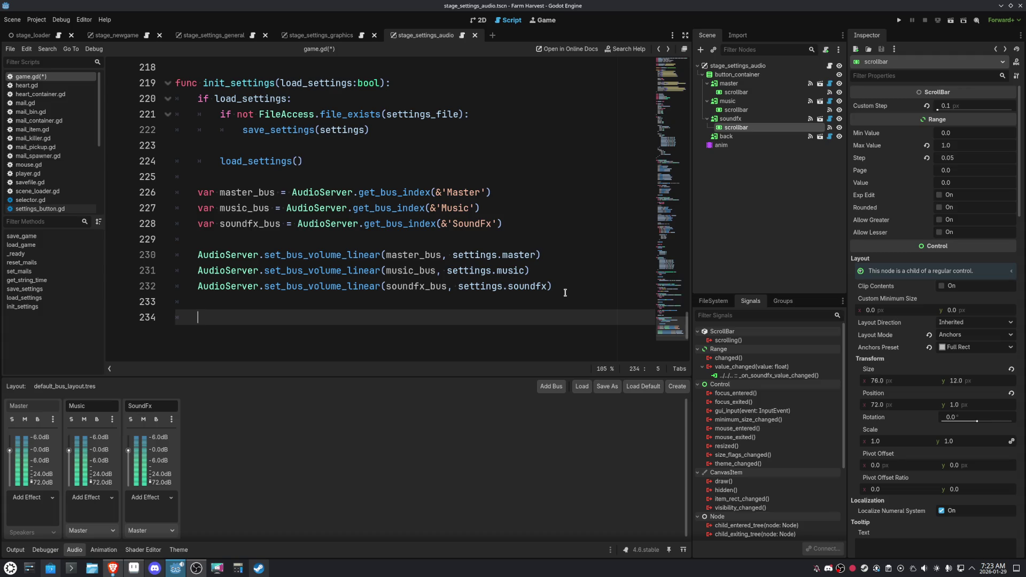
Save game.gd, search the help for 'fullscreen' case-insensitively, then cancel without opening anything
{"action": "key", "text": "ctrl+s"}
{"action": "left_click", "coordinate": [626, 49]}
{"action": "type", "text": "fu"}
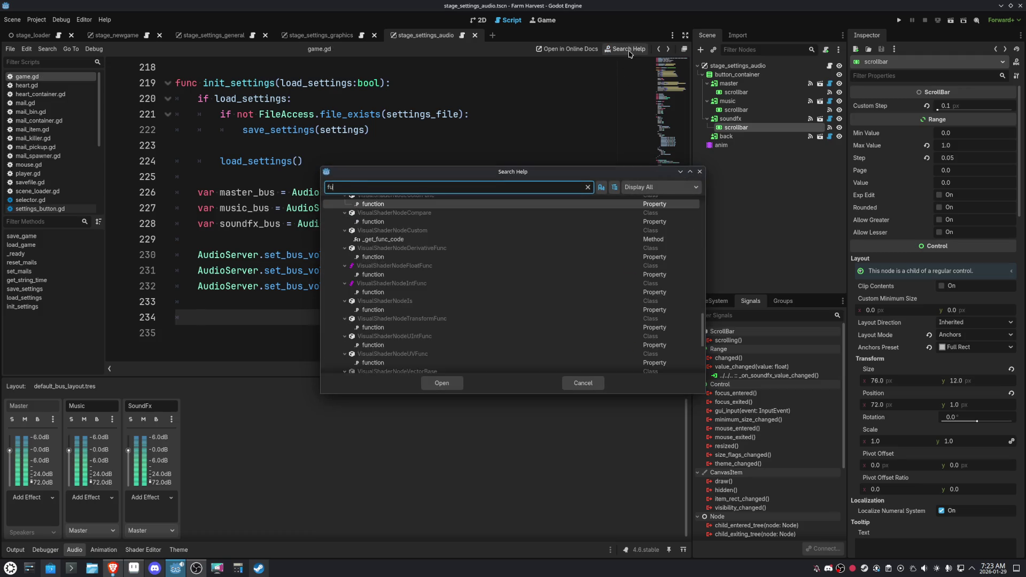
{"action": "type", "text": "llscre"}
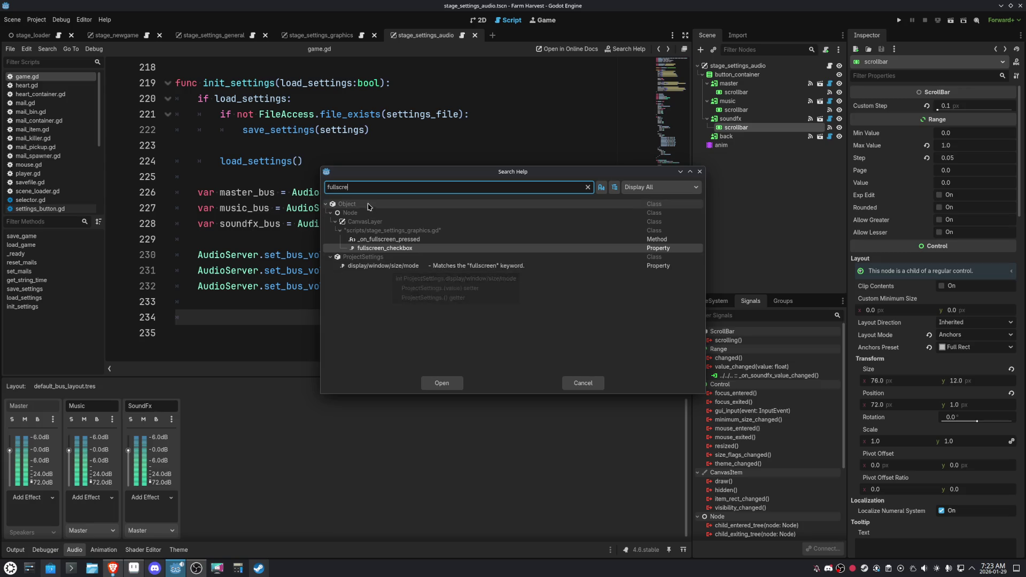
{"action": "double_click", "coordinate": [356, 187]}
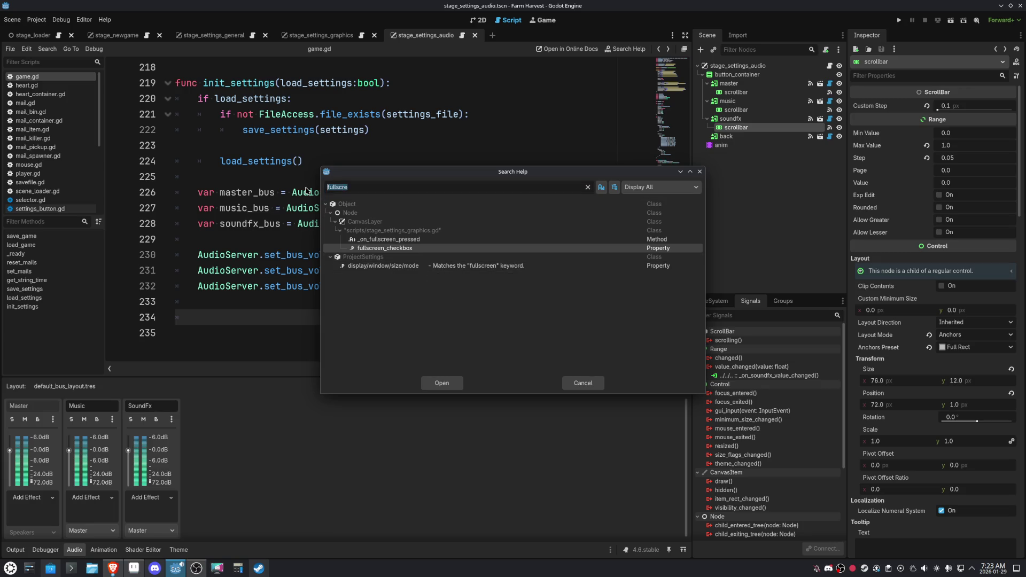
{"action": "left_click", "coordinate": [601, 187]}
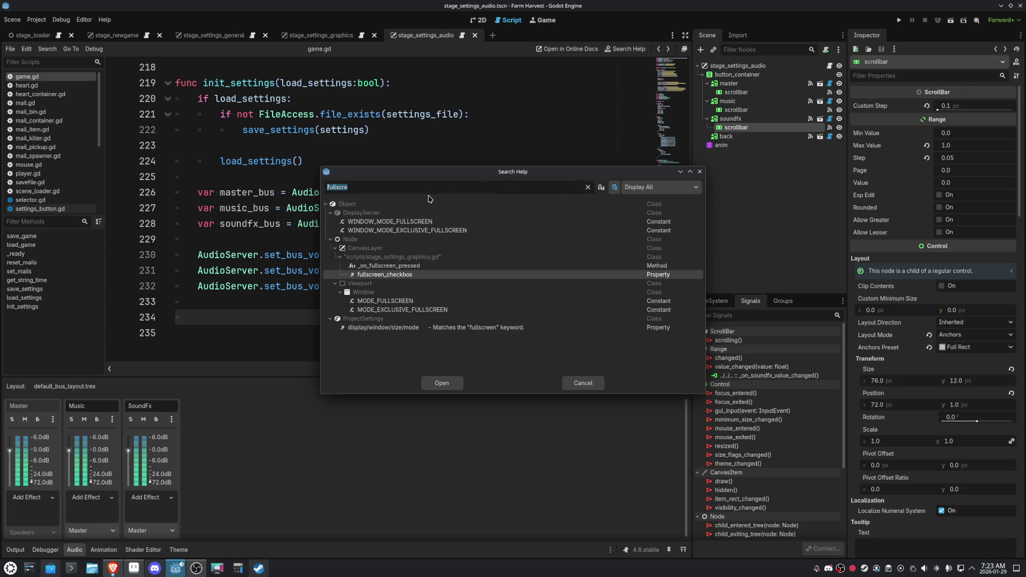
{"action": "left_click", "coordinate": [387, 188]}
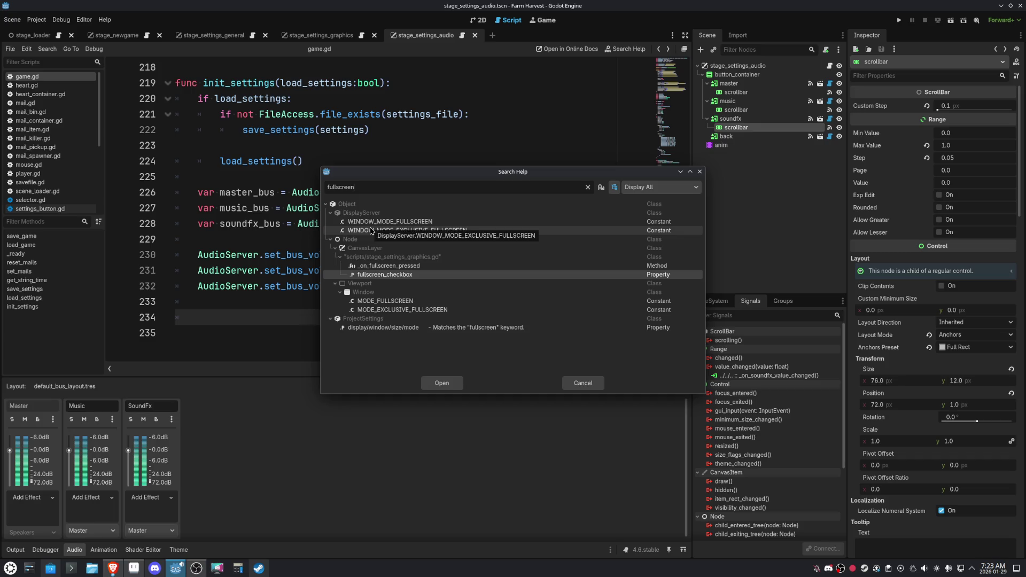
{"action": "left_click", "coordinate": [573, 387]}
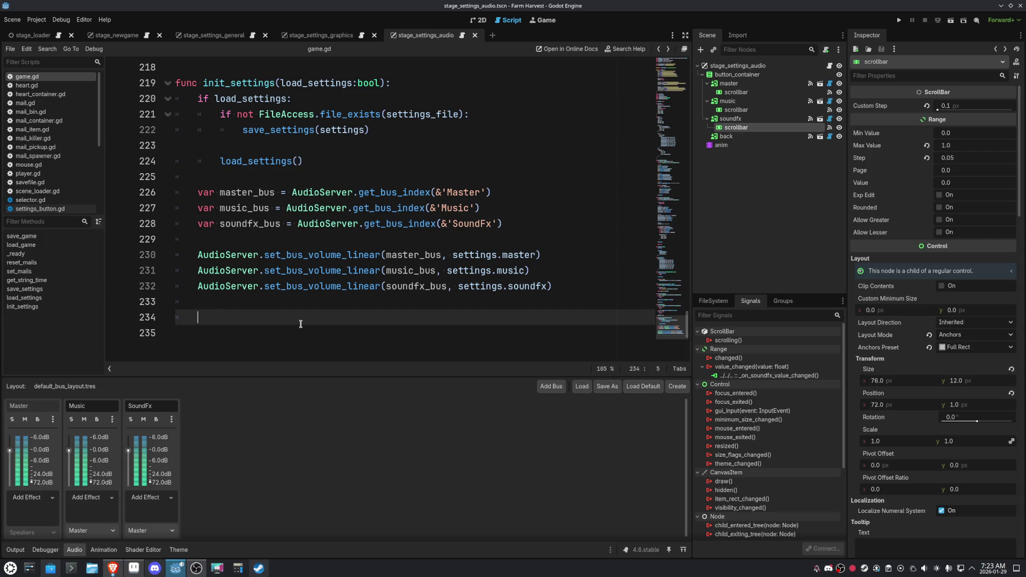
Try OS and DisplayServer fullscreen completions, delete the unfinished line, and save game.gd
{"action": "type", "text": "OS.f"}
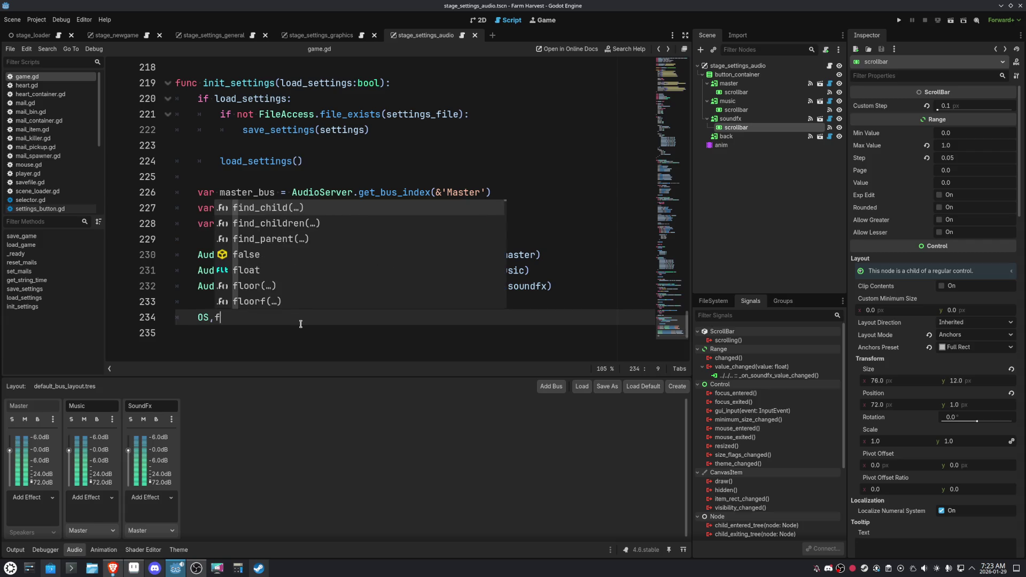
{"action": "key", "text": "BackSpace"}
{"action": "key", "text": "BackSpace"}
{"action": "type", "text": ".fu"}
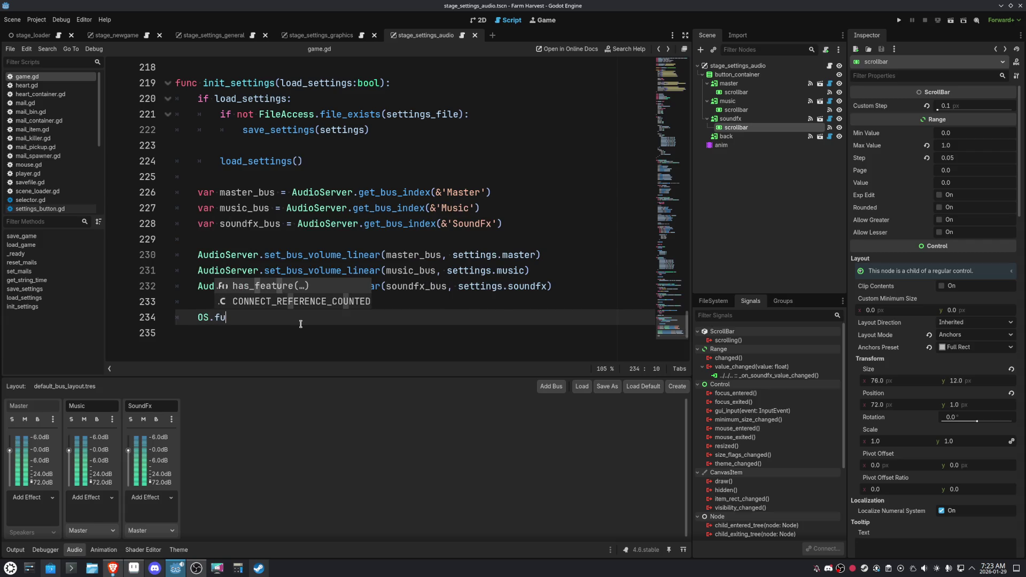
{"action": "type", "text": "ll"}
{"action": "key", "text": "BackSpace"}
{"action": "key", "text": "BackSpace"}
{"action": "key", "text": "BackSpace"}
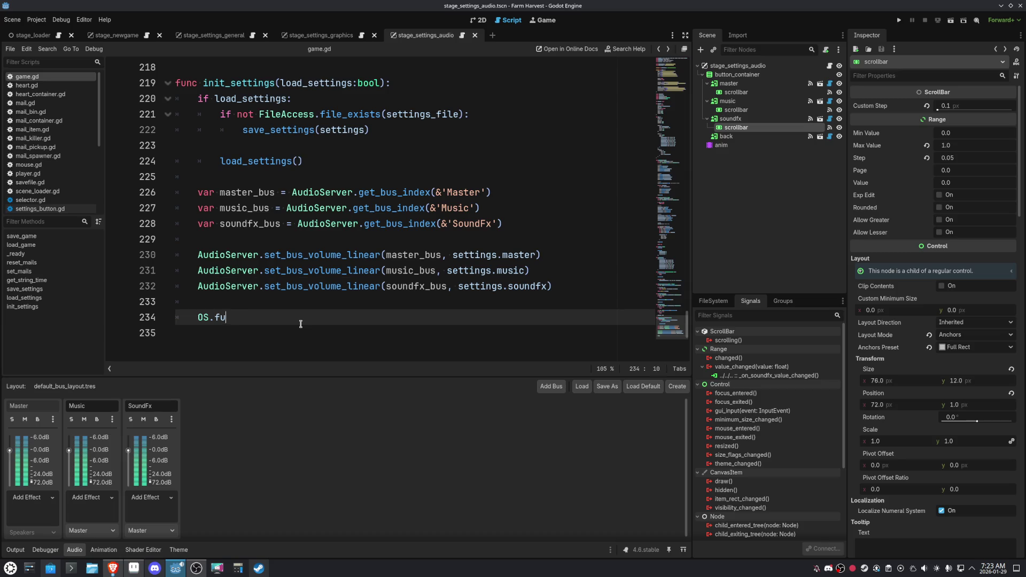
{"action": "key", "text": "BackSpace"}
{"action": "key", "text": "BackSpace"}
{"action": "type", "text": "Displ"}
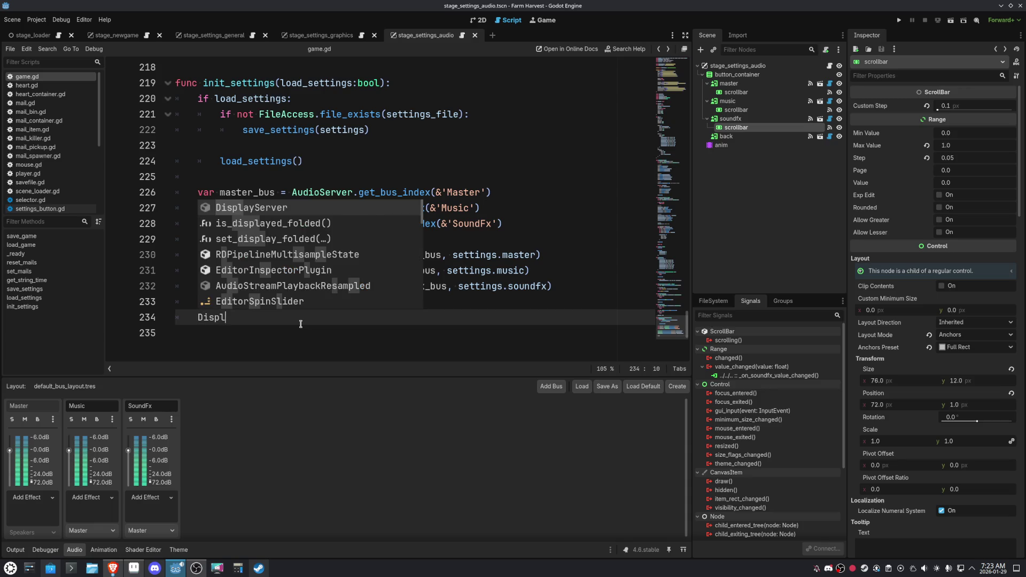
{"action": "key", "text": "Return"}
{"action": "type", "text": ".fullsc"}
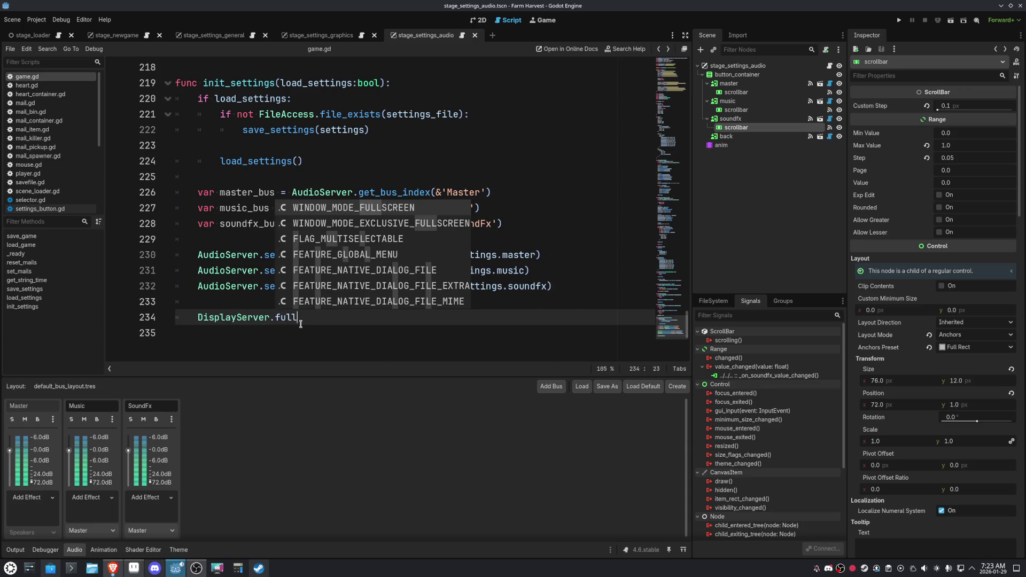
{"action": "key", "text": "shift+Home"}
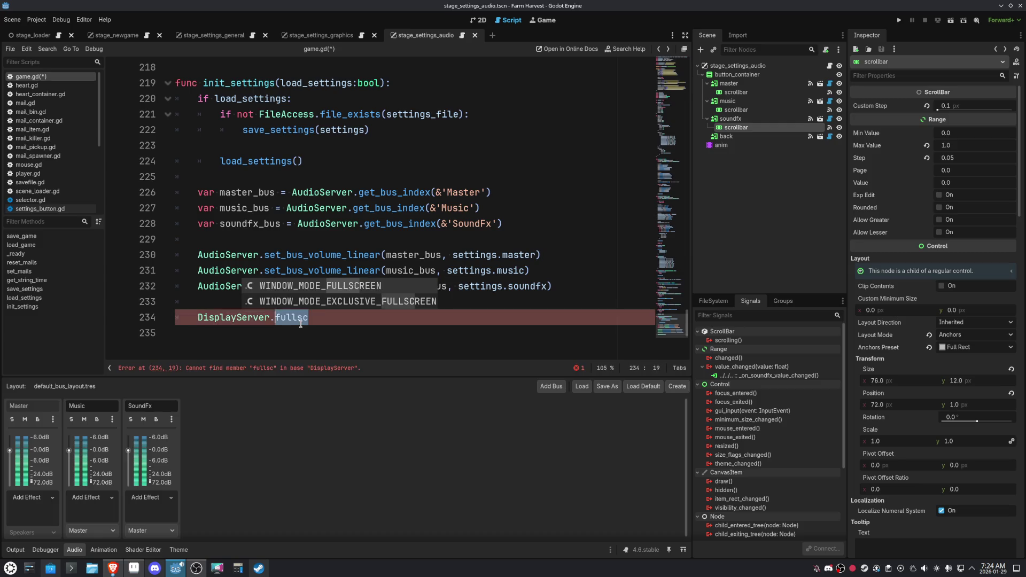
{"action": "key", "text": "BackSpace"}
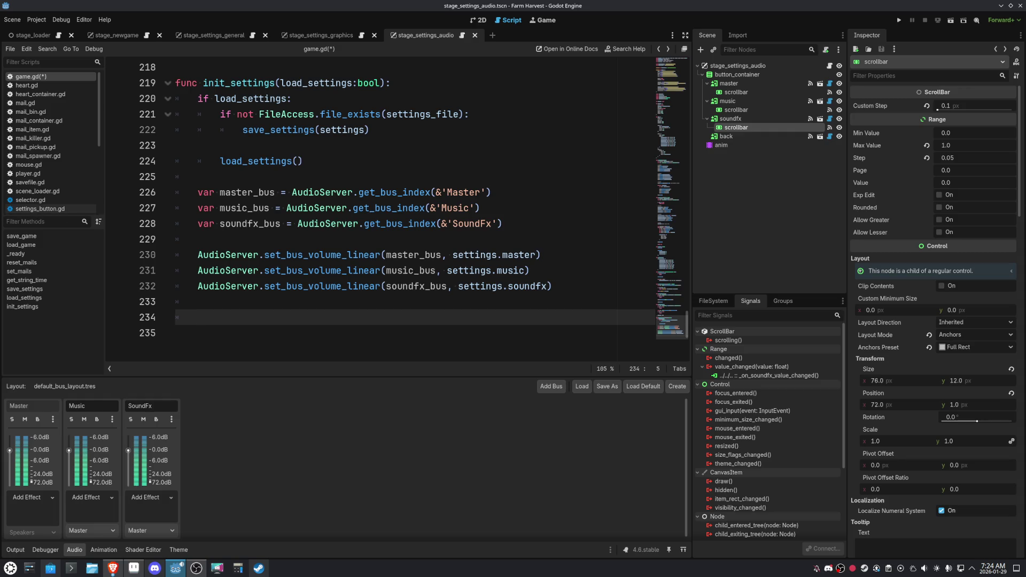
{"action": "key", "text": "ctrl+s"}
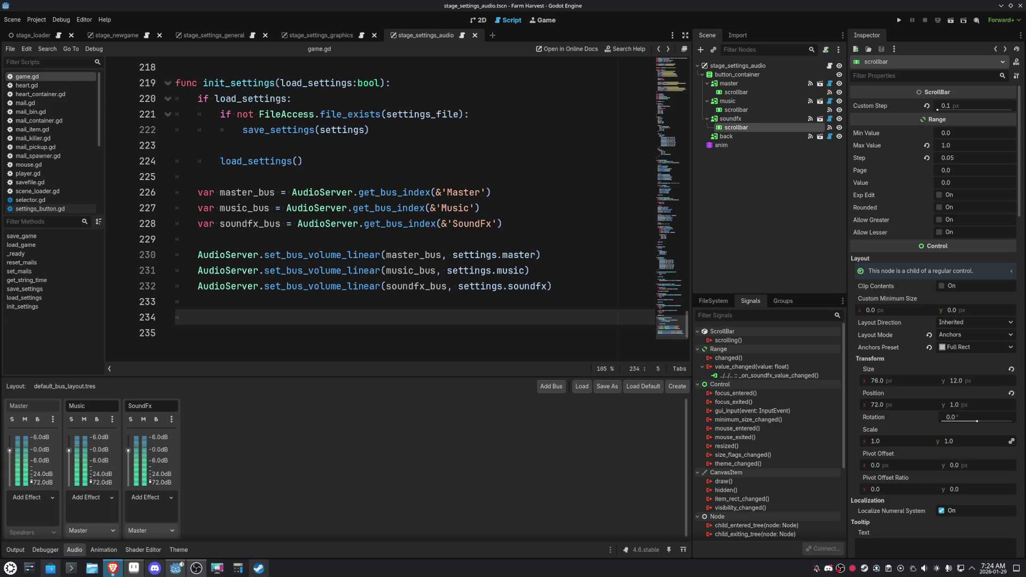
Begin the statement get_window().mode = Window.MODE_EXCLUSIVE_FULLSCREEN
{"action": "type", "text": "get"}
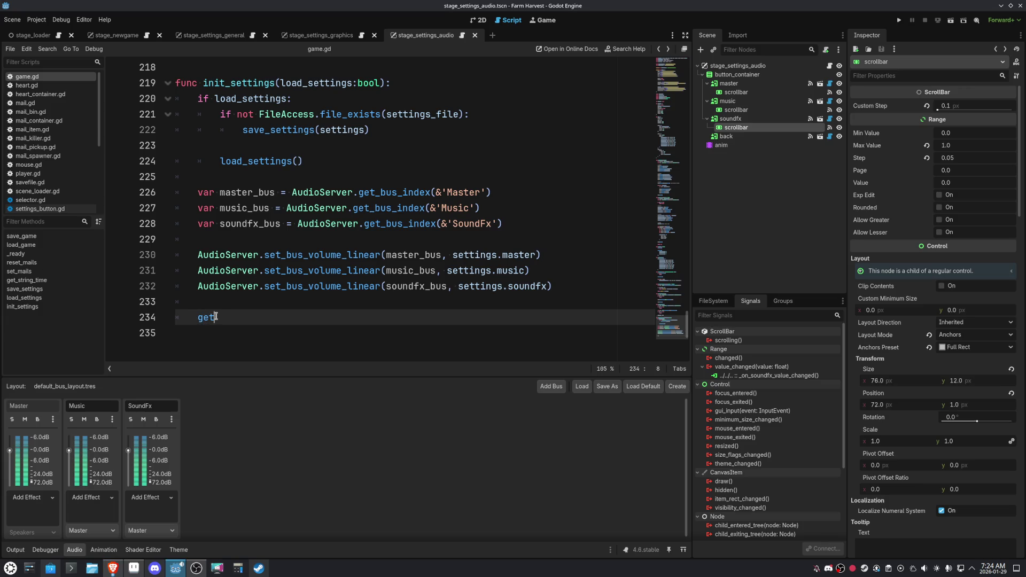
{"action": "type", "text": "_win"}
{"action": "key", "text": "Return"}
{"action": "type", "text": "."}
{"action": "type", "text": "mode ="}
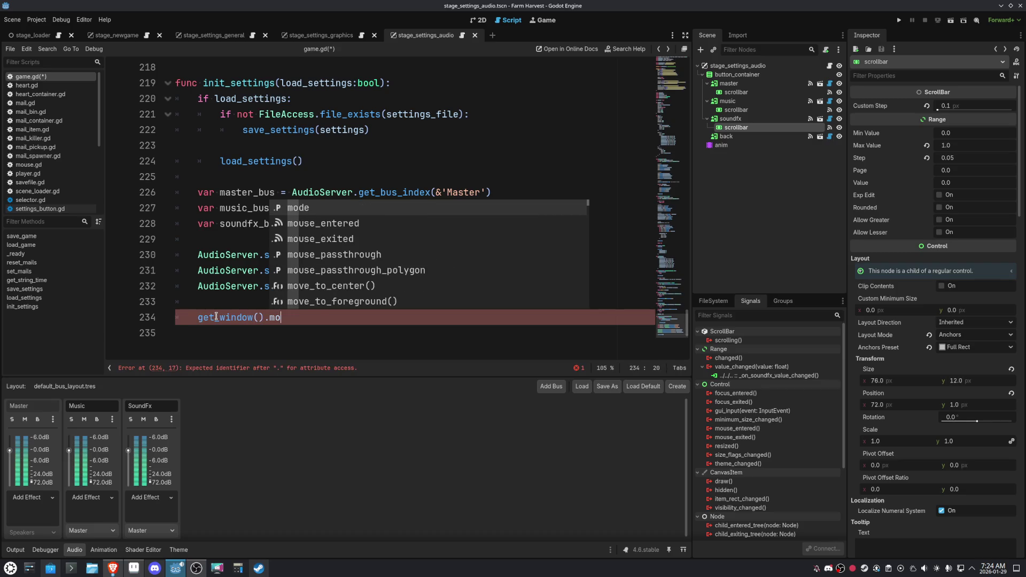
{"action": "key", "text": "Return"}
{"action": "type", "text": "="}
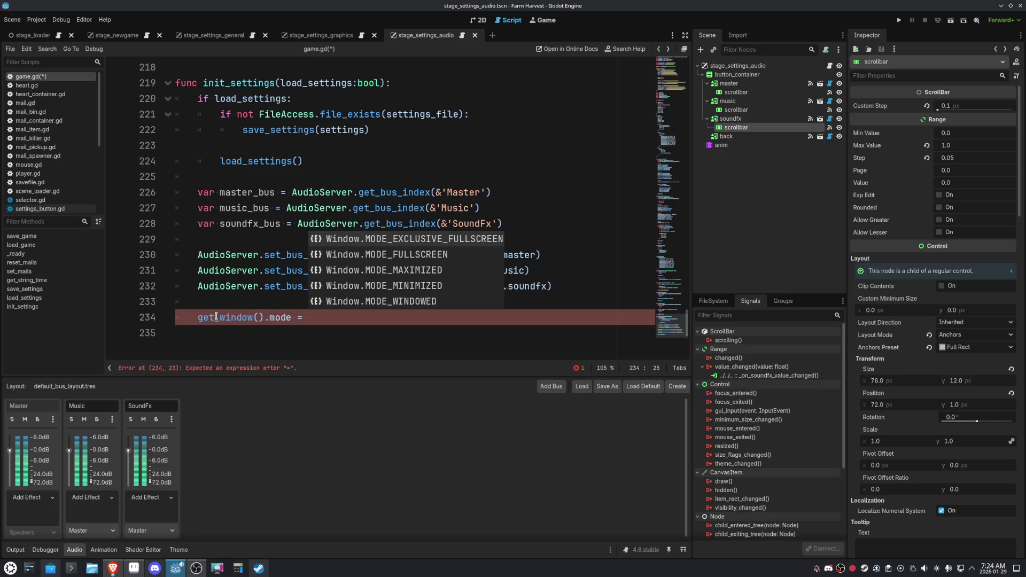
{"action": "key", "text": "Return"}
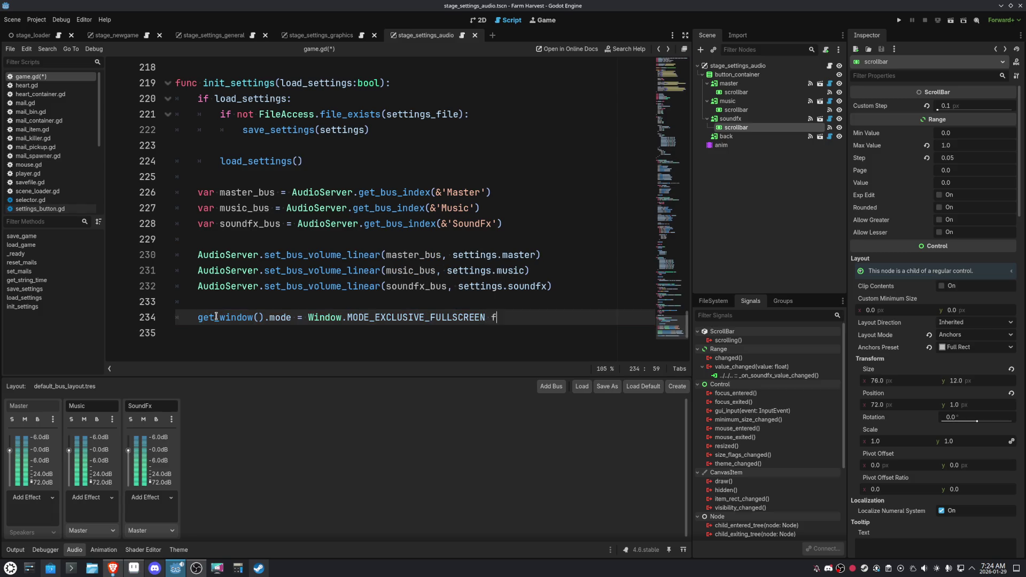
Continue with 'if settings.fullscreen else Window.MODE_WINDOWED' on the next line and save
{"action": "type", "text": "if \\"}
{"action": "key", "text": "Return"}
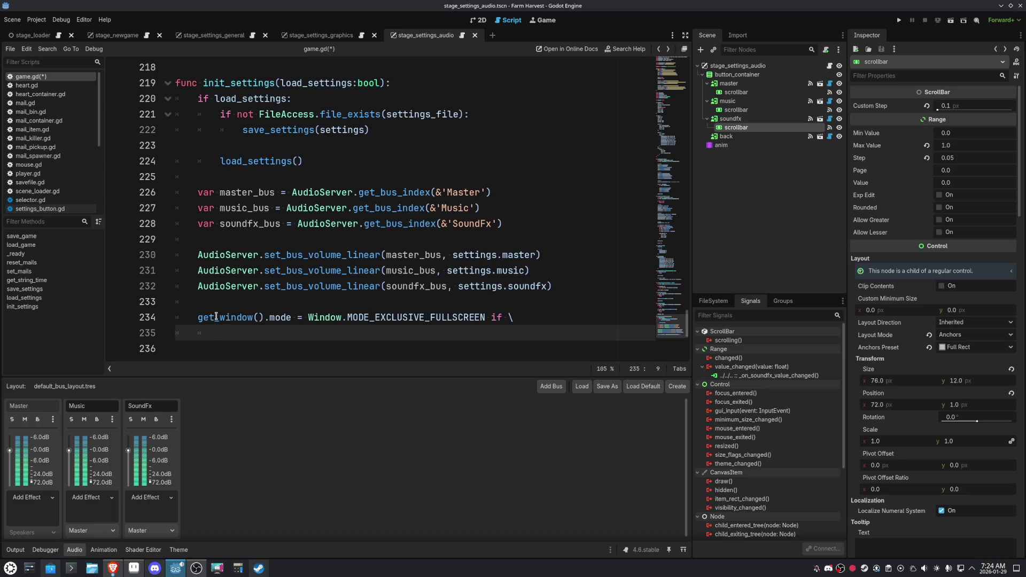
{"action": "type", "text": "settings.fullsc"}
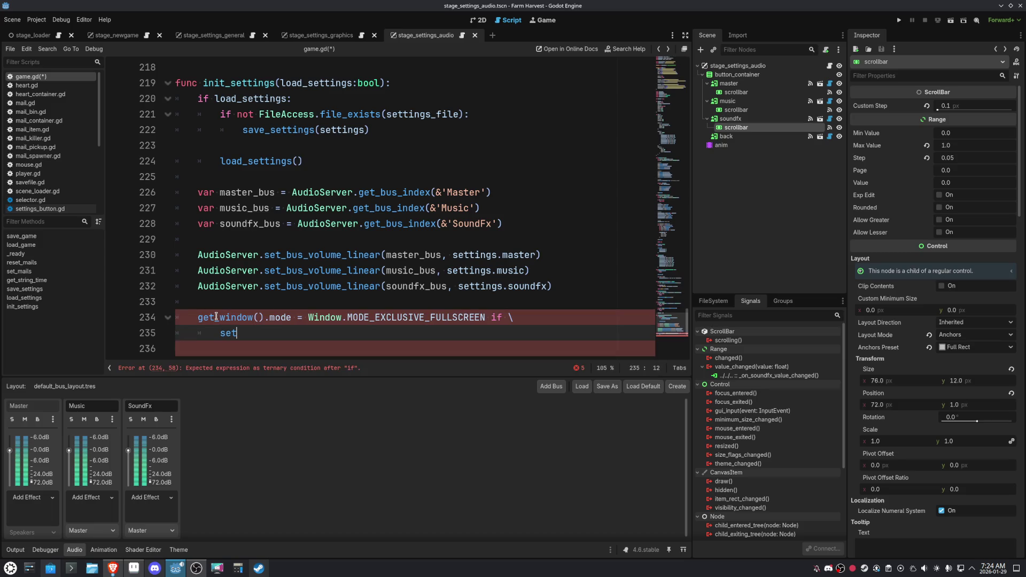
{"action": "type", "text": "reen "}
{"action": "type", "text": "else "}
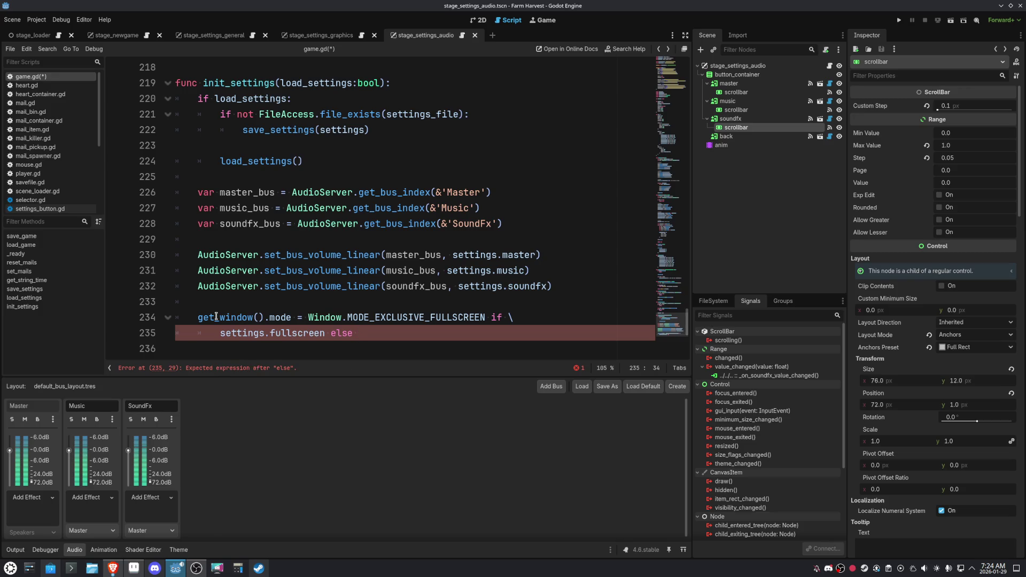
{"action": "type", "text": "Window."}
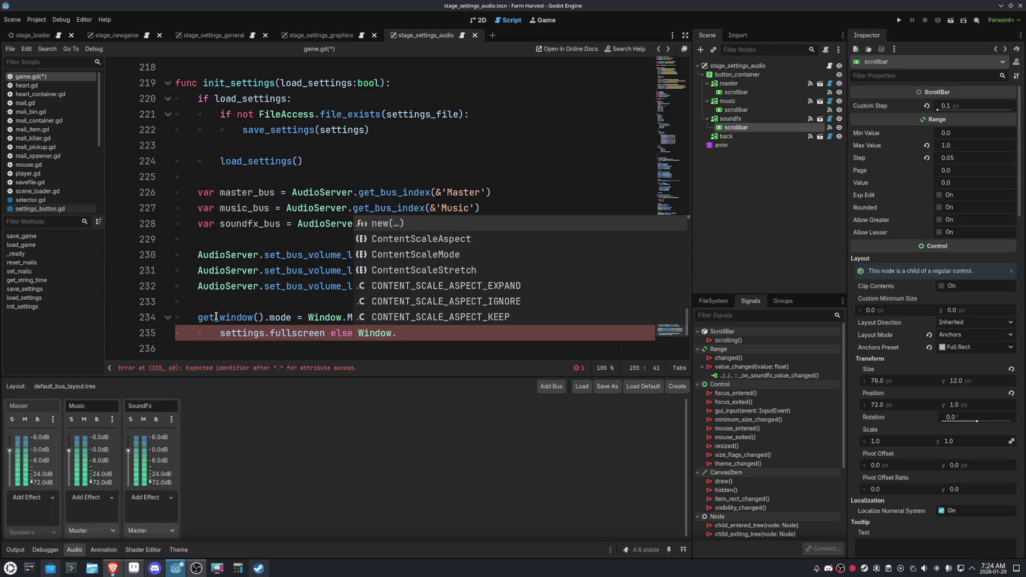
{"action": "type", "text": "MODE"}
{"action": "key", "text": "Down"}
{"action": "key", "text": "Down"}
{"action": "key", "text": "Down"}
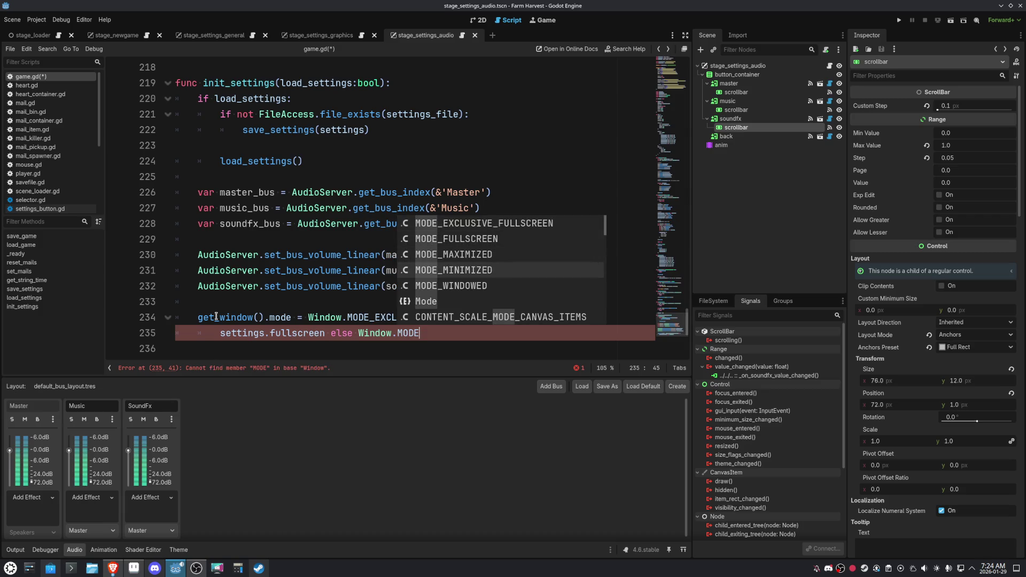
{"action": "key", "text": "Down"}
{"action": "key", "text": "Return"}
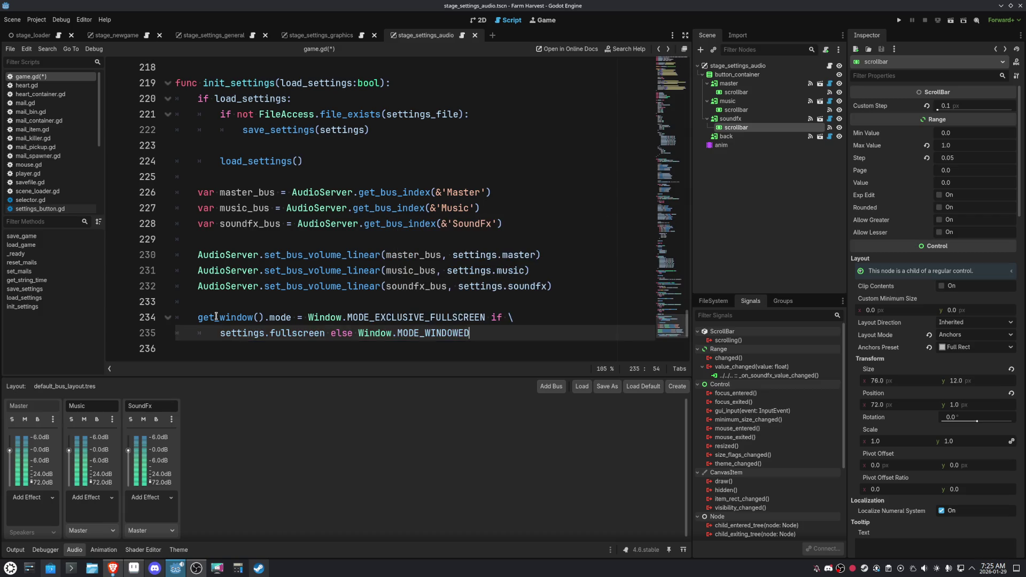
{"action": "scroll", "coordinate": [390, 224], "scroll_direction": "down", "scroll_amount": 1}
{"action": "key", "text": "ctrl+s"}
{"action": "left_click", "coordinate": [347, 309]}
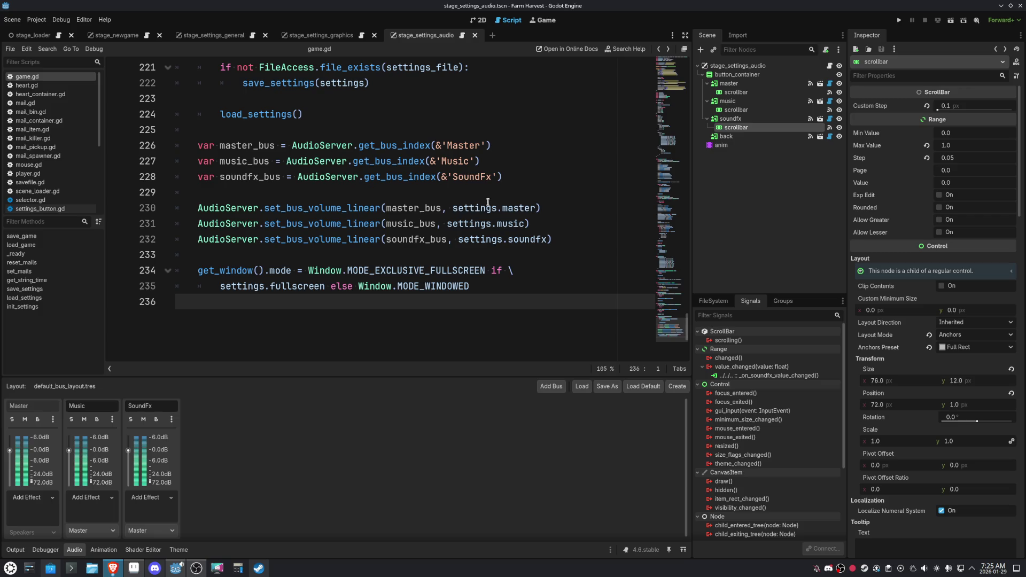
On new line 237, insert a DisplayServer.window_set_vsync_mode() call and save game.gd
{"action": "scroll", "coordinate": [504, 247], "scroll_direction": "up", "scroll_amount": 1}
{"action": "scroll", "coordinate": [504, 246], "scroll_direction": "up", "scroll_amount": 2}
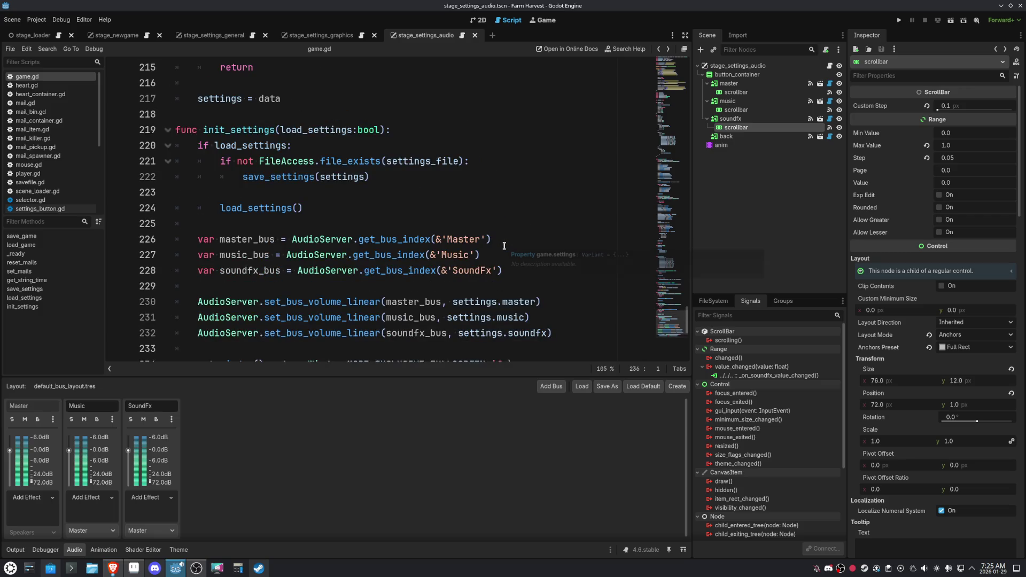
{"action": "scroll", "coordinate": [490, 260], "scroll_direction": "down", "scroll_amount": 3}
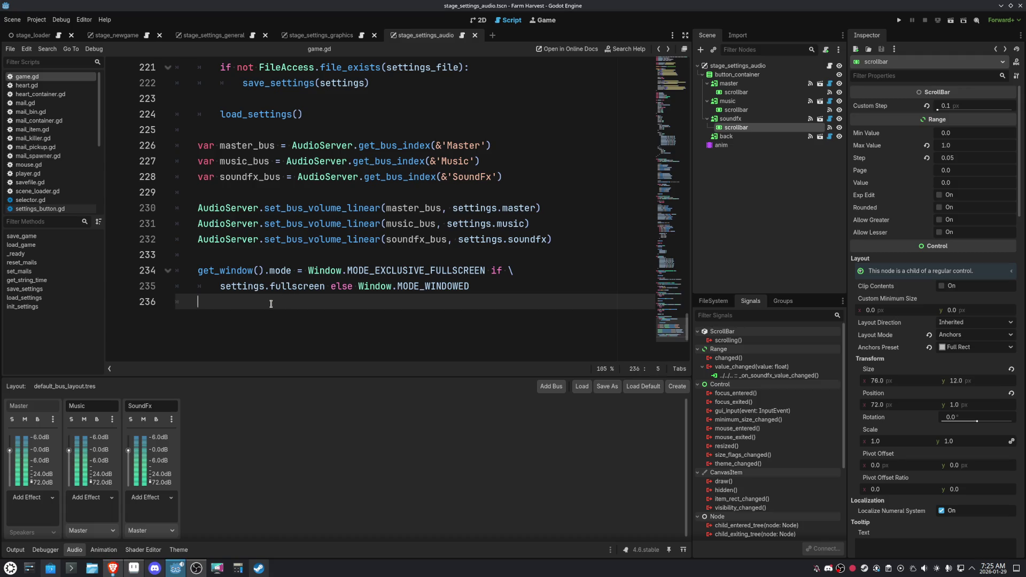
{"action": "key", "text": "Return"}
{"action": "type", "text": "Displayse"}
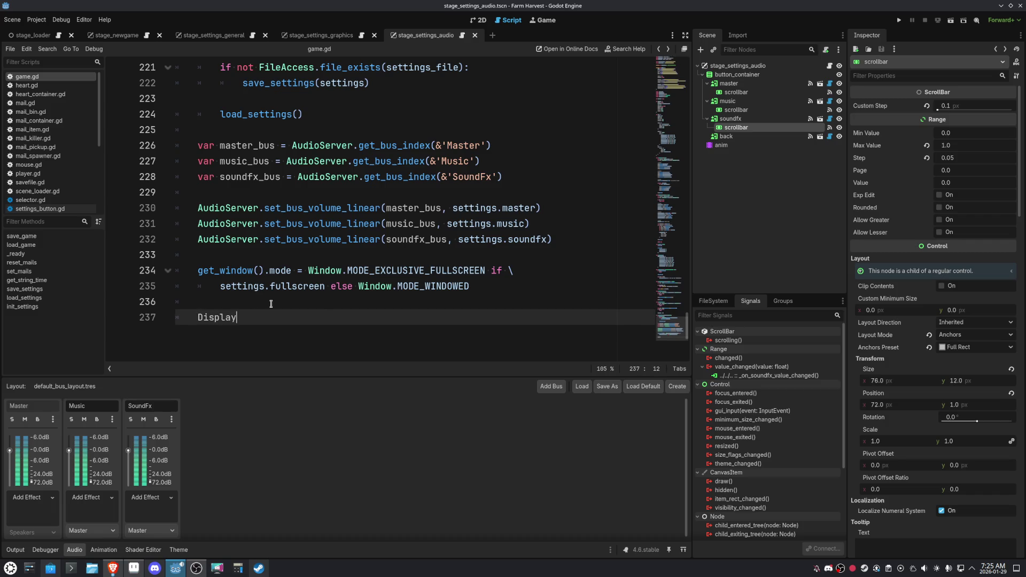
{"action": "key", "text": "Return"}
{"action": "type", "text": "."}
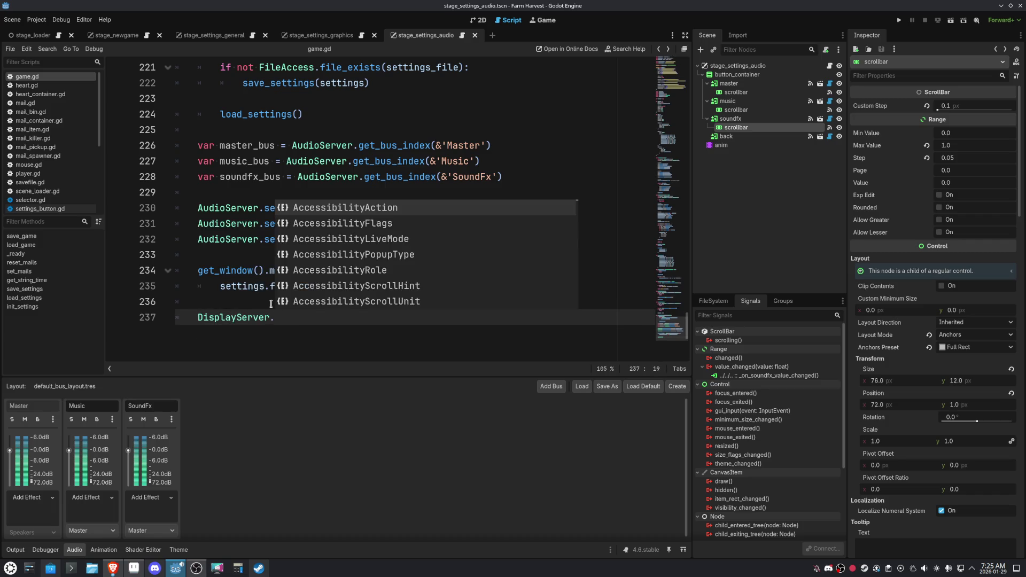
{"action": "type", "text": "window"}
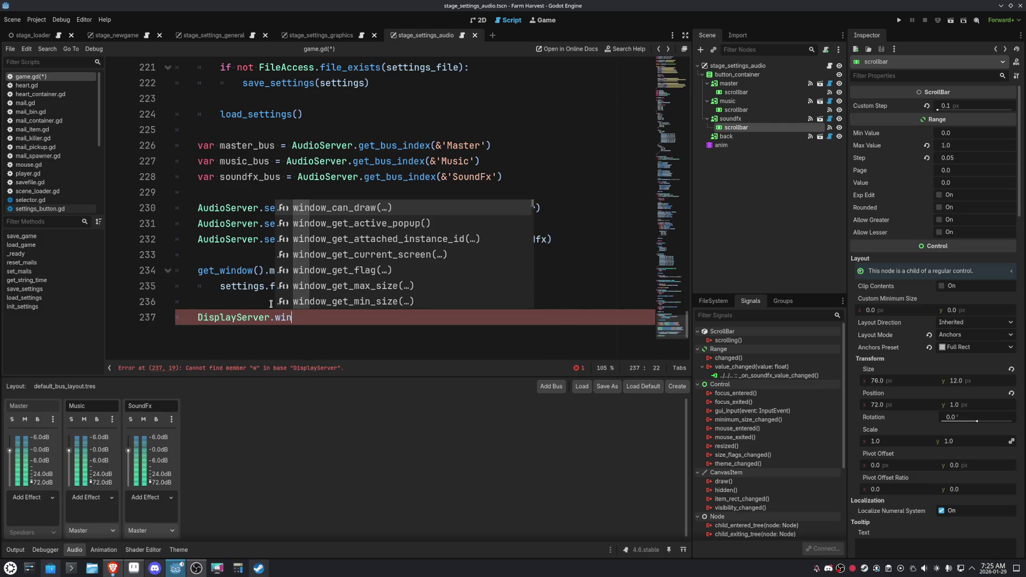
{"action": "type", "text": "_set"}
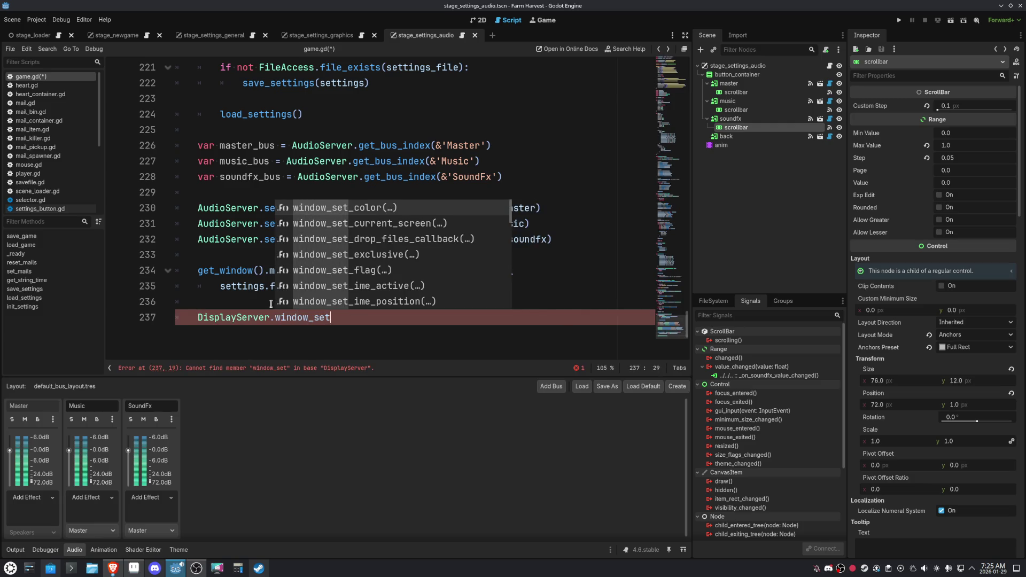
{"action": "key", "text": "Down"}
{"action": "key", "text": "Down"}
{"action": "key", "text": "Down"}
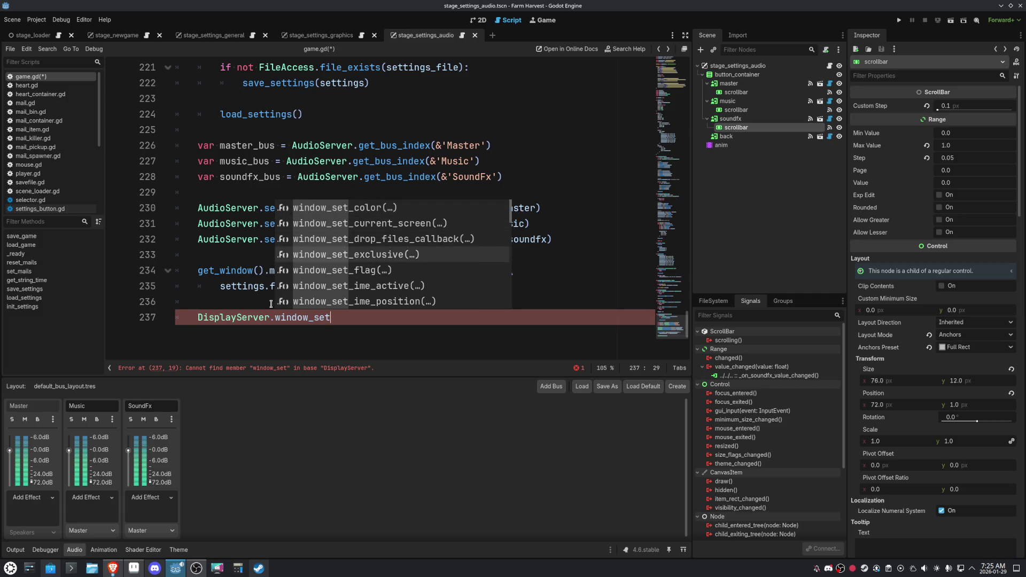
{"action": "key", "text": "Down"}
{"action": "key", "text": "Down"}
{"action": "key", "text": "Down"}
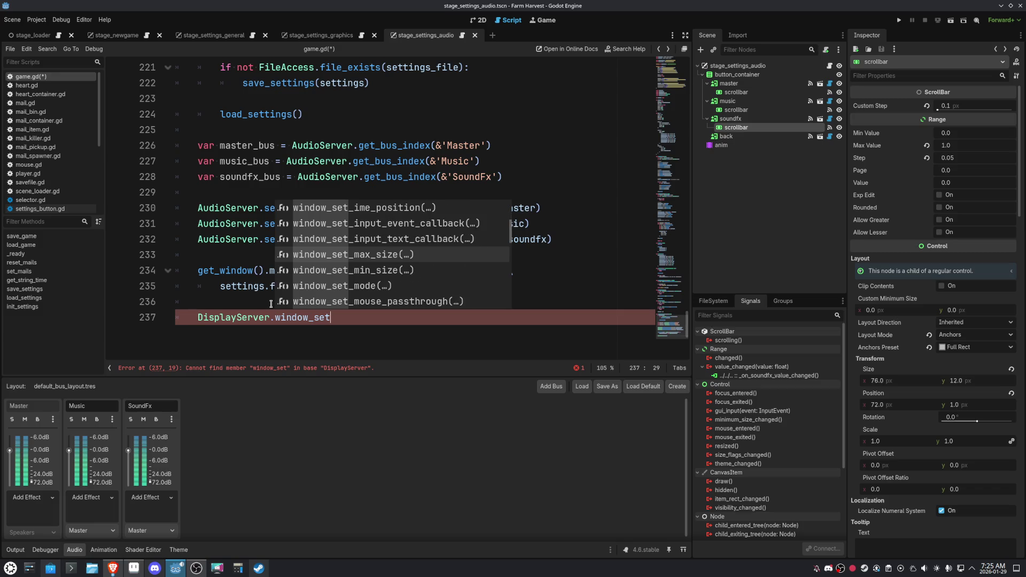
{"action": "key", "text": "Down"}
{"action": "key", "text": "Down"}
{"action": "key", "text": "Down"}
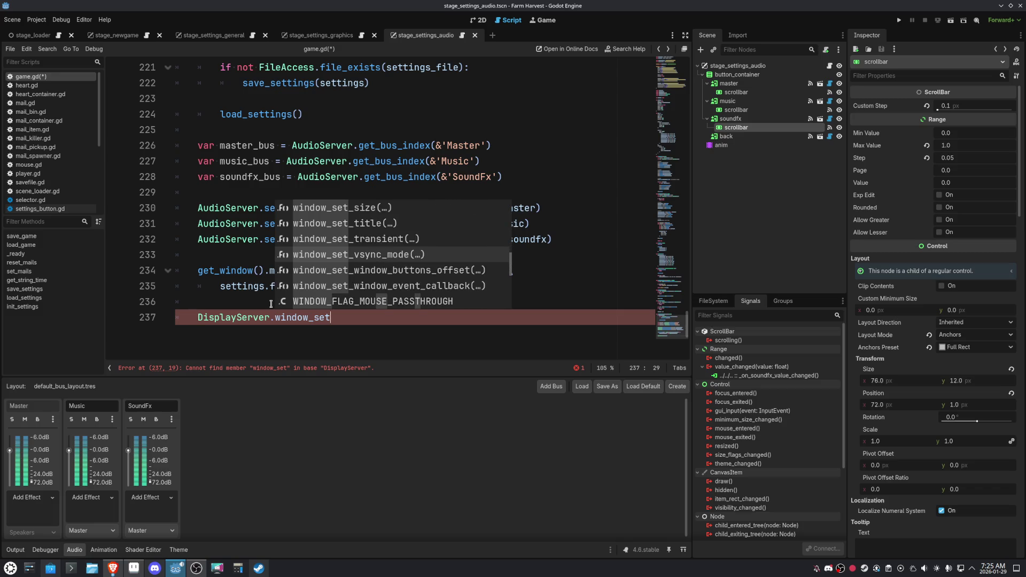
{"action": "key", "text": "Return"}
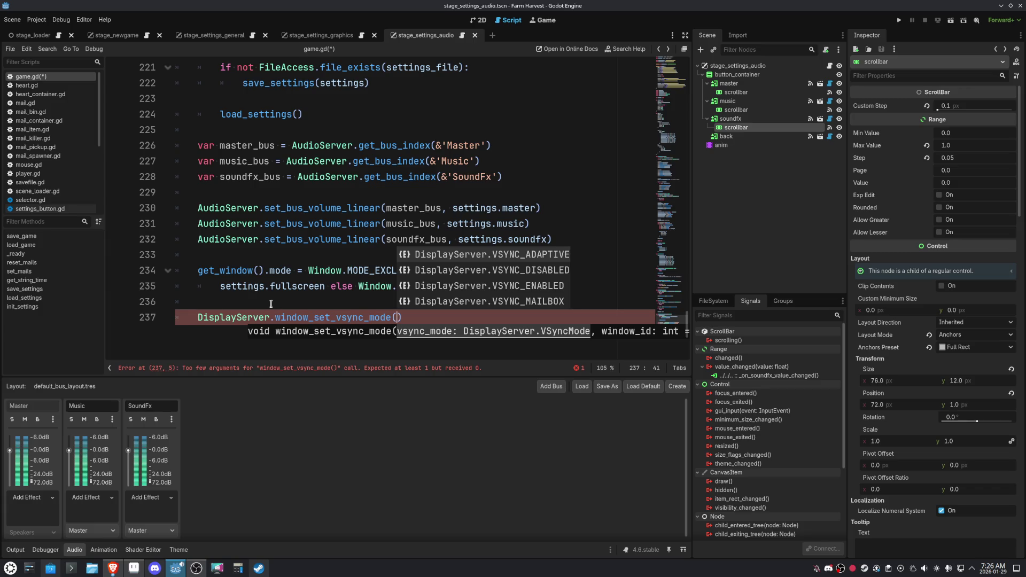
{"action": "key", "text": "ctrl+s"}
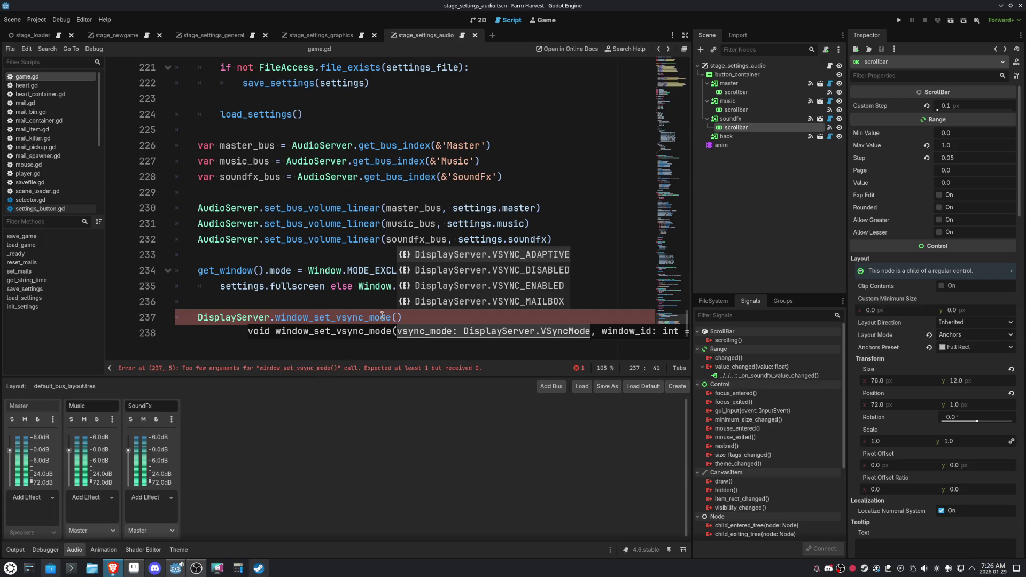
{"action": "key", "text": "Escape"}
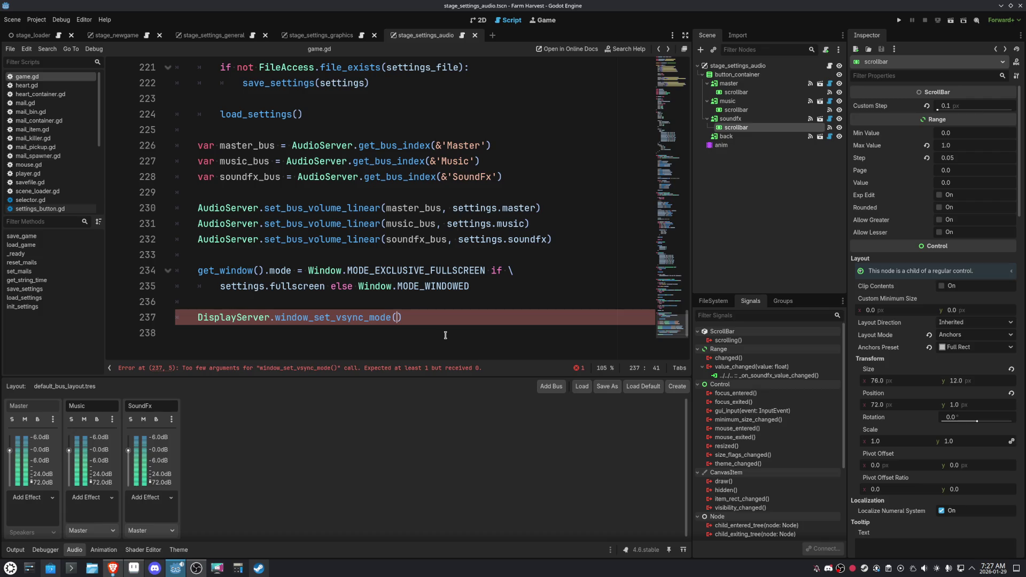
Pass DisplayServer.VSYNC_ENABLED, then continue with 'if settings.vsync else' on an indented line
{"action": "key", "text": "ctrl+space"}
{"action": "key", "text": "Down"}
{"action": "key", "text": "Down"}
{"action": "key", "text": "Return"}
{"action": "type", "text": "isplayServer.VSYNC_ENABLED i"}
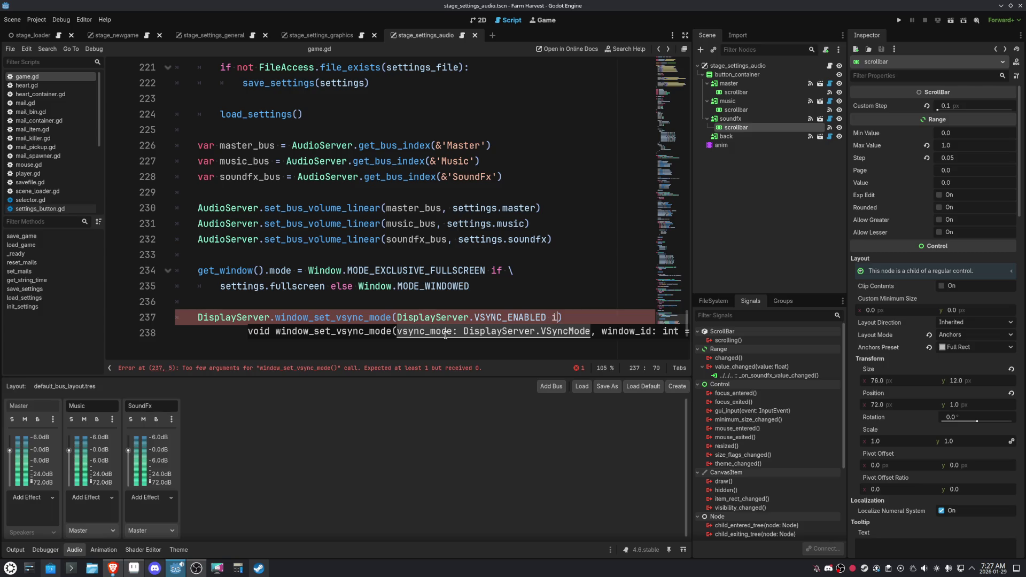
{"action": "key", "text": "Escape"}
{"action": "key", "text": "BackSpace"}
{"action": "type", "text": "\\"}
{"action": "key", "text": "Return"}
{"action": "key", "text": "Tab"}
{"action": "type", "text": "if "}
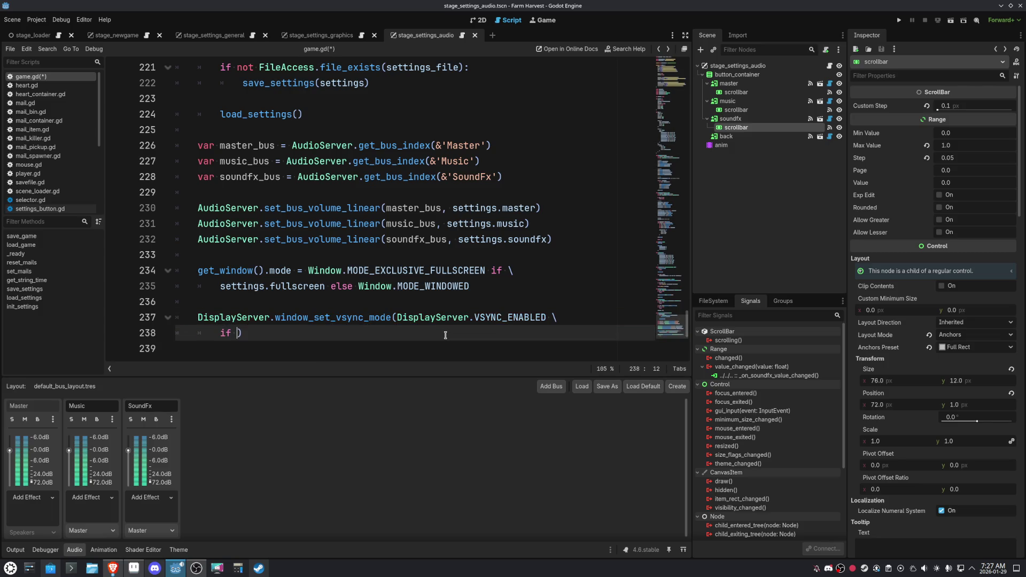
{"action": "type", "text": "settings.vsync else"}
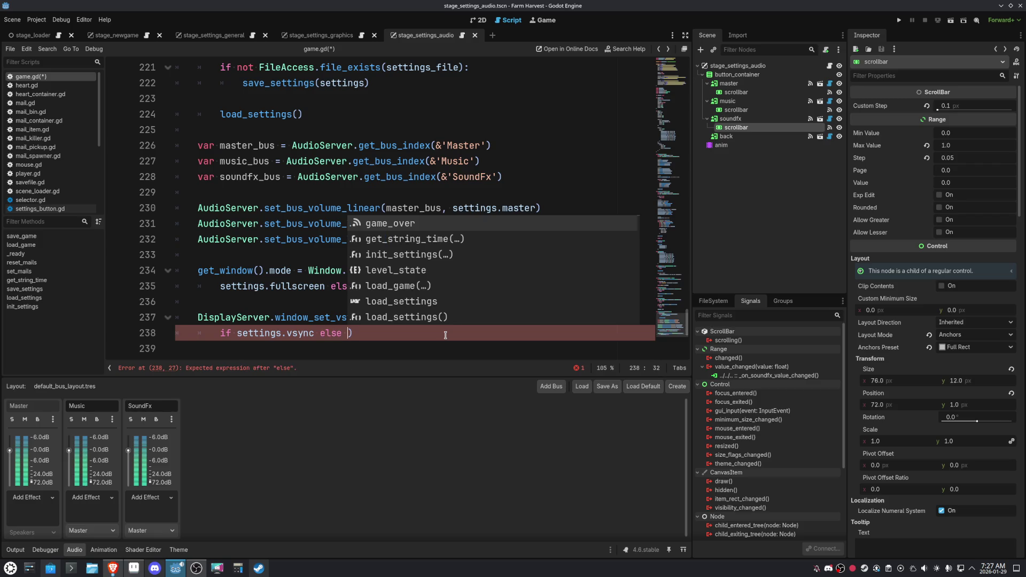
Finish with DisplayServer.VSYNC_DISABLED as the fallback and save game.gd
{"action": "key", "text": "Escape"}
{"action": "type", "text": "Displ"}
{"action": "key", "text": "Return"}
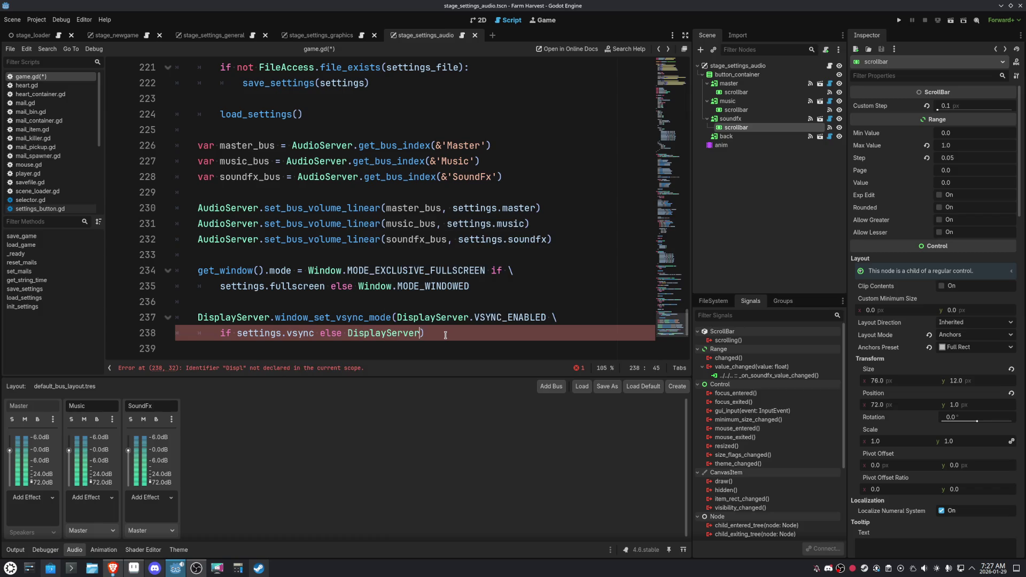
{"action": "type", "text": ".V"}
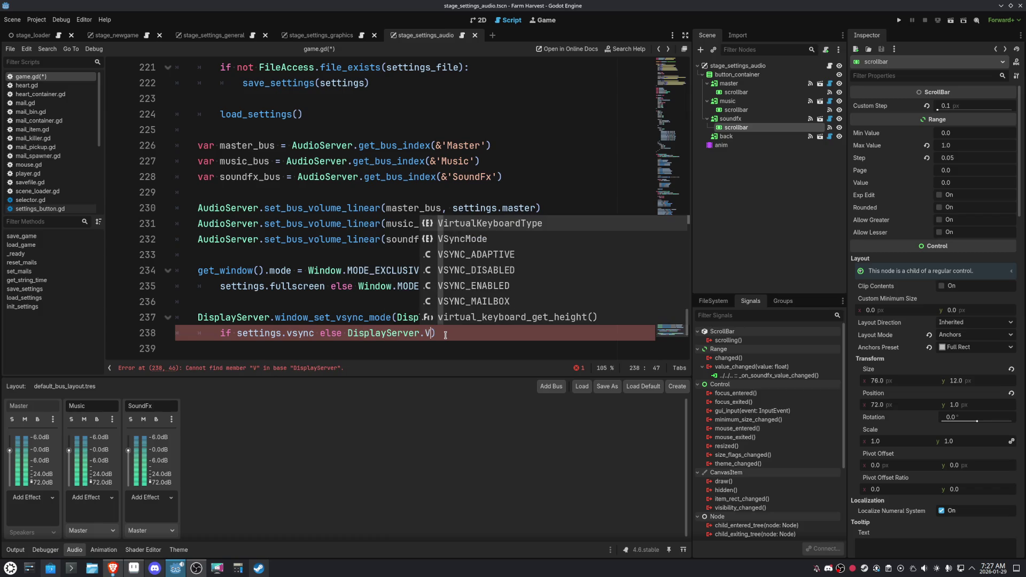
{"action": "key", "text": "Down"}
{"action": "key", "text": "Down"}
{"action": "key", "text": "Down"}
{"action": "key", "text": "Return"}
{"action": "key", "text": "ctrl+s"}
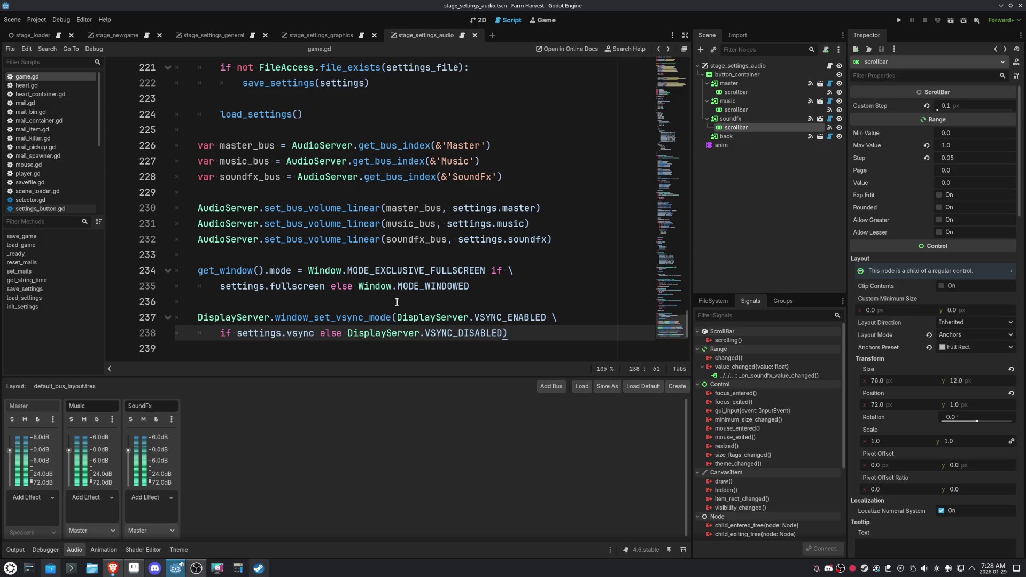
{"action": "scroll", "coordinate": [397, 302], "scroll_direction": "up", "scroll_amount": 4}
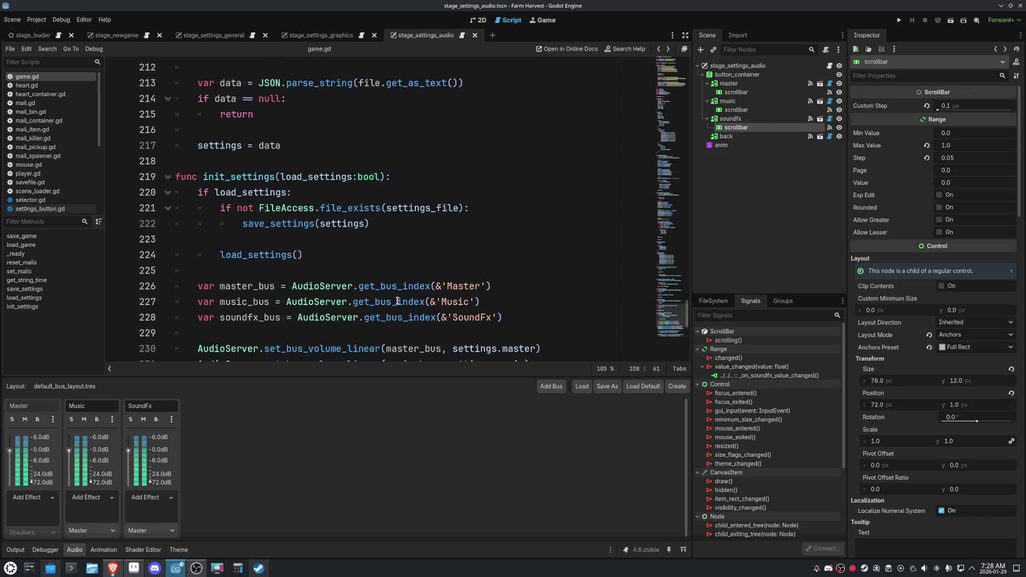
{"action": "scroll", "coordinate": [373, 288], "scroll_direction": "up", "scroll_amount": 3}
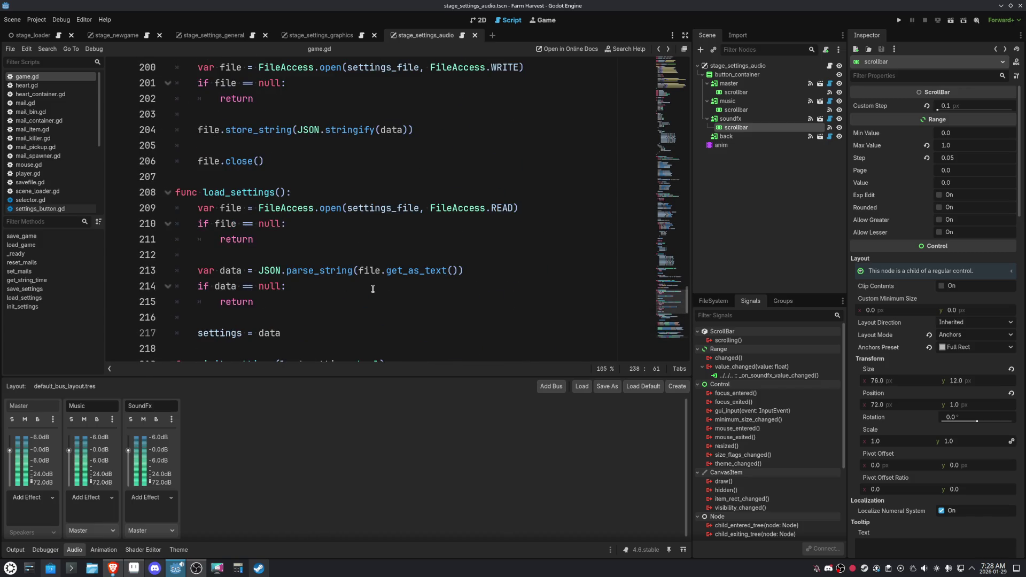
{"action": "left_click", "coordinate": [393, 302]}
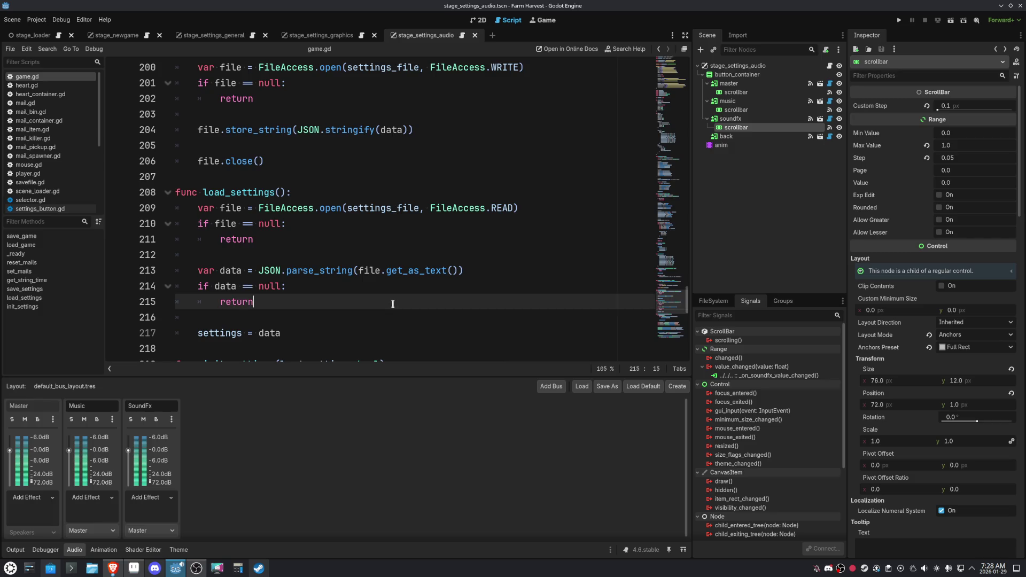
{"action": "scroll", "coordinate": [393, 303], "scroll_direction": "up", "scroll_amount": 3}
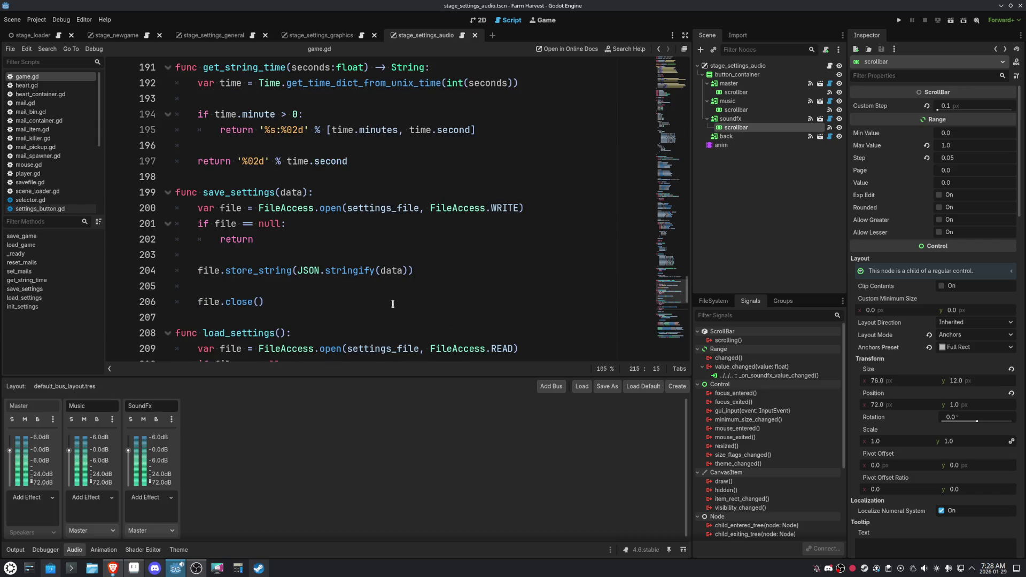
{"action": "scroll", "coordinate": [393, 303], "scroll_direction": "down", "scroll_amount": 7}
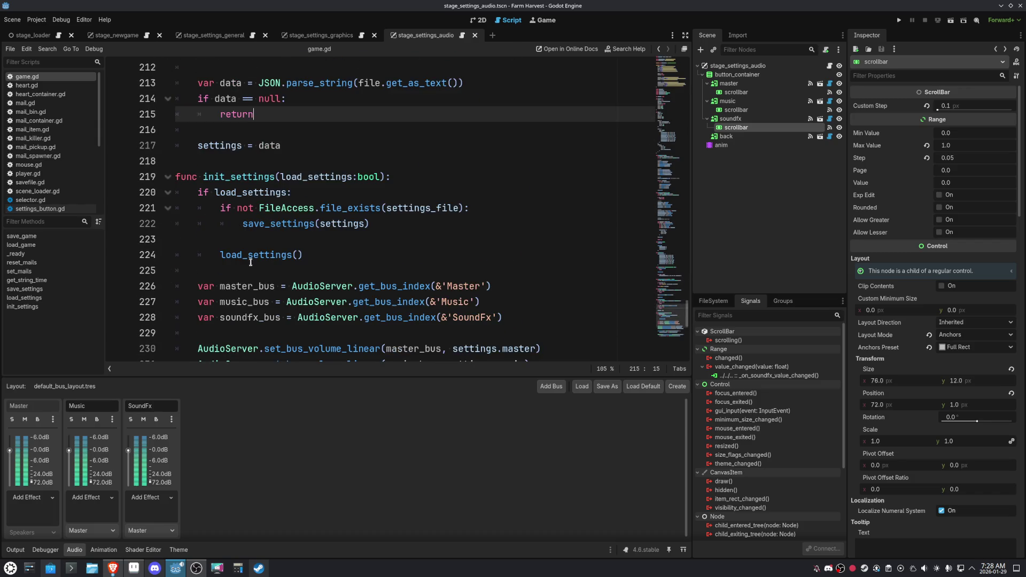
{"action": "left_click", "coordinate": [372, 260]}
{"action": "scroll", "coordinate": [372, 259], "scroll_direction": "down", "scroll_amount": 1}
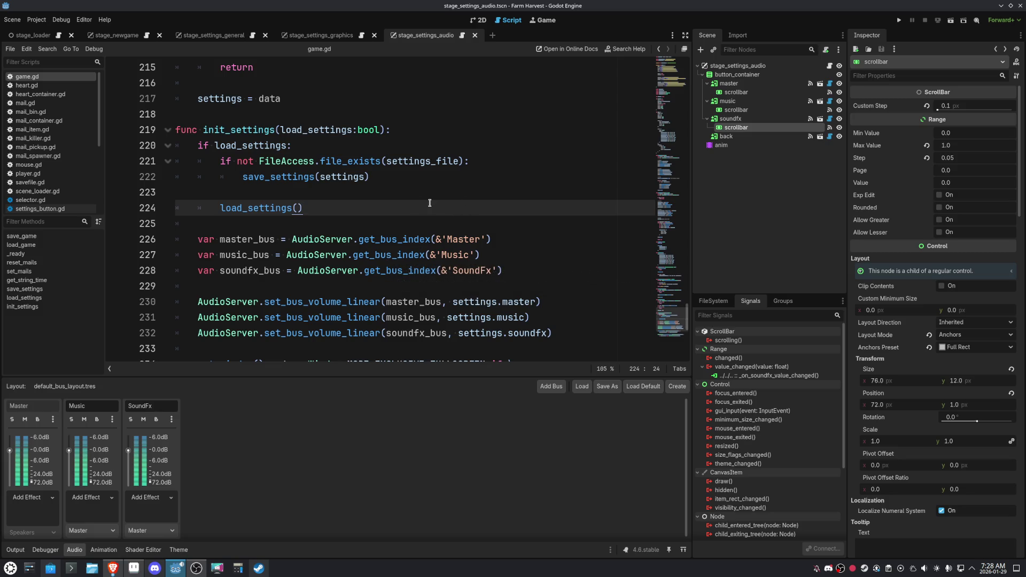
{"action": "double_click", "coordinate": [243, 129]}
{"action": "scroll", "coordinate": [511, 246], "scroll_direction": "up", "scroll_amount": 13}
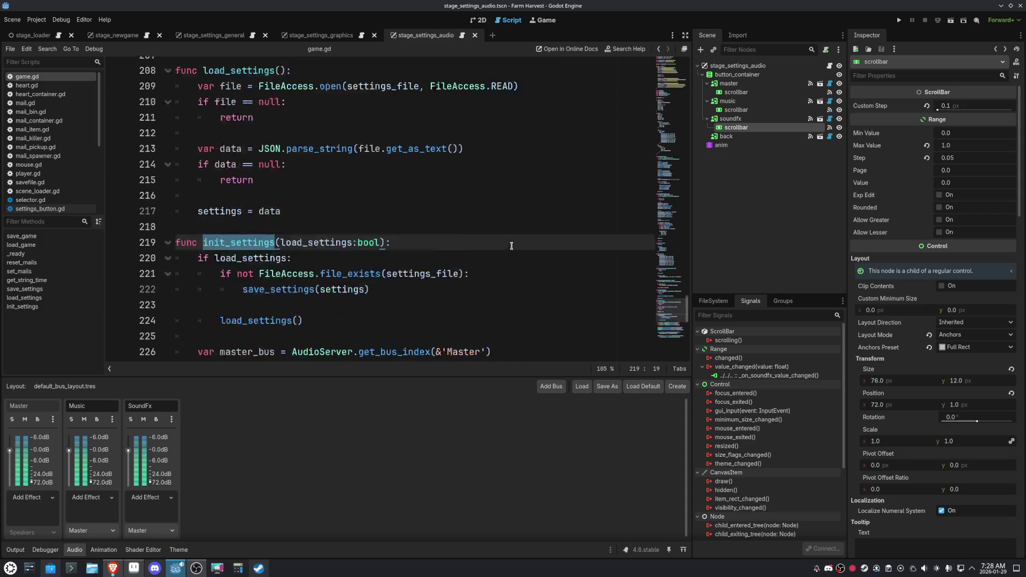
{"action": "scroll", "coordinate": [512, 246], "scroll_direction": "up", "scroll_amount": 6}
{"action": "scroll", "coordinate": [512, 245], "scroll_direction": "up", "scroll_amount": 20}
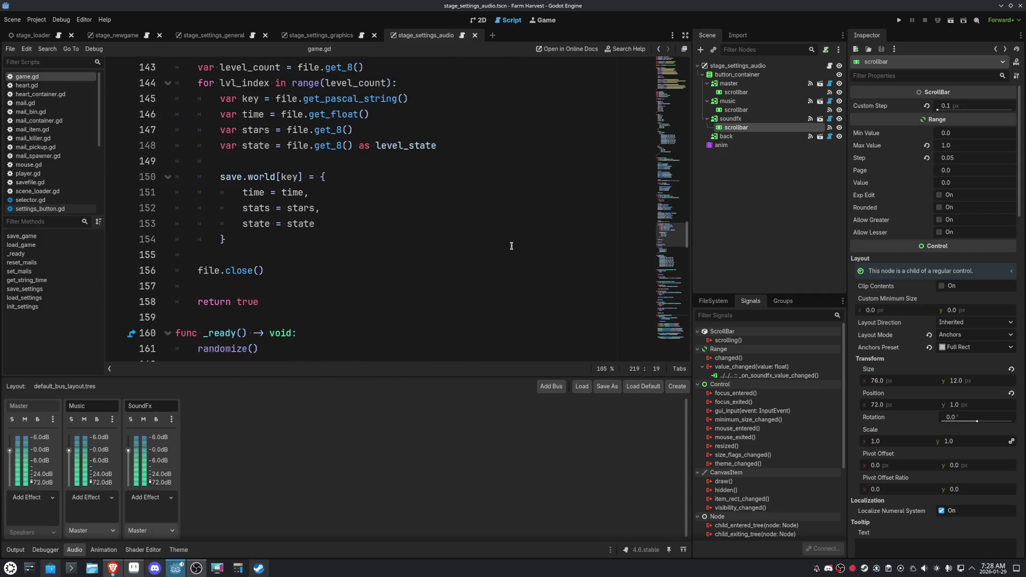
{"action": "scroll", "coordinate": [511, 246], "scroll_direction": "up", "scroll_amount": 15}
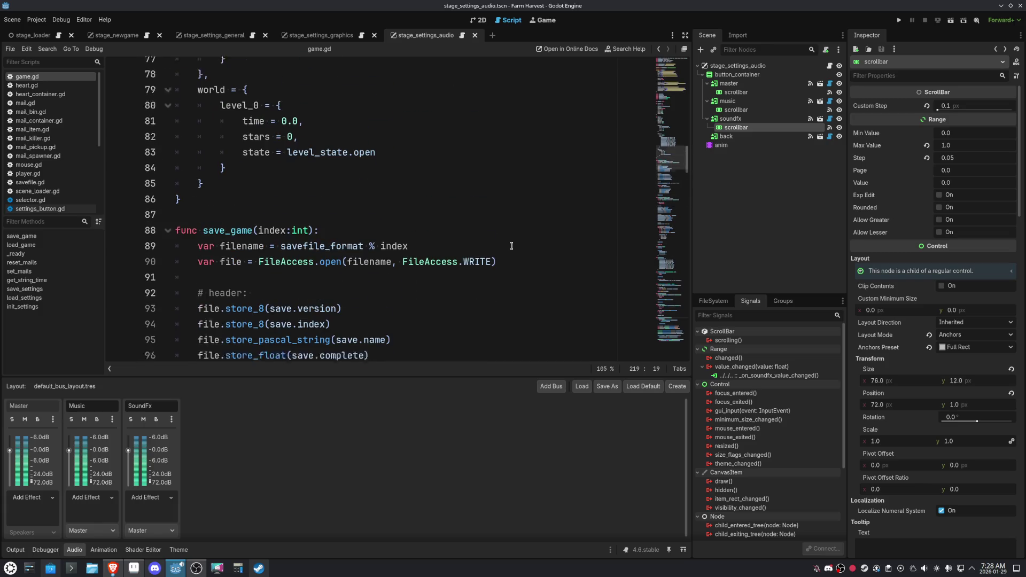
{"action": "scroll", "coordinate": [511, 246], "scroll_direction": "up", "scroll_amount": 5}
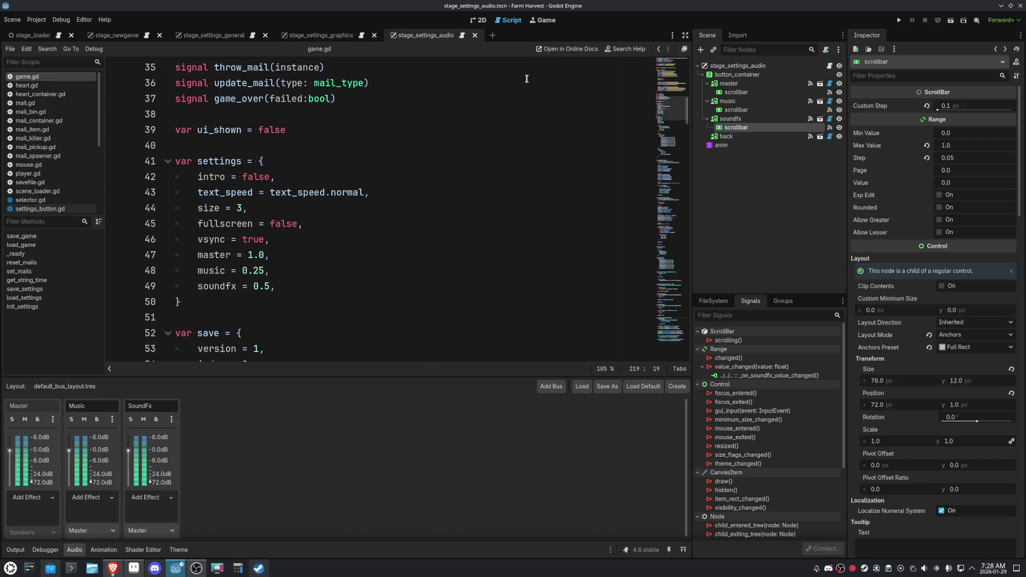
{"action": "left_click", "coordinate": [480, 20]}
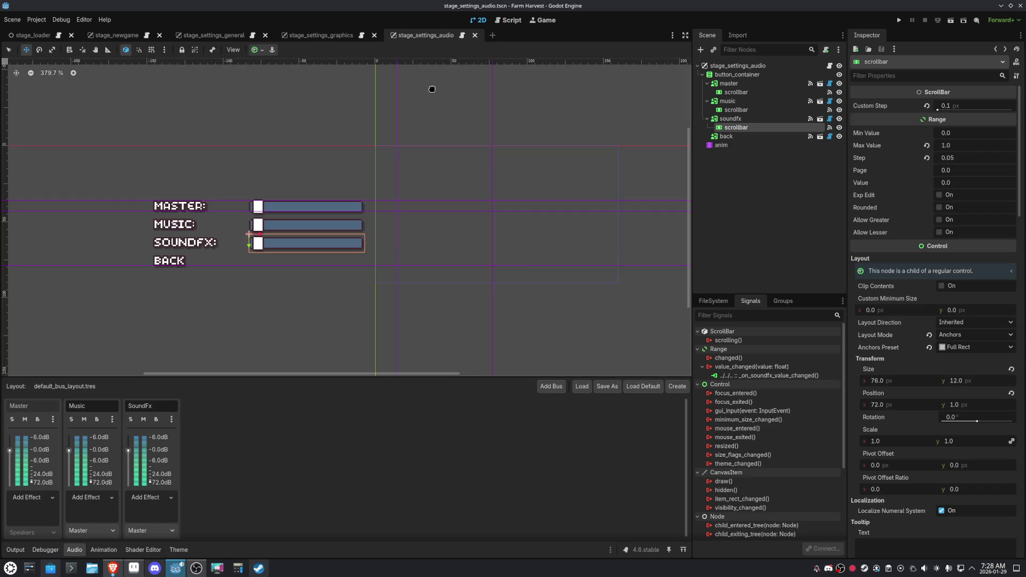
In stage_settings_graphics.gd, add game.init_settings(false) below game.settings = settings
{"action": "left_click", "coordinate": [829, 66]}
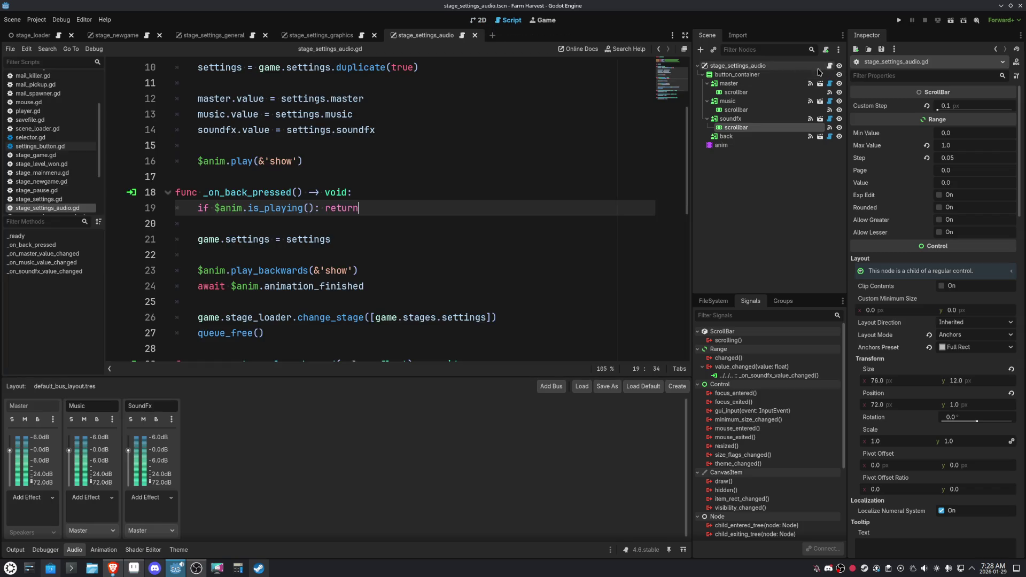
{"action": "scroll", "coordinate": [437, 205], "scroll_direction": "up", "scroll_amount": 3}
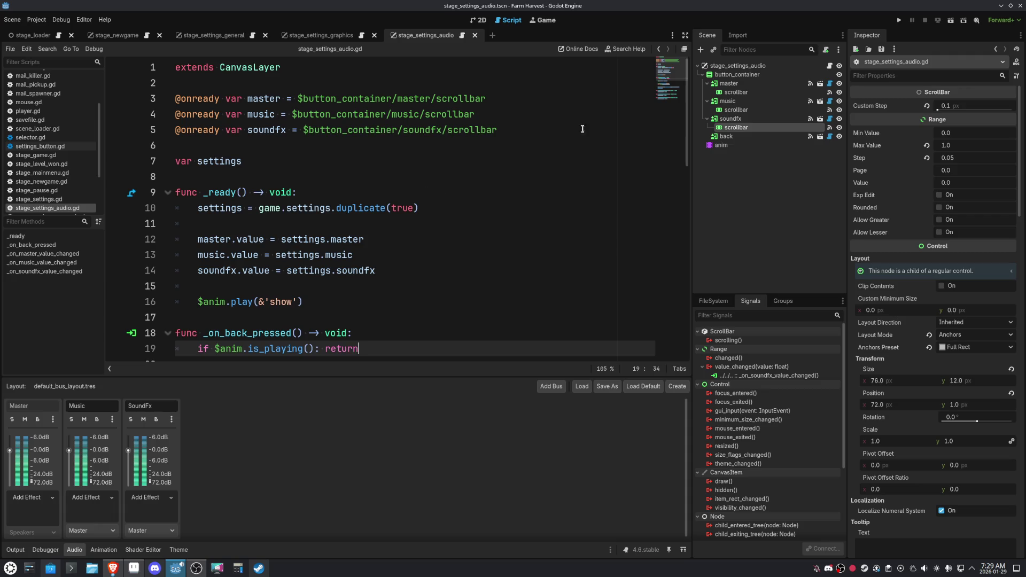
{"action": "left_click", "coordinate": [320, 35]}
{"action": "scroll", "coordinate": [533, 240], "scroll_direction": "down", "scroll_amount": 7}
{"action": "scroll", "coordinate": [533, 240], "scroll_direction": "up", "scroll_amount": 1}
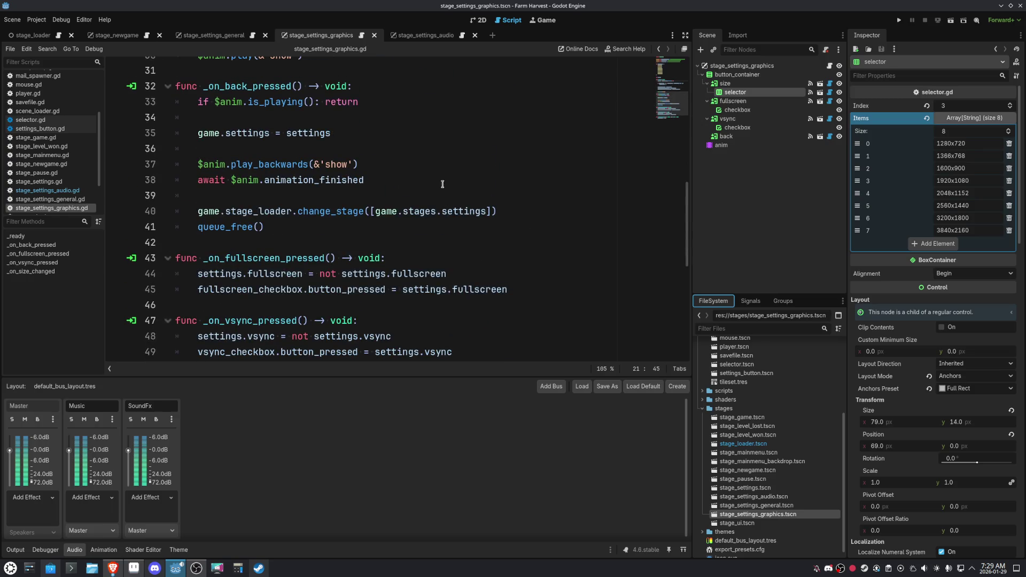
{"action": "left_click", "coordinate": [362, 132]}
{"action": "key", "text": "Return"}
{"action": "type", "text": "game.in"}
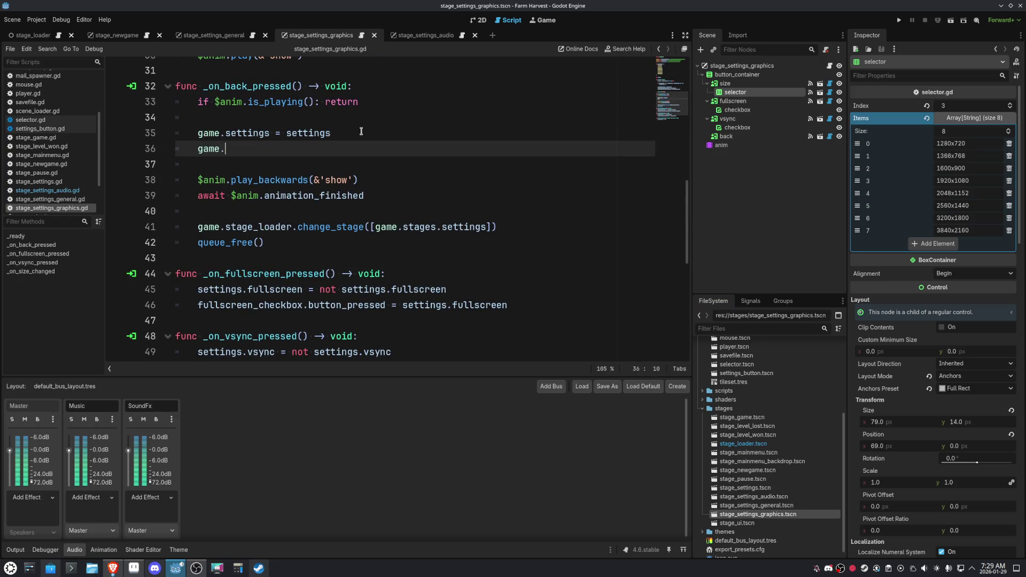
{"action": "key", "text": "Return"}
{"action": "type", "text": "false"}
{"action": "key", "text": "End"}
{"action": "key", "text": "shift+Home"}
{"action": "key", "text": "ctrl+c"}
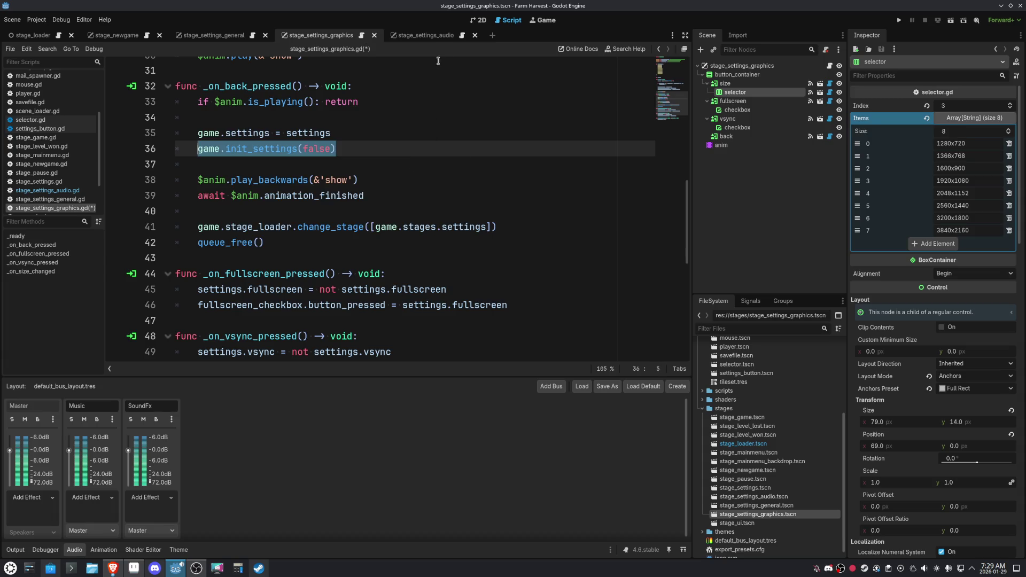
Paste the same call into stage_settings_audio.gd's back handler and jump to init_settings in game.gd
{"action": "left_click", "coordinate": [426, 36]}
{"action": "scroll", "coordinate": [454, 271], "scroll_direction": "down", "scroll_amount": 4}
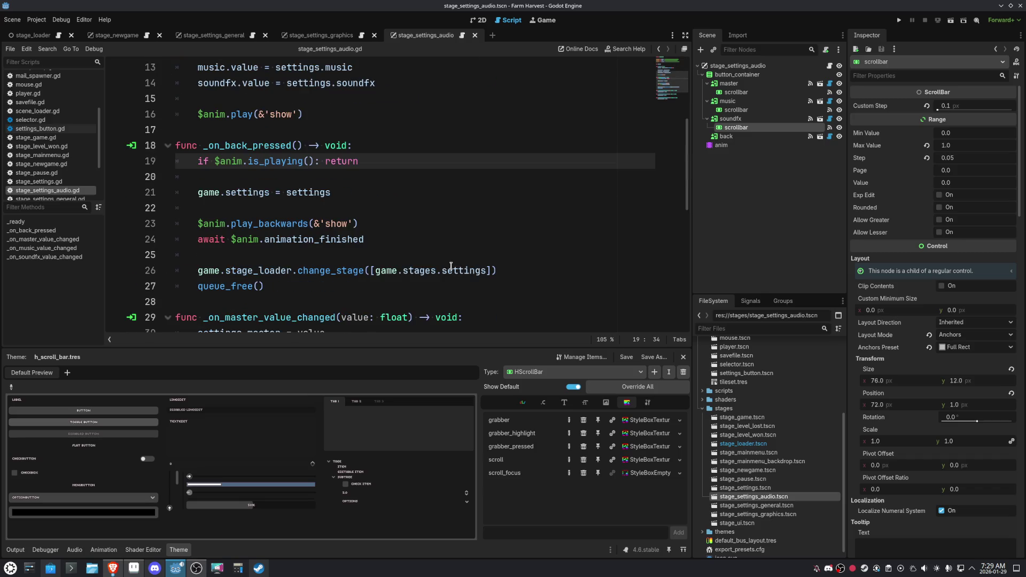
{"action": "left_click", "coordinate": [376, 192]}
{"action": "key", "text": "Return"}
{"action": "key", "text": "ctrl+v"}
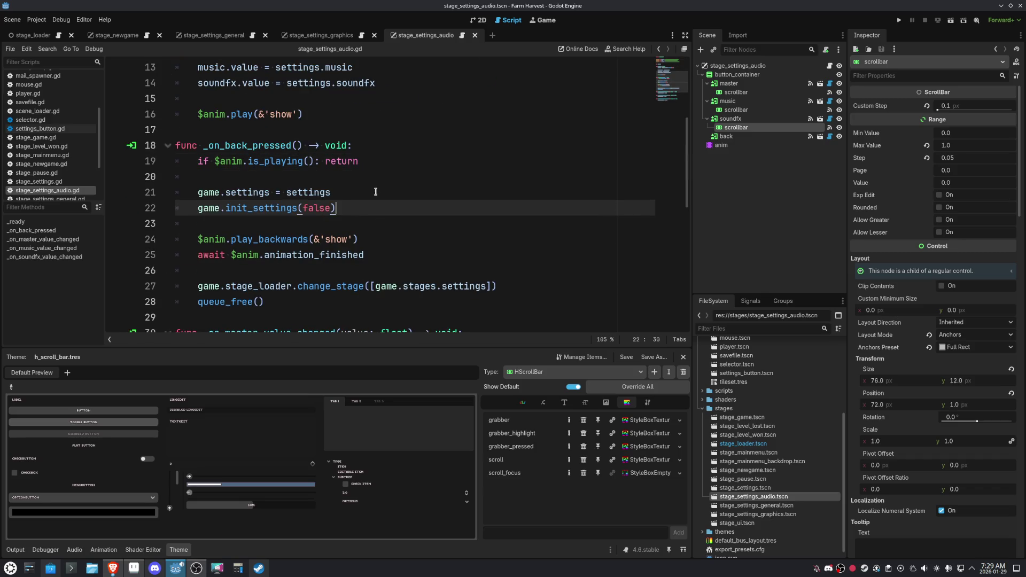
{"action": "left_click", "coordinate": [261, 208], "text": "ctrl"}
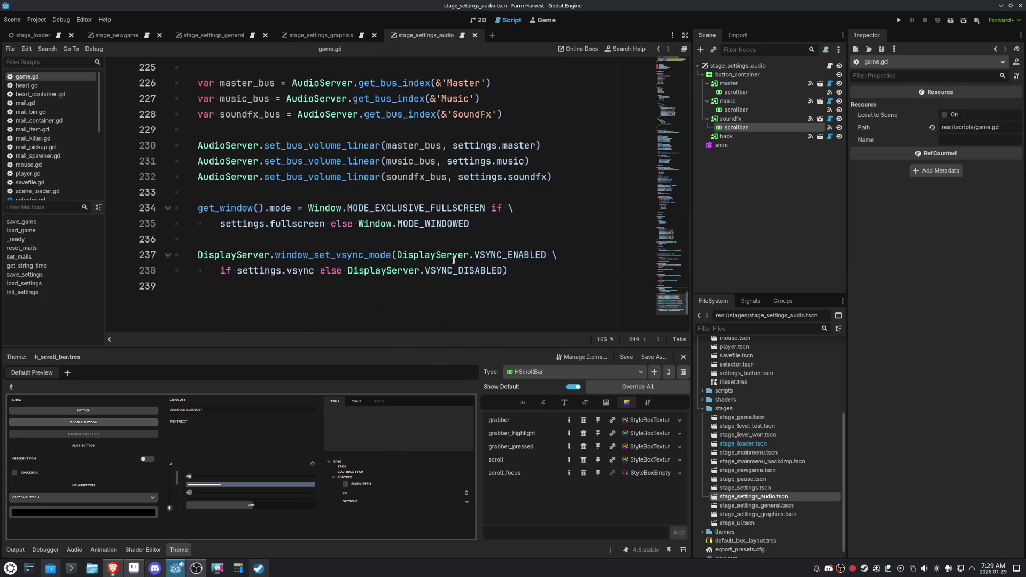
{"action": "left_click_drag", "start_coordinate": [197, 176], "coordinate": [553, 270]}
{"action": "key", "text": "ctrl+c"}
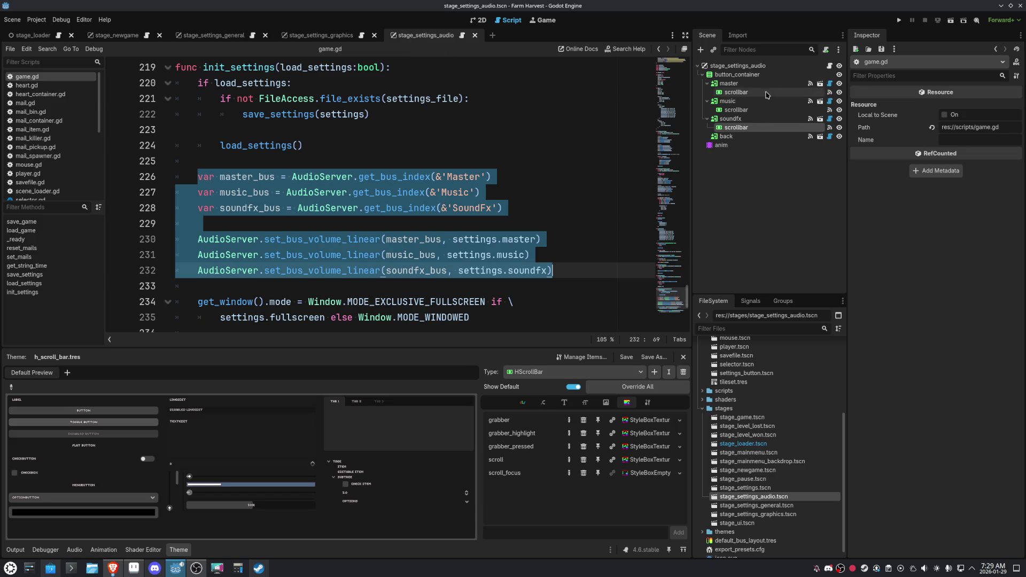
{"action": "left_click", "coordinate": [830, 65]}
{"action": "left_click", "coordinate": [510, 131]}
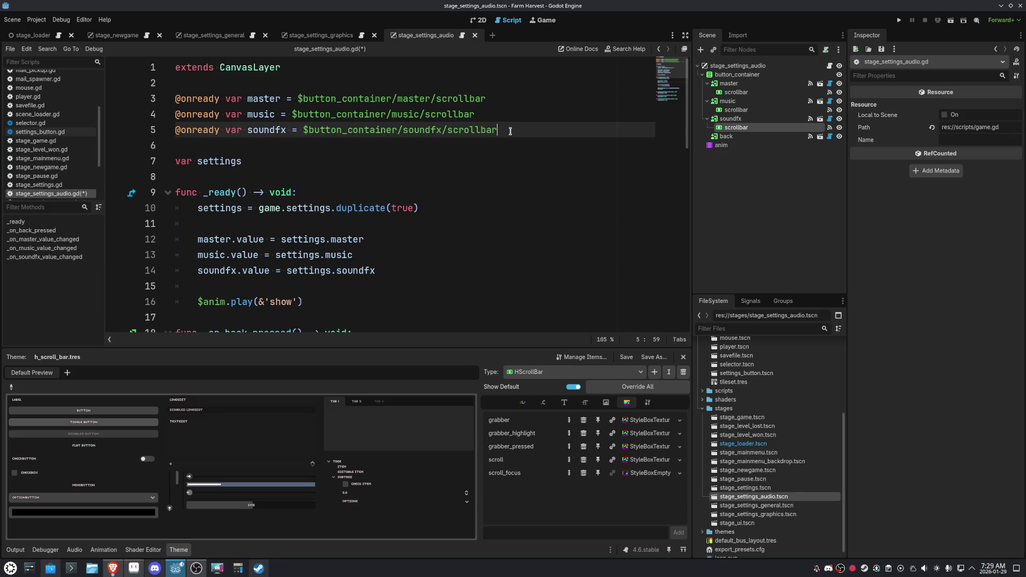
{"action": "key", "text": "Return"}
{"action": "key", "text": "Return"}
{"action": "key", "text": "ctrl+v"}
{"action": "left_click", "coordinate": [507, 190]}
{"action": "left_click_drag", "start_coordinate": [507, 190], "coordinate": [331, 182]}
{"action": "key", "text": "ctrl+z"}
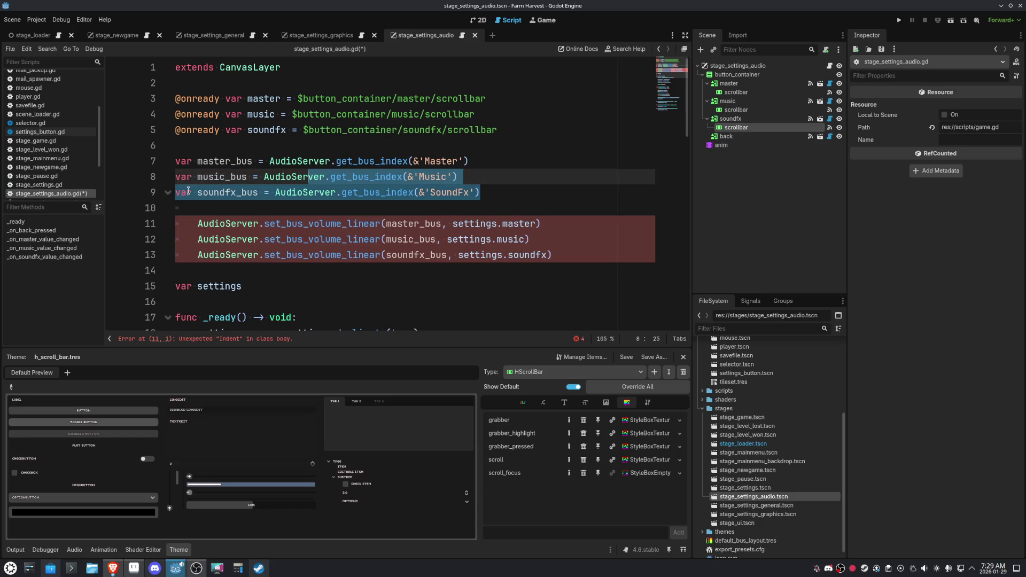
{"action": "left_click", "coordinate": [182, 172], "text": "shift"}
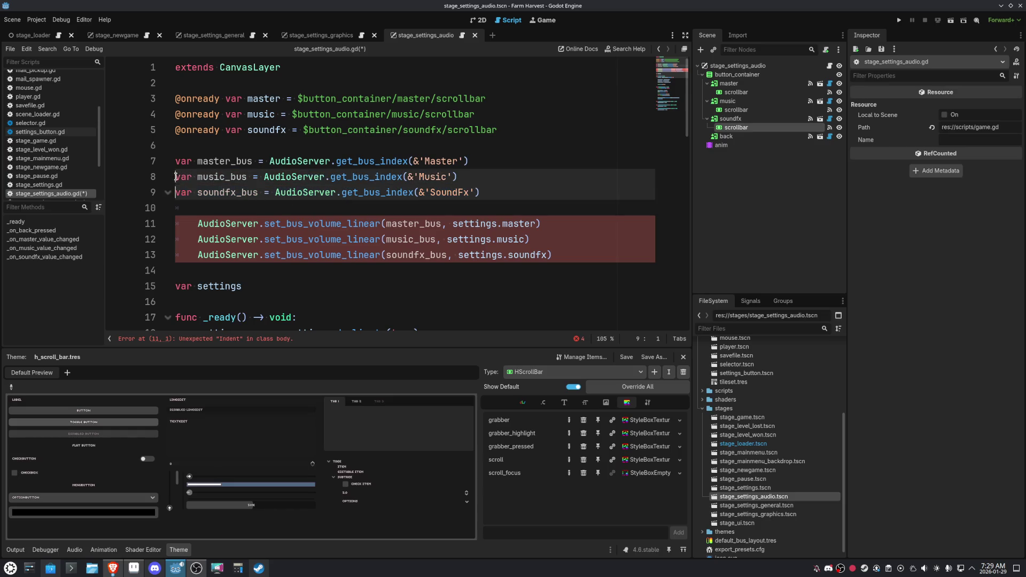
{"action": "left_click", "coordinate": [177, 160], "text": "alt"}
{"action": "type", "text": "@onrad"}
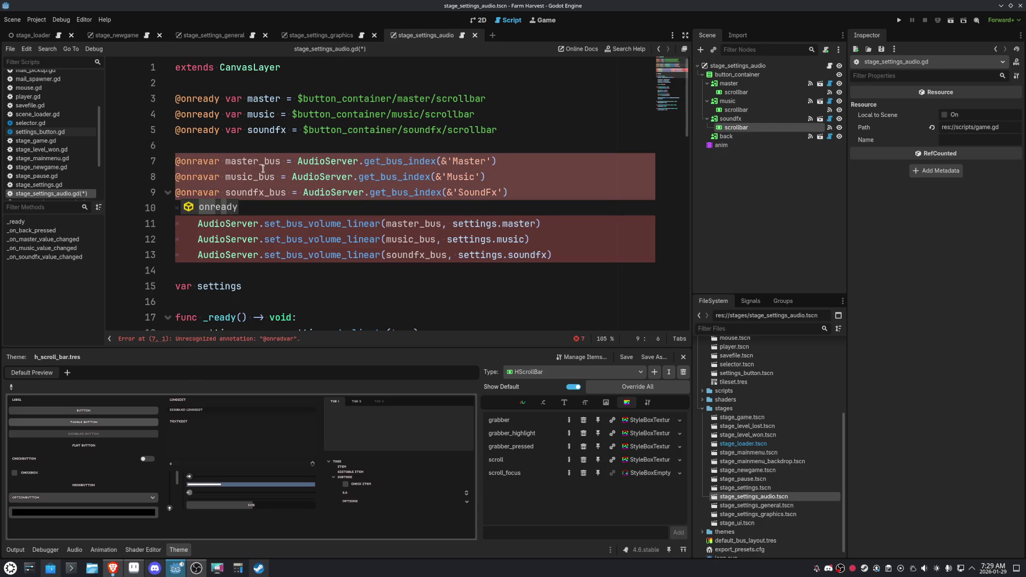
{"action": "key", "text": "Return"}
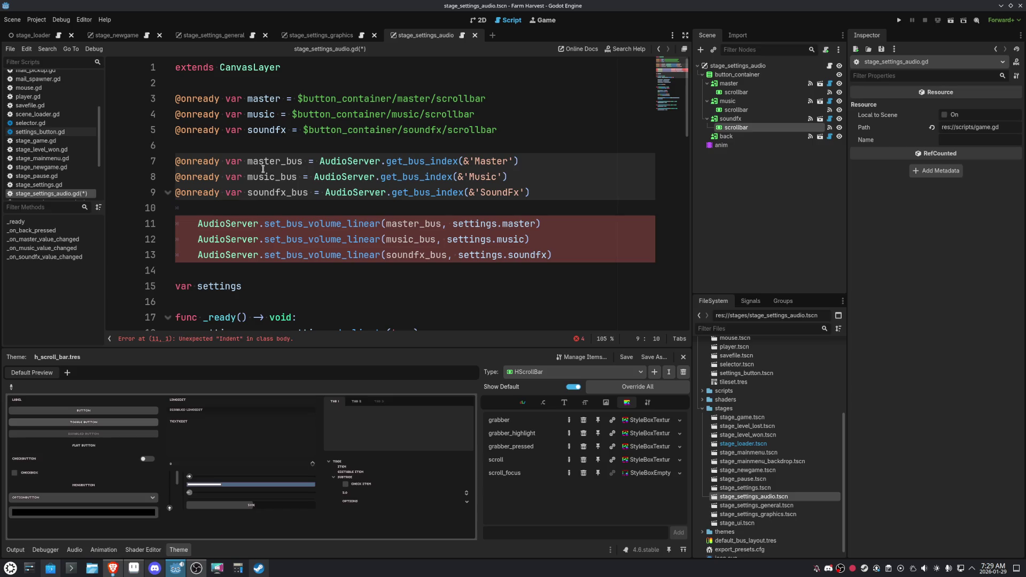
Move the master volume call under settings.master = value in the master handler
{"action": "left_click_drag", "start_coordinate": [541, 223], "coordinate": [195, 223]}
{"action": "key", "text": "ctrl+c"}
{"action": "key", "text": "BackSpace"}
{"action": "scroll", "coordinate": [499, 209], "scroll_direction": "down", "scroll_amount": 10}
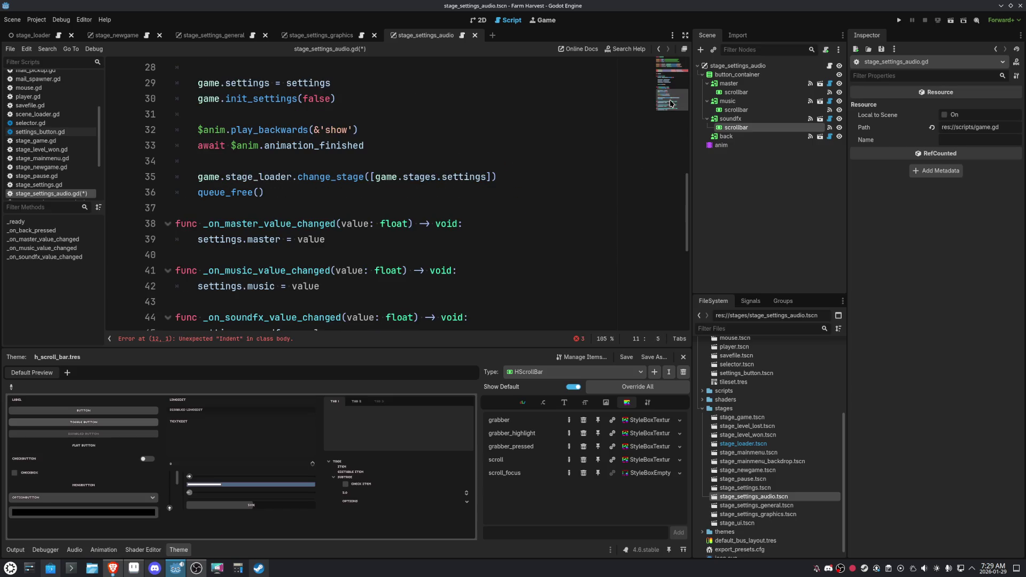
{"action": "left_click", "coordinate": [499, 196]}
{"action": "key", "text": "Return"}
{"action": "key", "text": "ctrl+v"}
Move the leftover music and soundfx volume calls into the music handler
{"action": "double_click", "coordinate": [318, 194]}
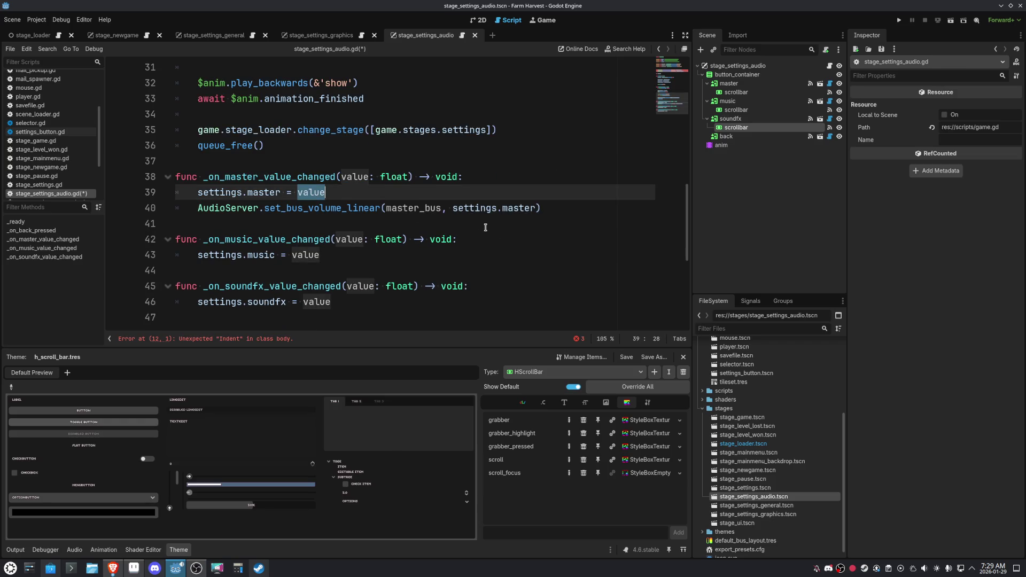
{"action": "left_click", "coordinate": [497, 238]}
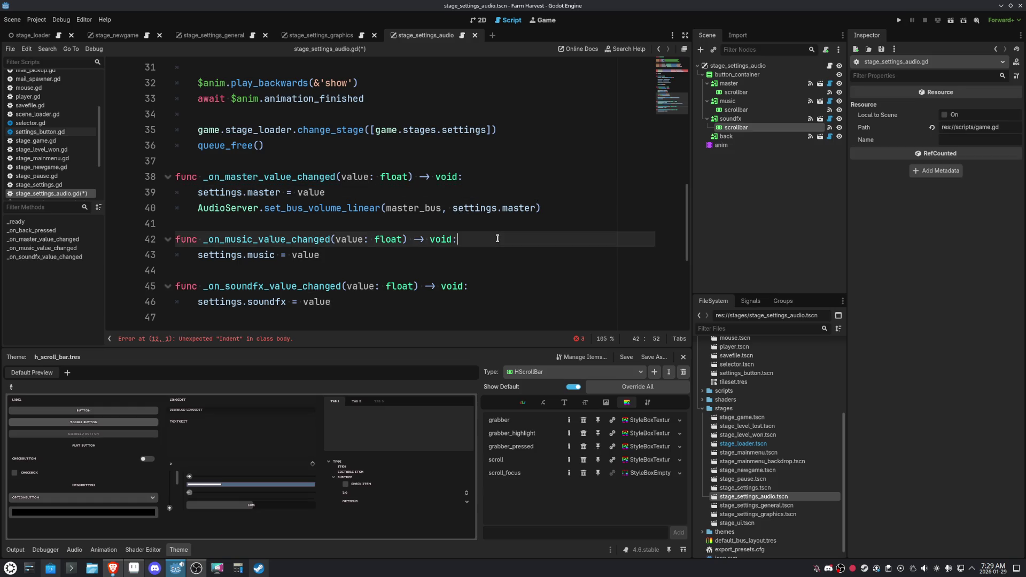
{"action": "left_click", "coordinate": [665, 72]}
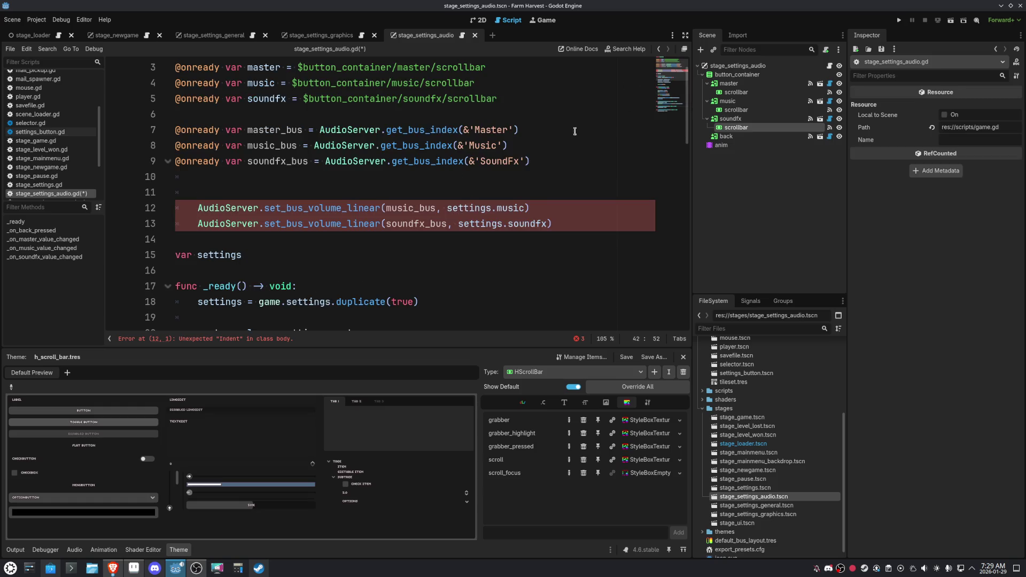
{"action": "mouse_move", "coordinate": [553, 224]}
{"action": "left_mouse_down"}
{"action": "mouse_move", "coordinate": [362, 223]}
{"action": "mouse_move", "coordinate": [198, 208]}
{"action": "left_mouse_up"}
{"action": "key", "text": "ctrl+c"}
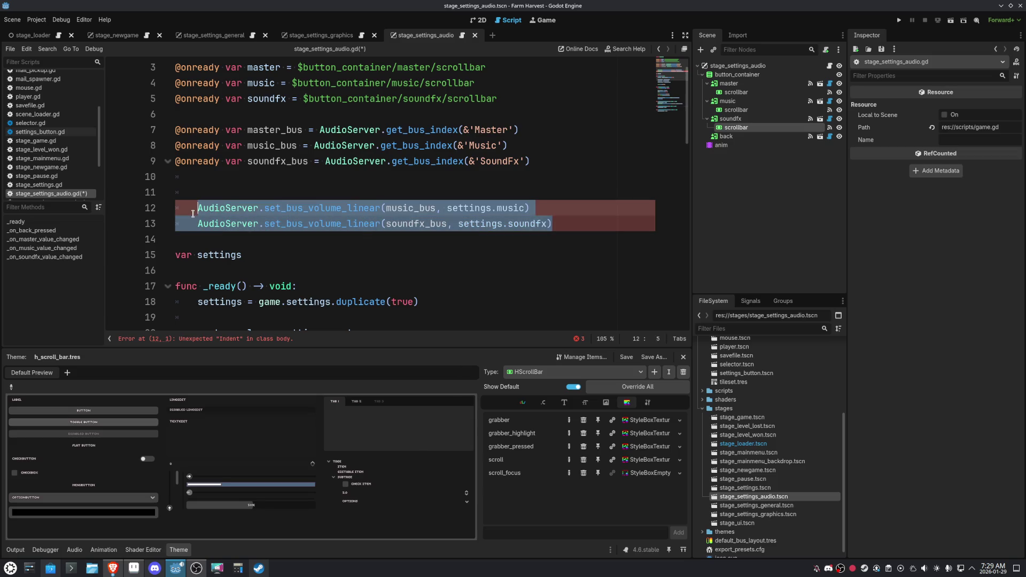
{"action": "key", "text": "BackSpace"}
{"action": "scroll", "coordinate": [374, 214], "scroll_direction": "down", "scroll_amount": 9}
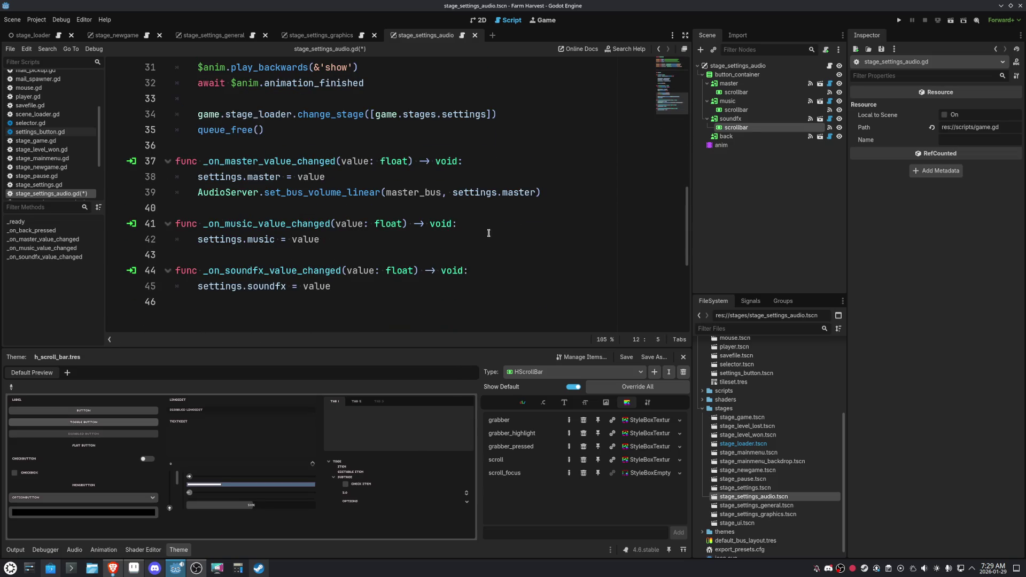
{"action": "left_click", "coordinate": [469, 238]}
{"action": "key", "text": "Return"}
{"action": "key", "text": "ctrl+v"}
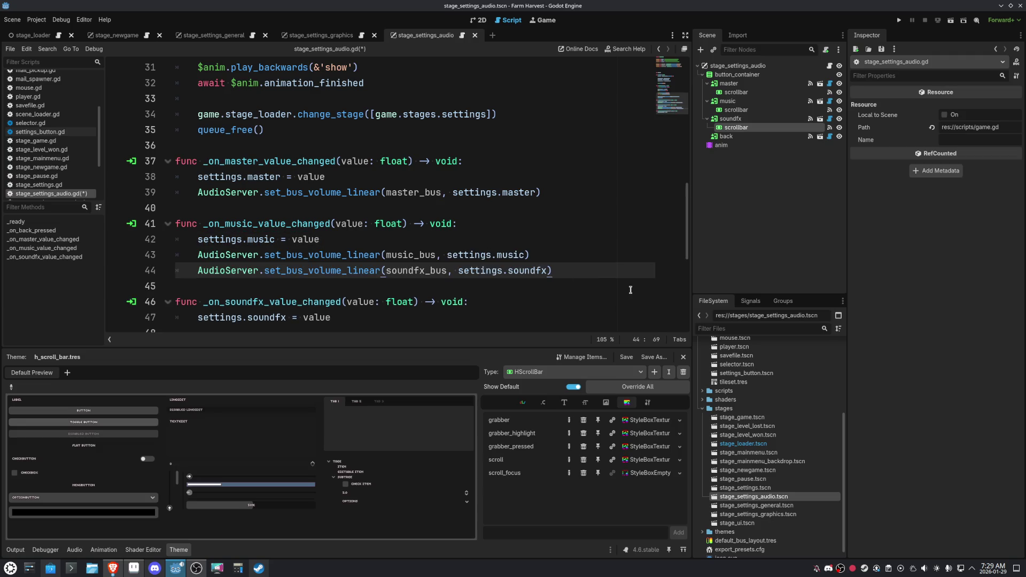
Put the AudioServer.set_bus_volume_linear soundfx call in the soundfx handler and save
{"action": "key", "text": "shift+Home"}
{"action": "key", "text": "ctrl+c"}
{"action": "key", "text": "BackSpace"}
{"action": "scroll", "coordinate": [631, 289], "scroll_direction": "down", "scroll_amount": 1}
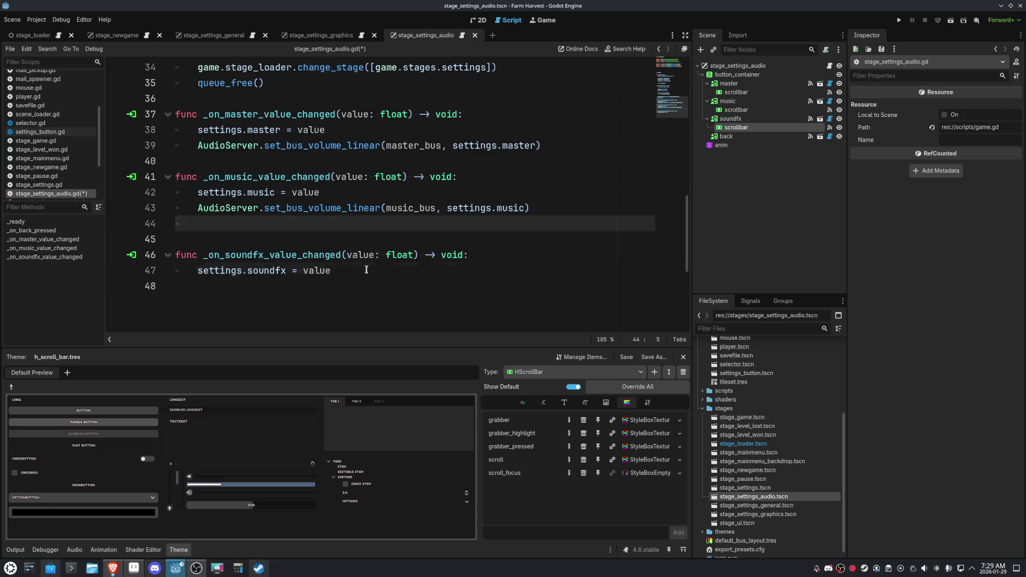
{"action": "left_click", "coordinate": [367, 270]}
{"action": "key", "text": "Return"}
{"action": "key", "text": "ctrl+v"}
{"action": "key", "text": "Up"}
{"action": "key", "text": "Up"}
{"action": "key", "text": "Up"}
{"action": "key", "text": "BackSpace"}
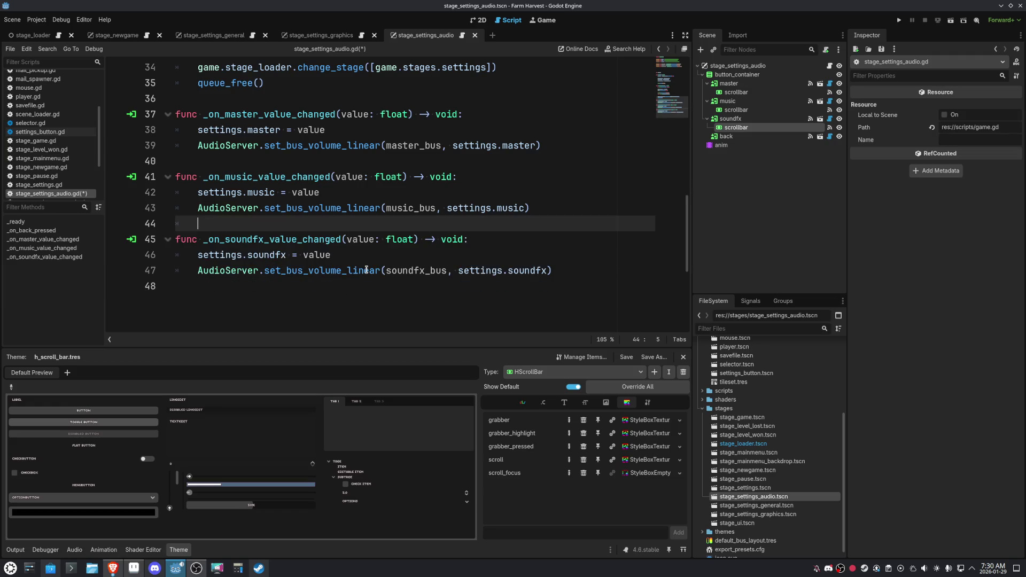
{"action": "key", "text": "ctrl+s"}
Delete the extra blank line above var settings, save, and switch to the Hytale docs
{"action": "left_click", "coordinate": [566, 193]}
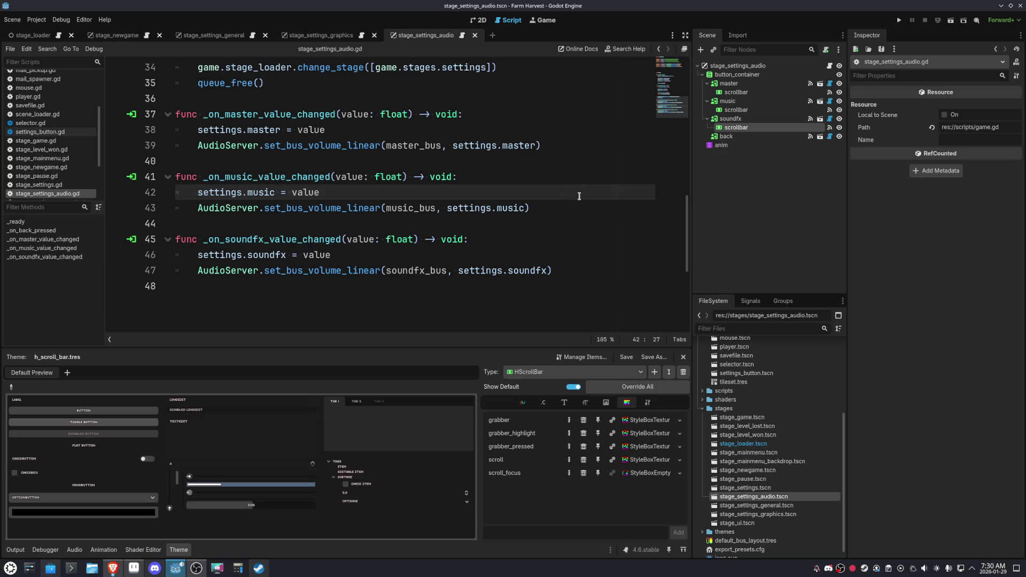
{"action": "scroll", "coordinate": [579, 196], "scroll_direction": "up", "scroll_amount": 4}
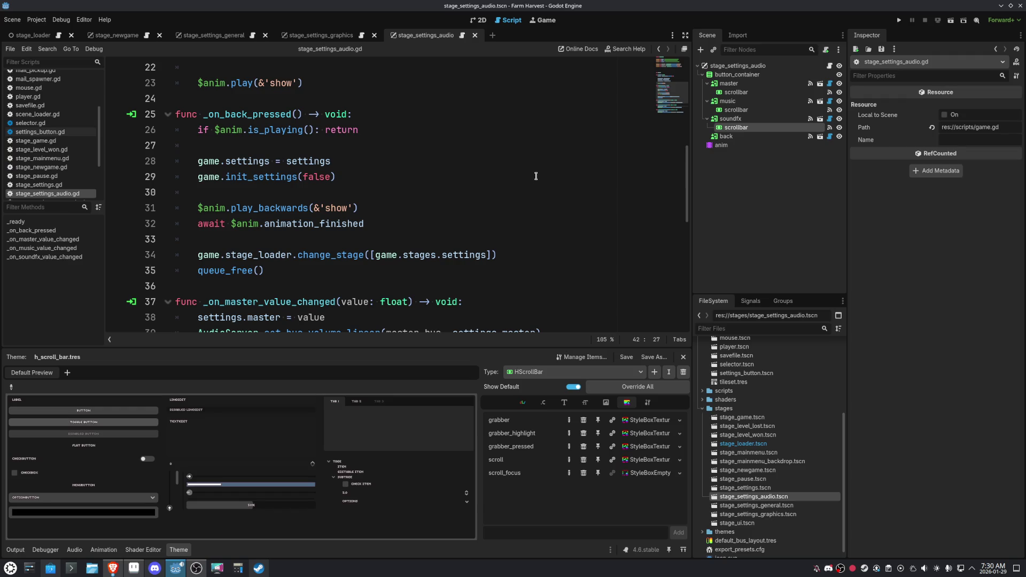
{"action": "scroll", "coordinate": [536, 176], "scroll_direction": "up", "scroll_amount": 3}
{"action": "scroll", "coordinate": [536, 176], "scroll_direction": "up", "scroll_amount": 2}
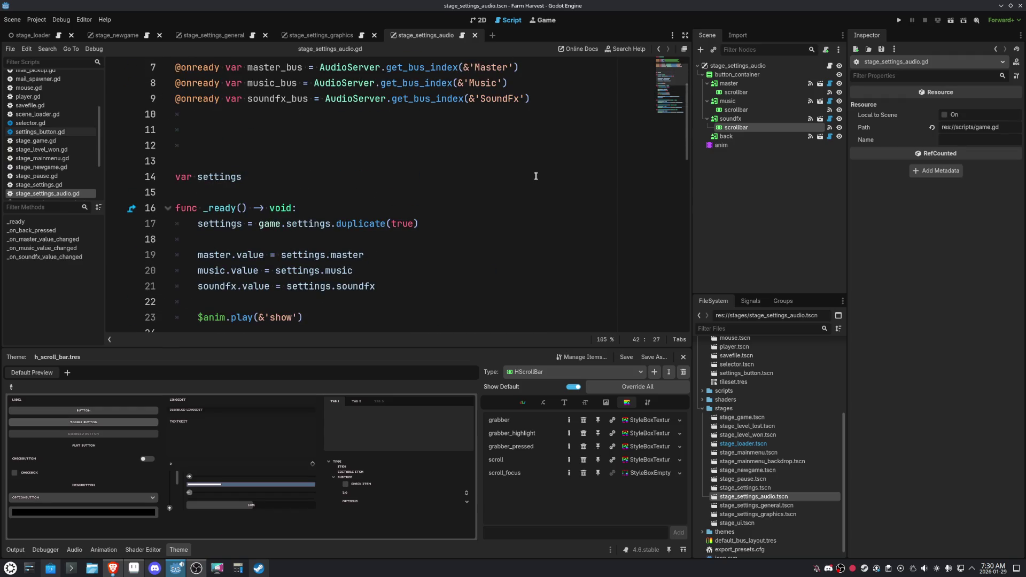
{"action": "left_click", "coordinate": [271, 165]}
{"action": "key", "text": "BackSpace"}
{"action": "key", "text": "BackSpace"}
{"action": "key", "text": "BackSpace"}
{"action": "key", "text": "BackSpace"}
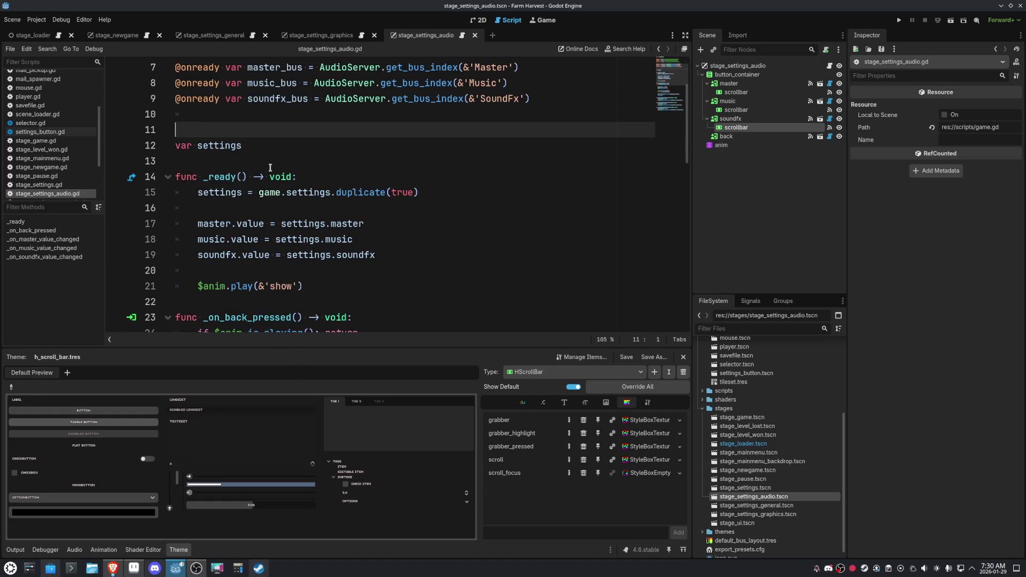
{"action": "scroll", "coordinate": [569, 244], "scroll_direction": "up", "scroll_amount": 2}
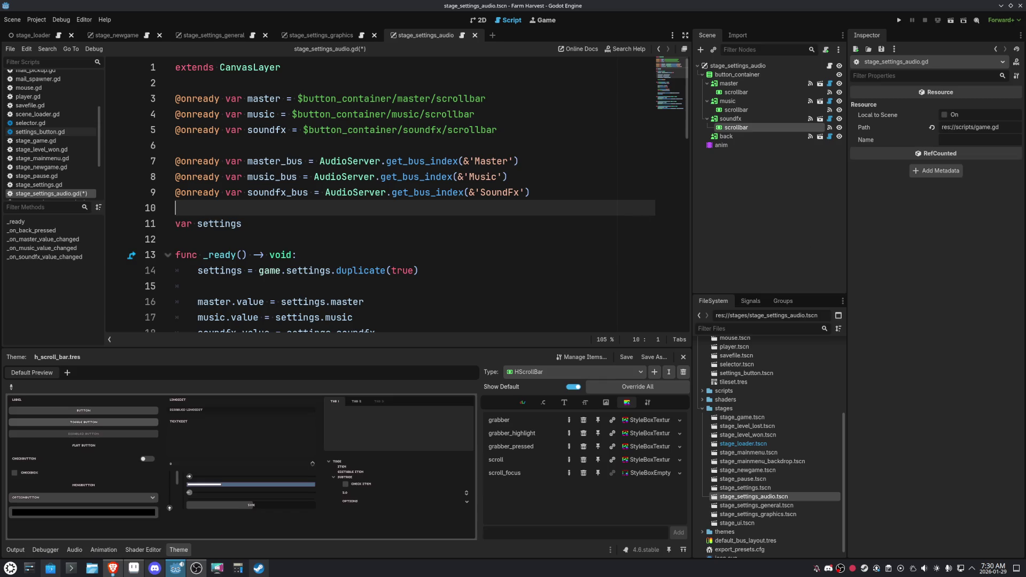
{"action": "key", "text": "ctrl+s"}
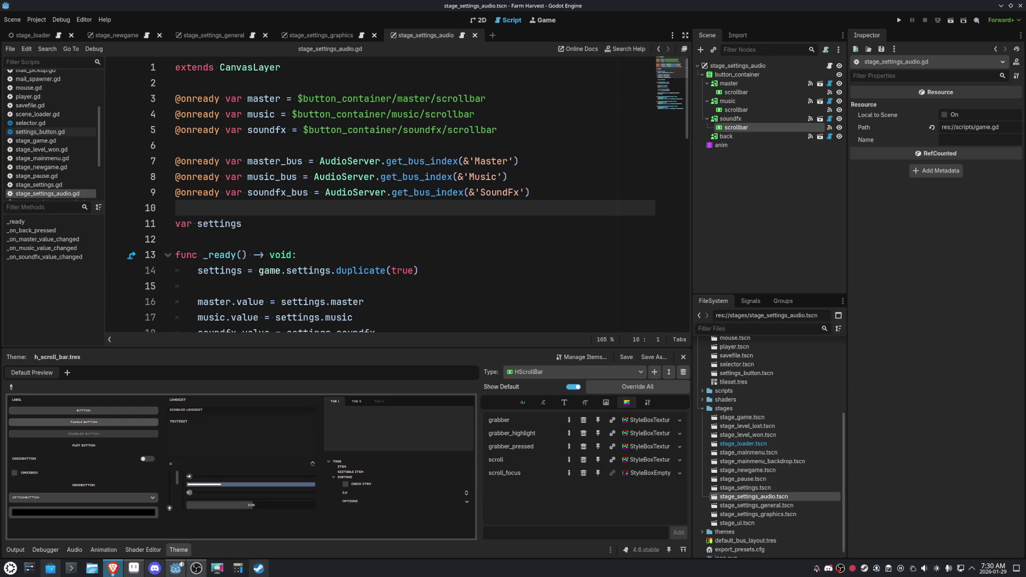
{"action": "key", "text": "alt+Tab"}
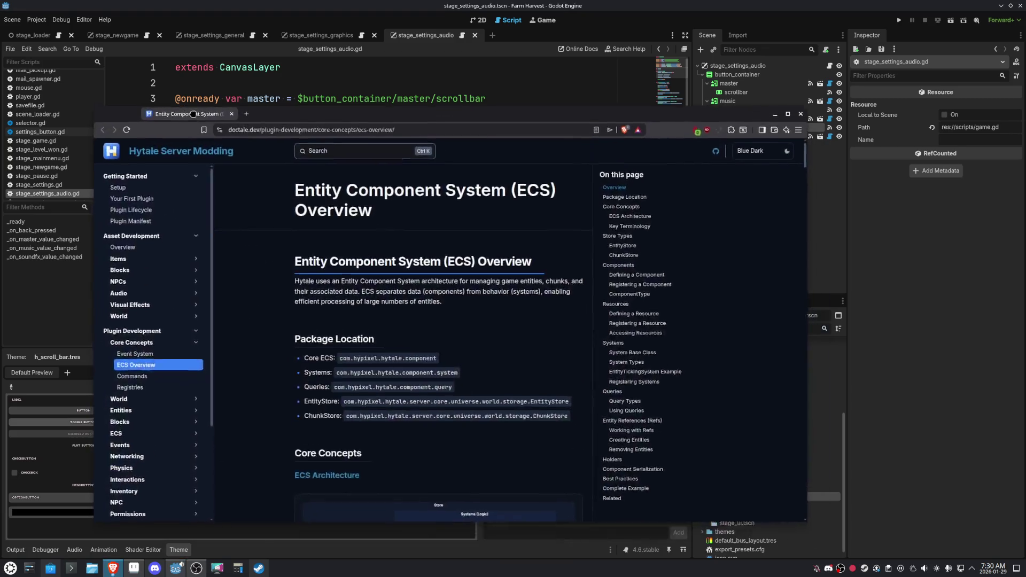
View the ECS architecture diagram full screen, then exit with Esc
{"action": "scroll", "coordinate": [423, 281], "scroll_direction": "down", "scroll_amount": 3}
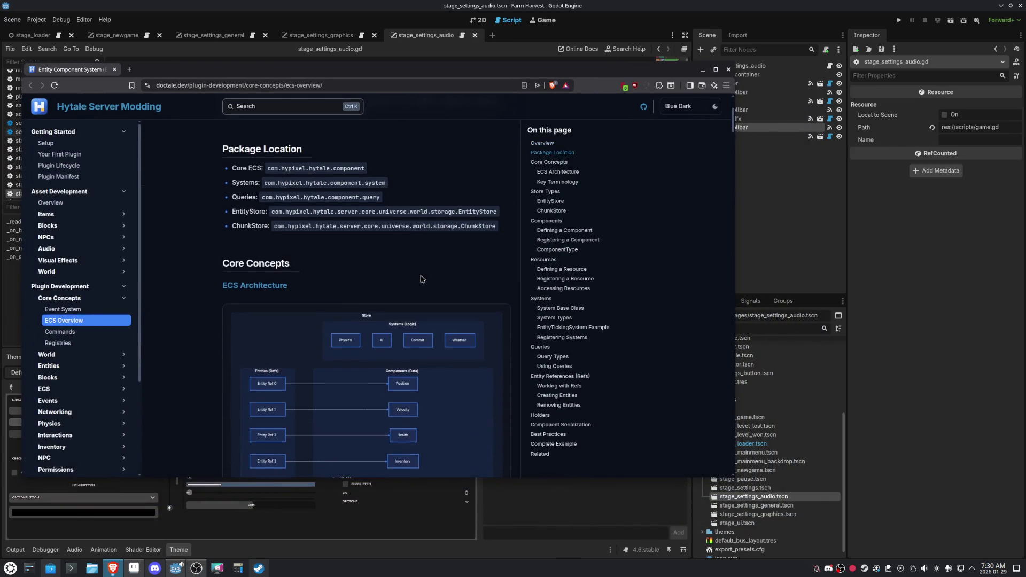
{"action": "left_click", "coordinate": [409, 297]}
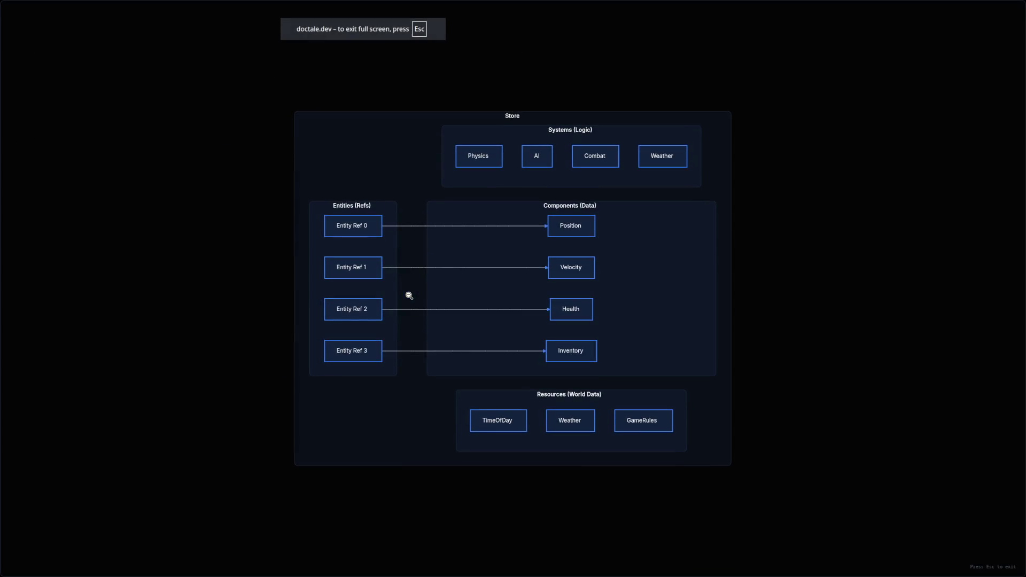
{"action": "key", "text": "Escape"}
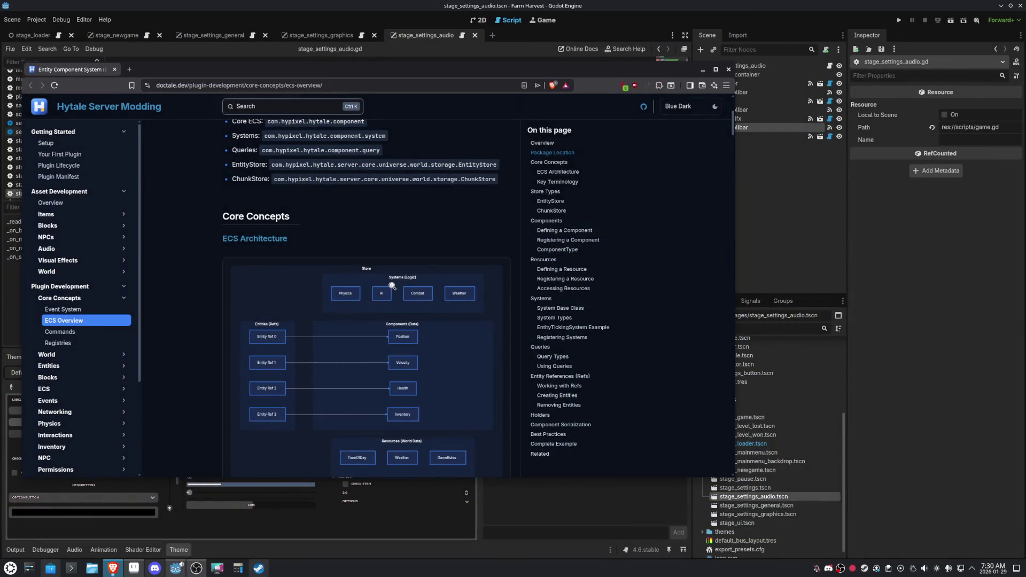
Read down the ECS Overview page, then open the Commands page under Core Concepts
{"action": "scroll", "coordinate": [392, 286], "scroll_direction": "up", "scroll_amount": 4}
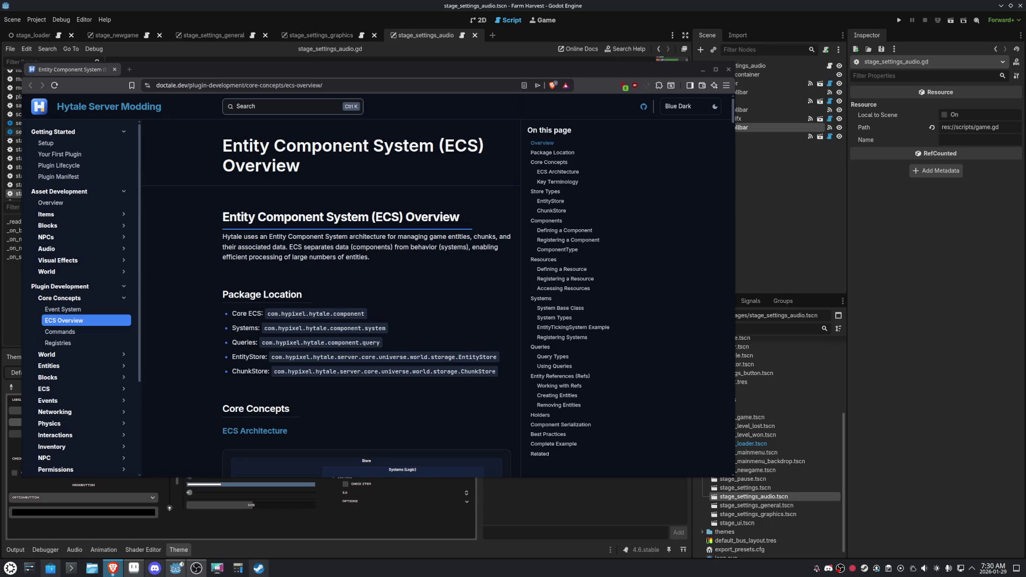
{"action": "scroll", "coordinate": [364, 264], "scroll_direction": "down", "scroll_amount": 3}
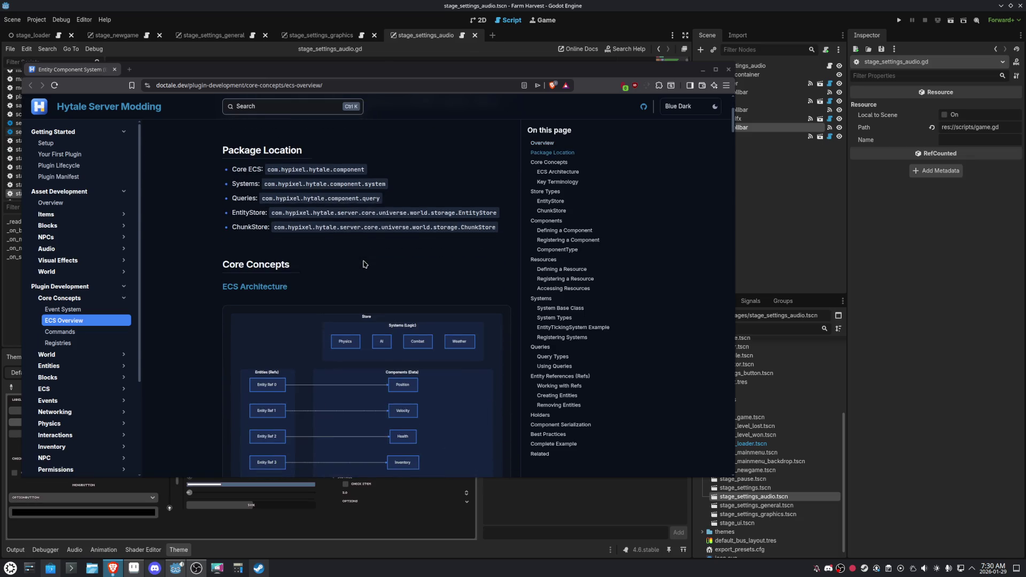
{"action": "scroll", "coordinate": [363, 264], "scroll_direction": "down", "scroll_amount": 3}
{"action": "scroll", "coordinate": [364, 264], "scroll_direction": "down", "scroll_amount": 5}
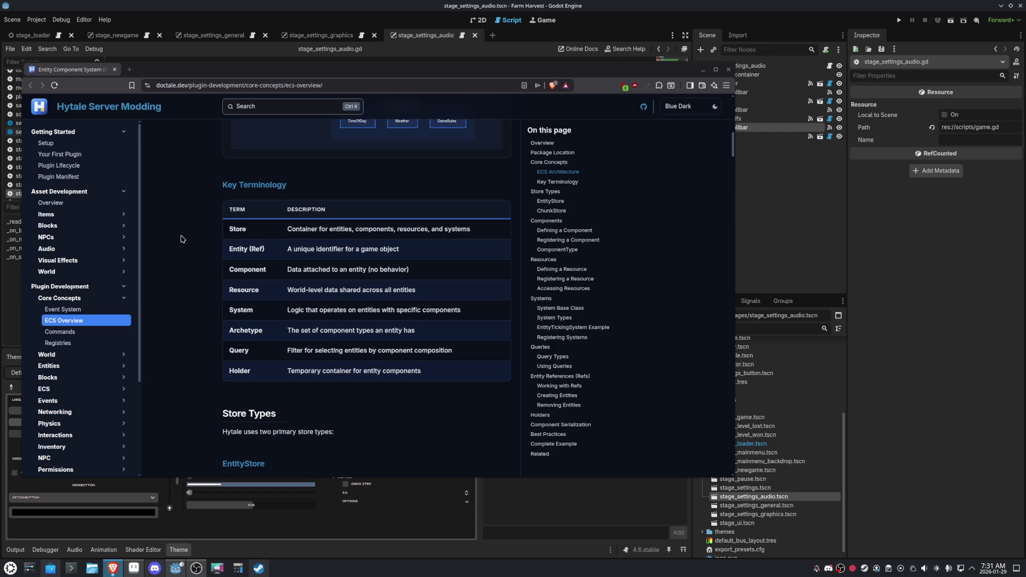
{"action": "scroll", "coordinate": [181, 239], "scroll_direction": "down", "scroll_amount": 3}
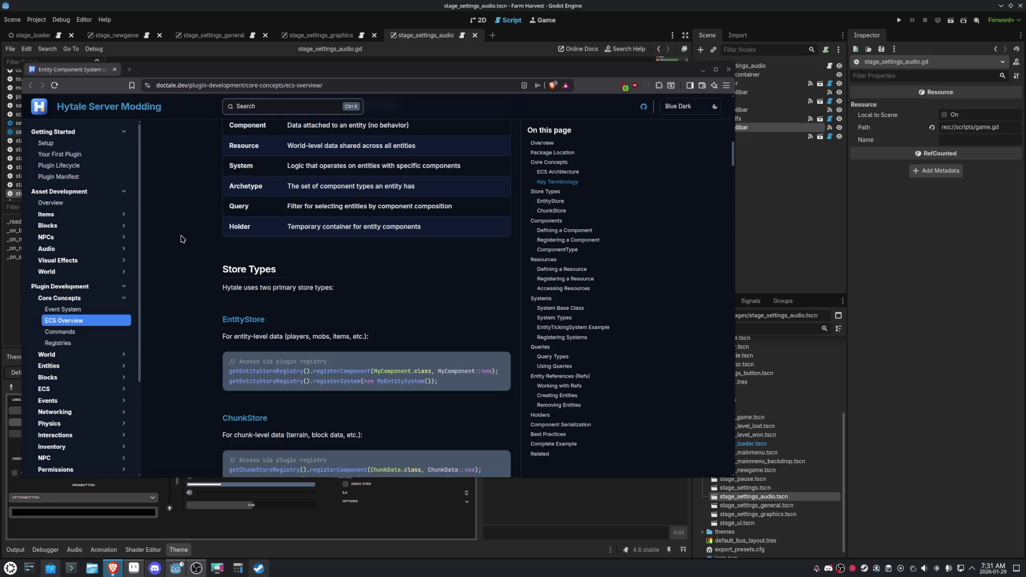
{"action": "scroll", "coordinate": [182, 239], "scroll_direction": "down", "scroll_amount": 2}
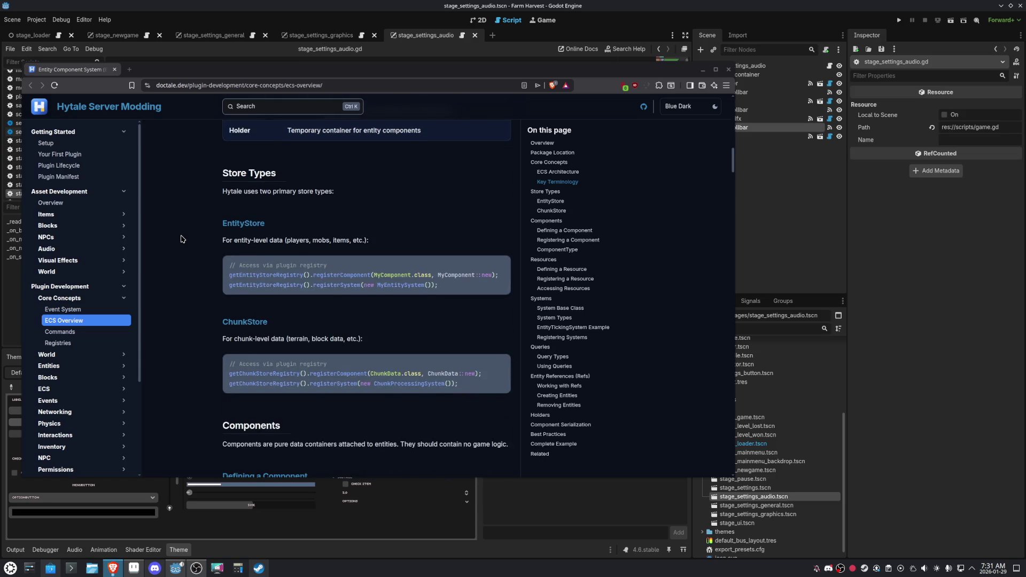
{"action": "scroll", "coordinate": [181, 239], "scroll_direction": "down", "scroll_amount": 4}
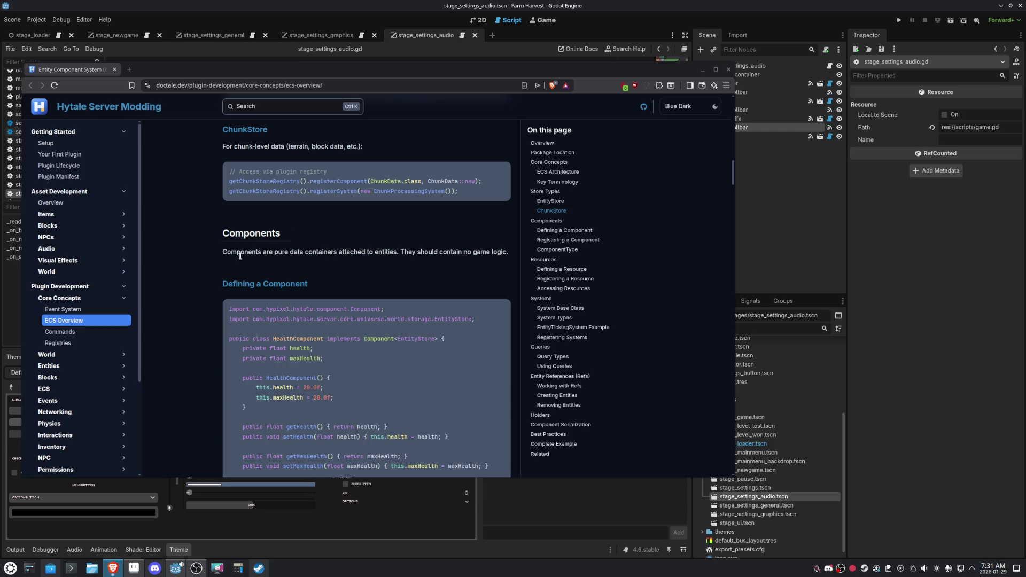
{"action": "scroll", "coordinate": [188, 320], "scroll_direction": "down", "scroll_amount": 2}
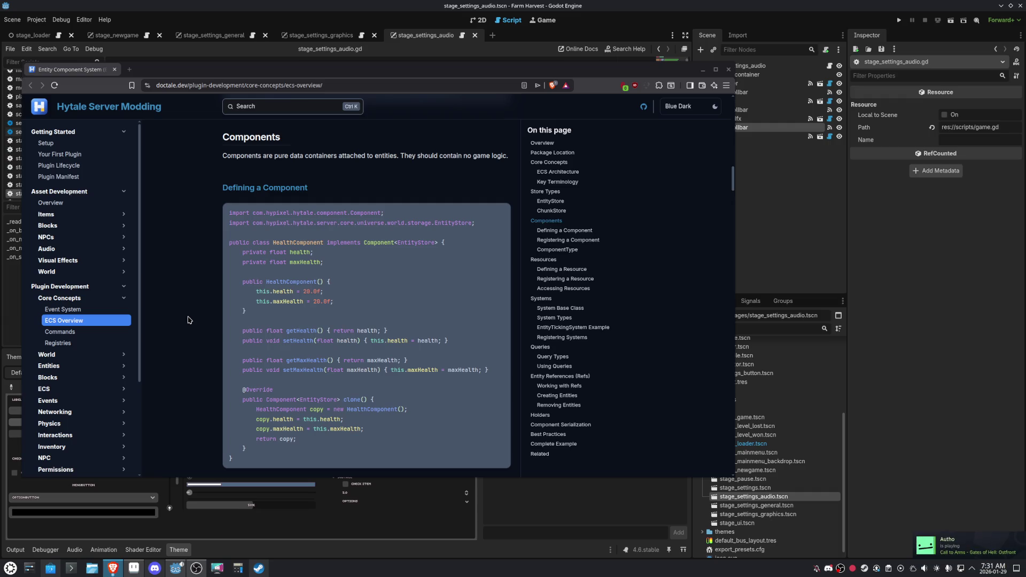
{"action": "scroll", "coordinate": [188, 320], "scroll_direction": "down", "scroll_amount": 1}
{"action": "scroll", "coordinate": [188, 320], "scroll_direction": "down", "scroll_amount": 4}
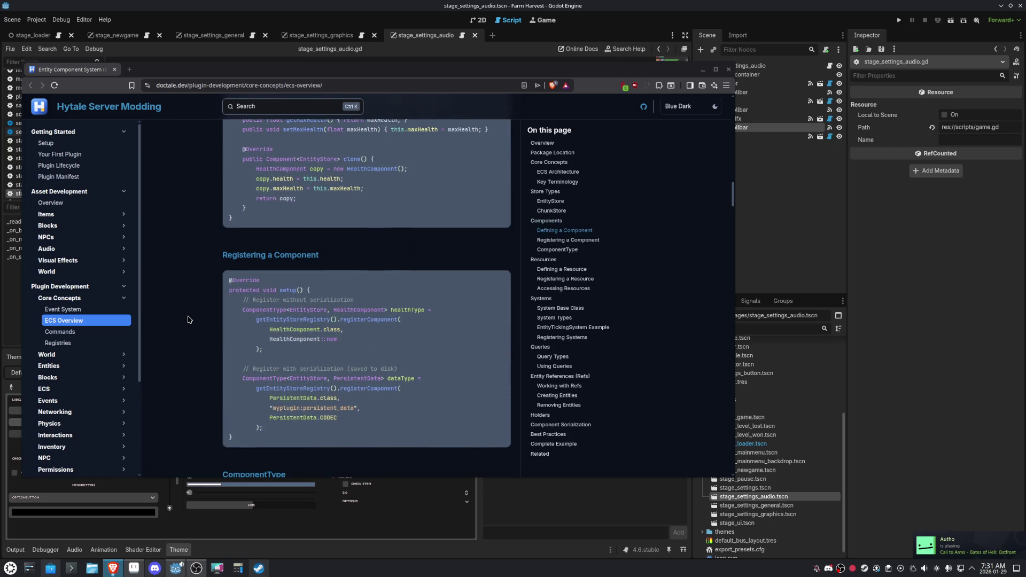
{"action": "scroll", "coordinate": [188, 320], "scroll_direction": "down", "scroll_amount": 3}
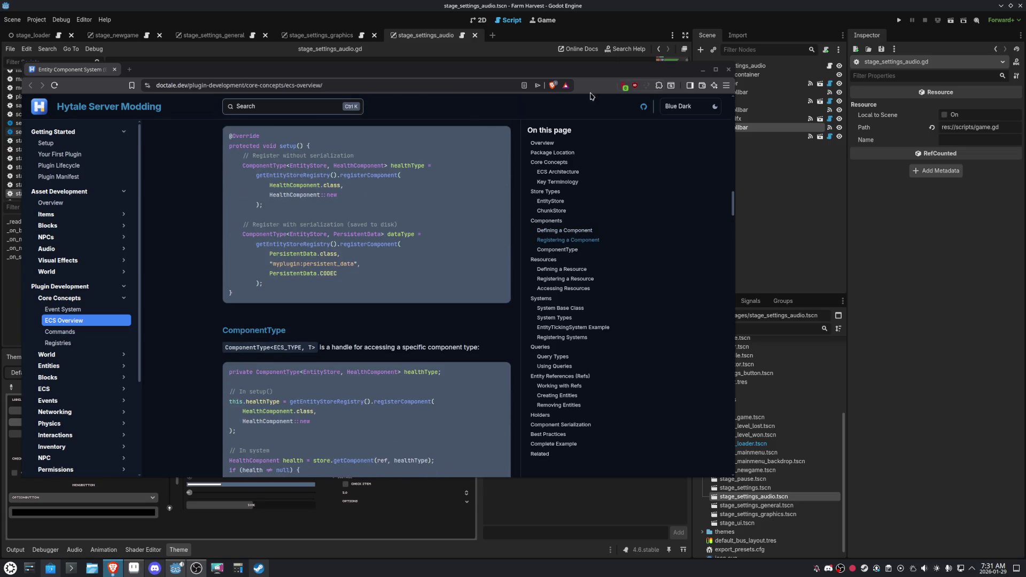
{"action": "left_click", "coordinate": [71, 333]}
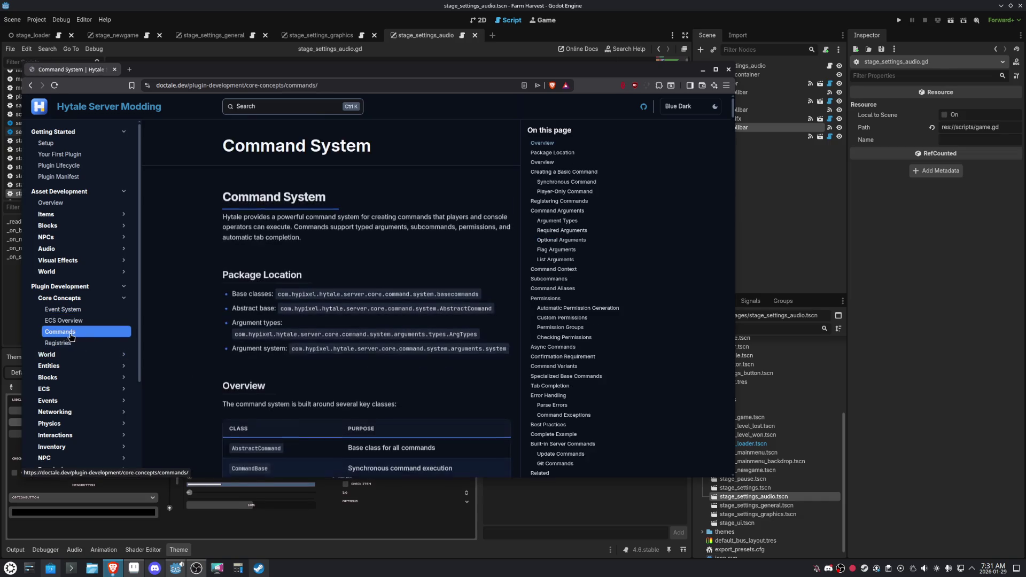
Browse the Visual Effects pages: Particle Systems and Model Effects
{"action": "scroll", "coordinate": [192, 336], "scroll_direction": "down", "scroll_amount": 2}
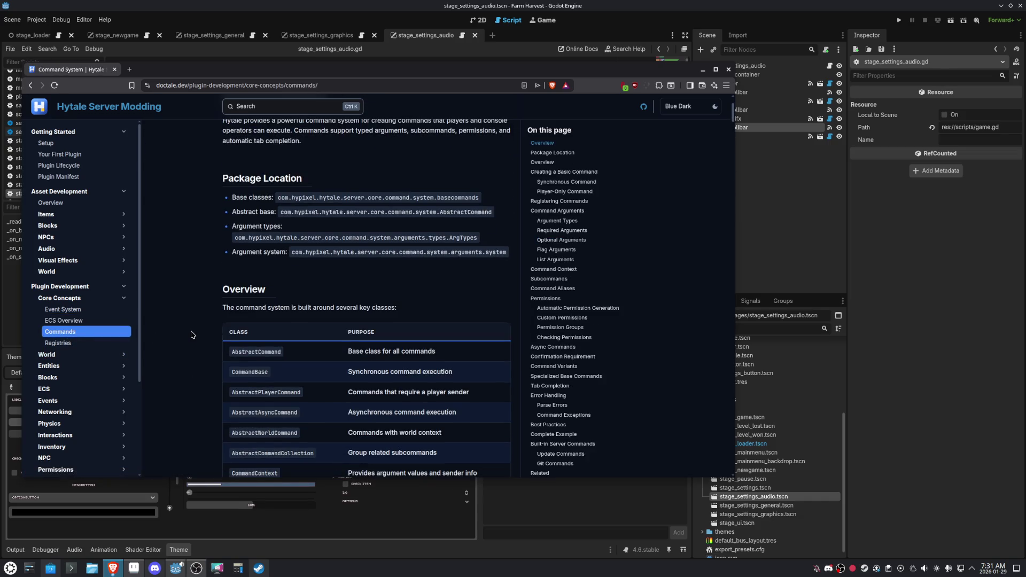
{"action": "left_click", "coordinate": [74, 266]}
{"action": "left_click", "coordinate": [74, 272]}
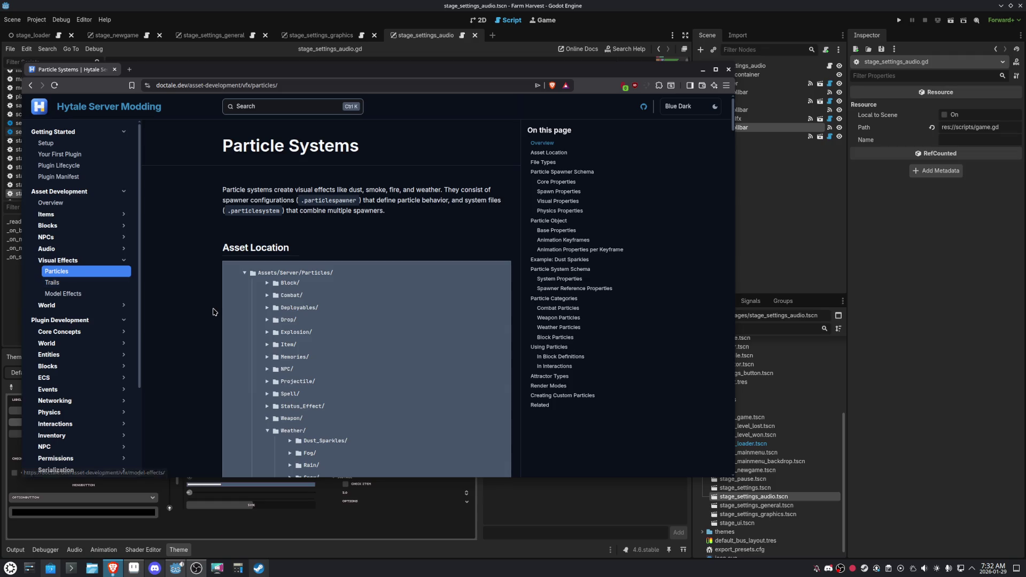
{"action": "scroll", "coordinate": [203, 321], "scroll_direction": "down", "scroll_amount": 2}
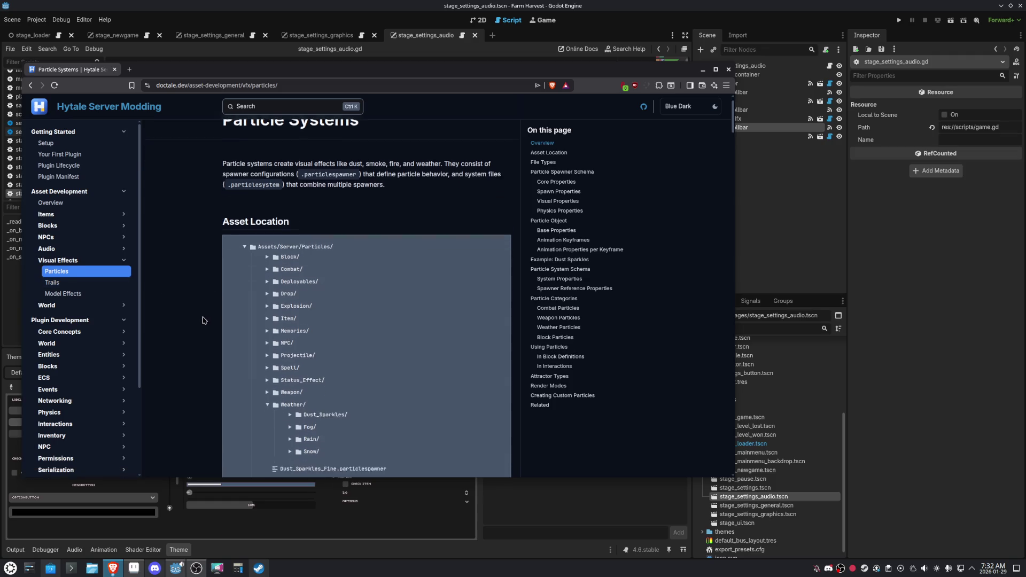
{"action": "left_click", "coordinate": [70, 294]}
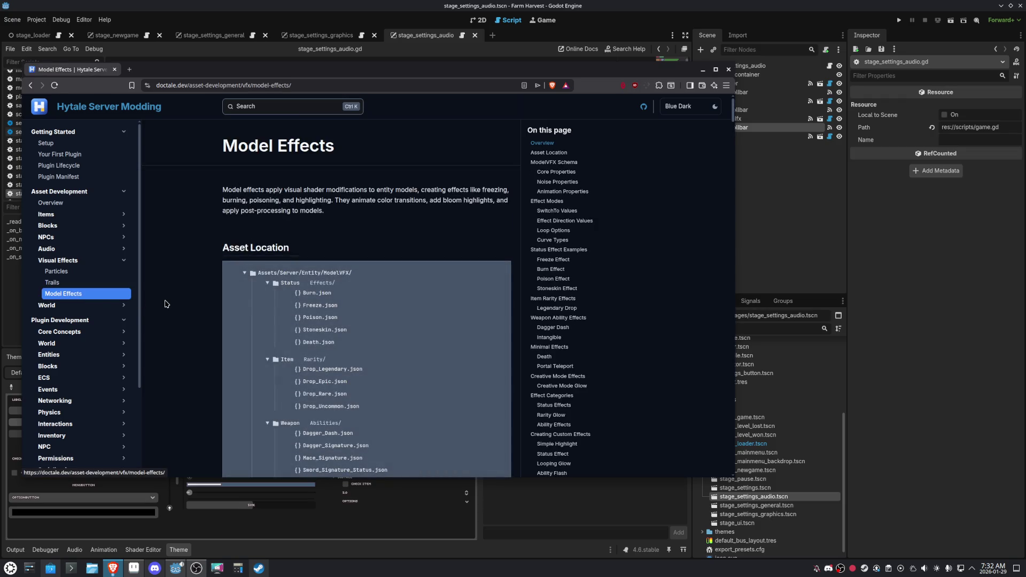
{"action": "scroll", "coordinate": [177, 305], "scroll_direction": "down", "scroll_amount": 3}
{"action": "scroll", "coordinate": [176, 304], "scroll_direction": "down", "scroll_amount": 1}
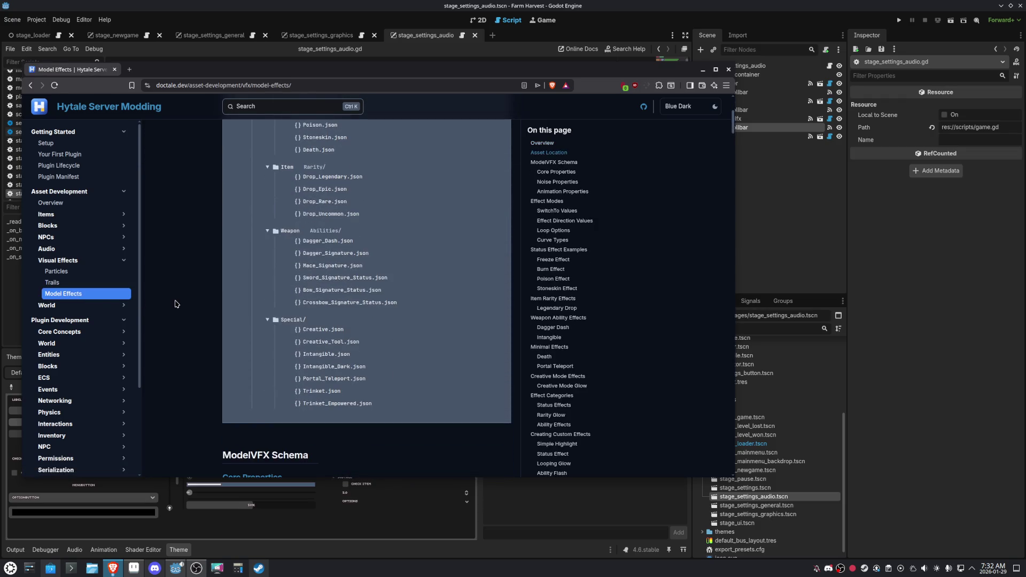
{"action": "scroll", "coordinate": [177, 304], "scroll_direction": "down", "scroll_amount": 5}
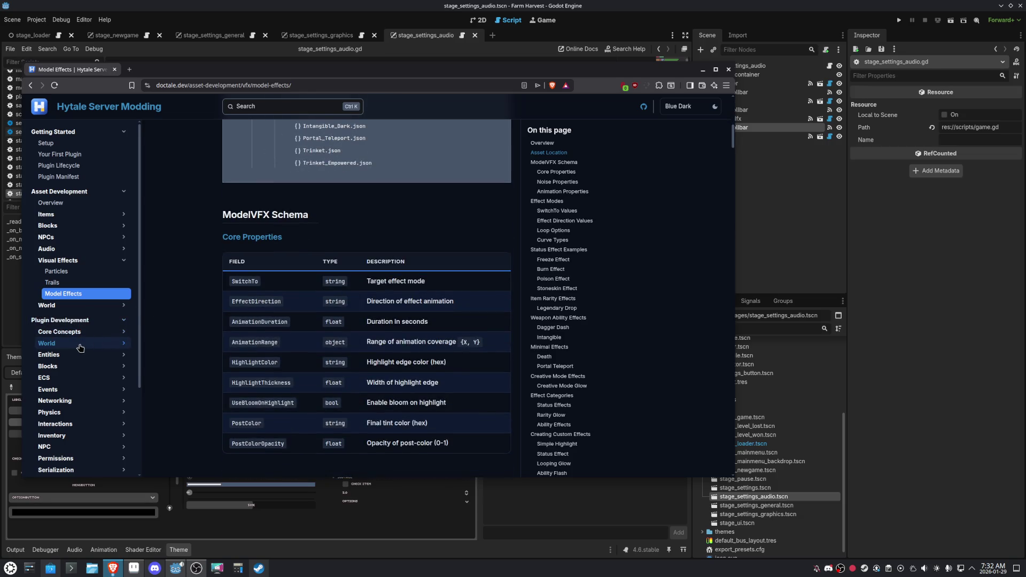
Expand World and step through World System Overview, Connected Blocks, Lighting System to Dynamic Lighting
{"action": "left_click", "coordinate": [122, 341]}
{"action": "left_click", "coordinate": [59, 354]}
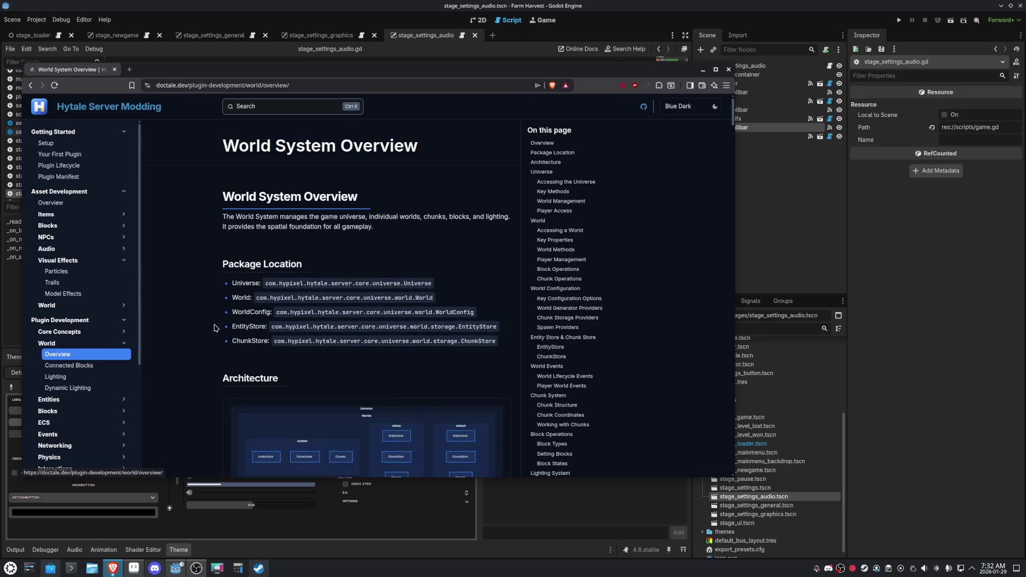
{"action": "scroll", "coordinate": [193, 328], "scroll_direction": "down", "scroll_amount": 3}
{"action": "scroll", "coordinate": [193, 328], "scroll_direction": "up", "scroll_amount": 1}
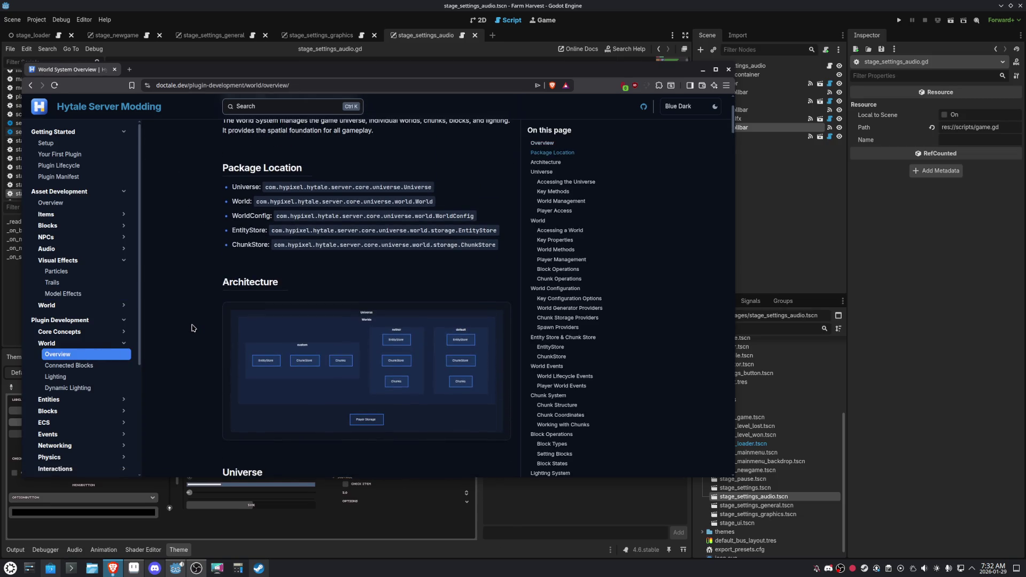
{"action": "left_click", "coordinate": [96, 368]}
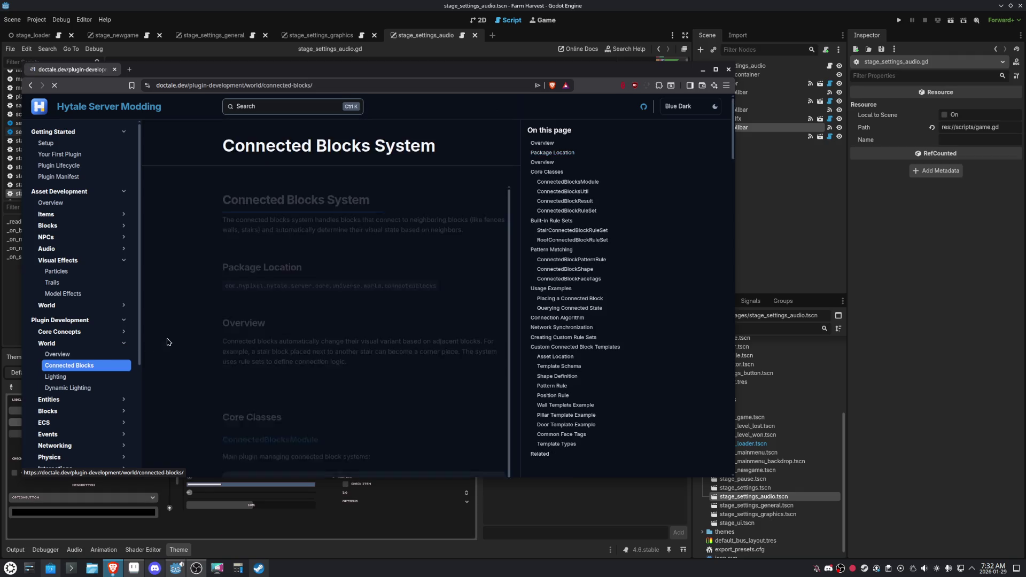
{"action": "scroll", "coordinate": [199, 330], "scroll_direction": "down", "scroll_amount": 1}
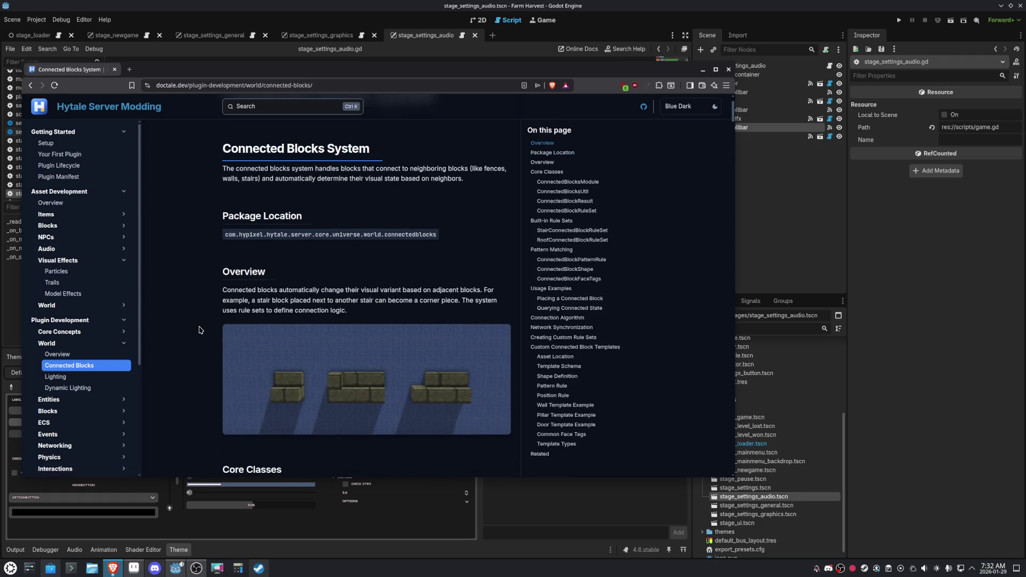
{"action": "scroll", "coordinate": [200, 329], "scroll_direction": "down", "scroll_amount": 4}
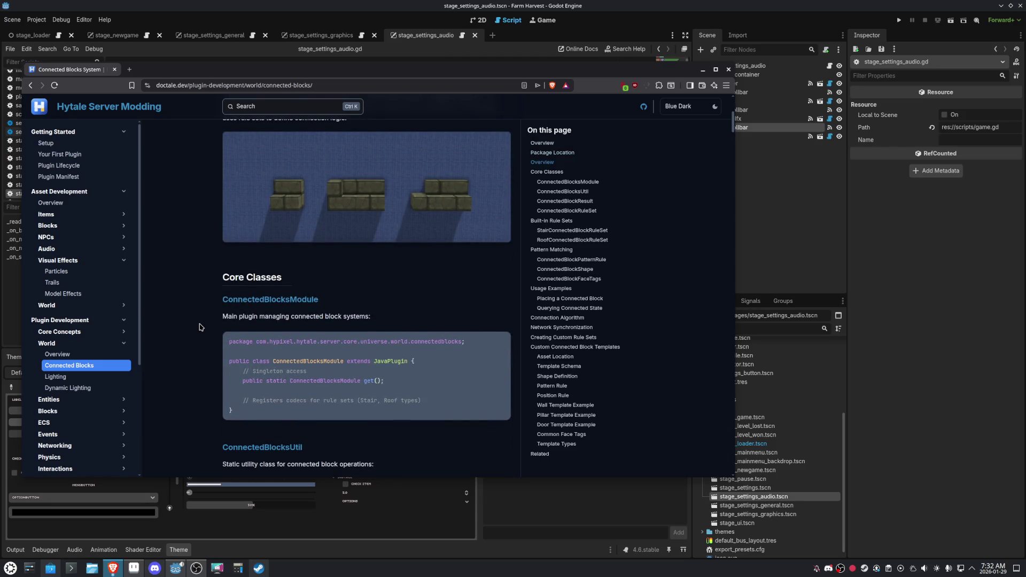
{"action": "left_click", "coordinate": [81, 376]}
{"action": "scroll", "coordinate": [186, 332], "scroll_direction": "down", "scroll_amount": 8}
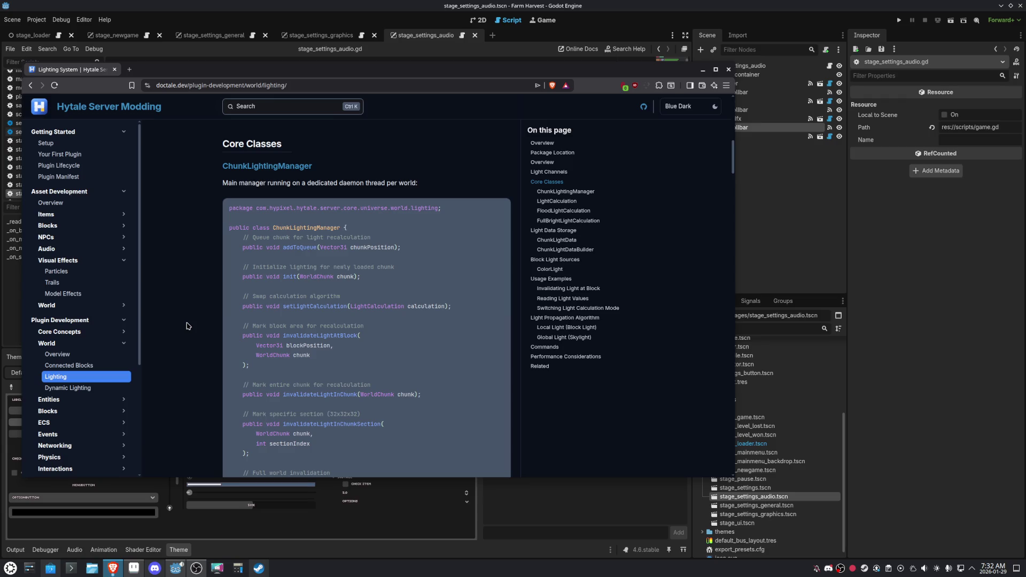
{"action": "left_click", "coordinate": [80, 388]}
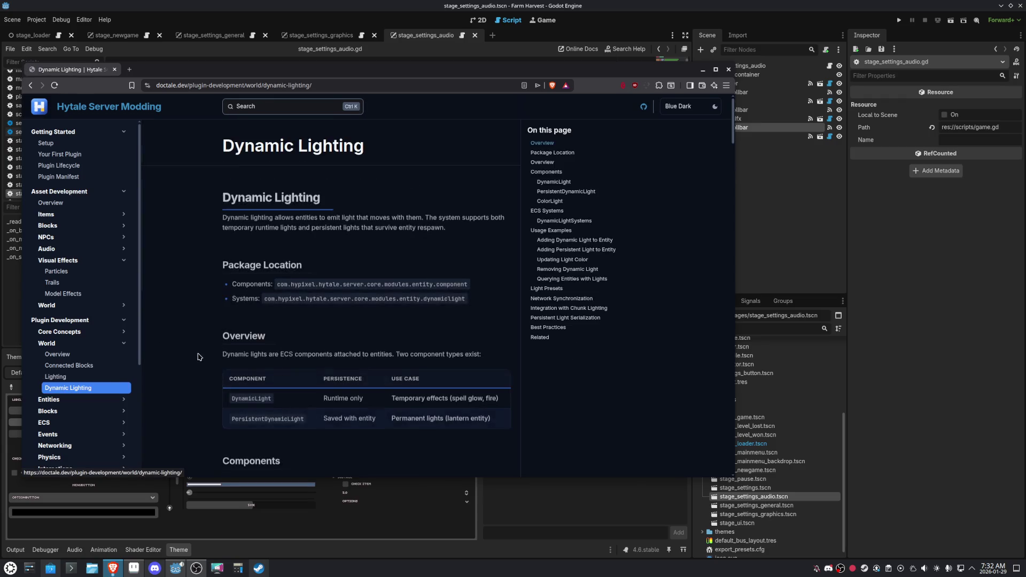
Scroll the Dynamic Lighting page to its usage examples, then open Events > Event Catalog
{"action": "scroll", "coordinate": [202, 351], "scroll_direction": "down", "scroll_amount": 5}
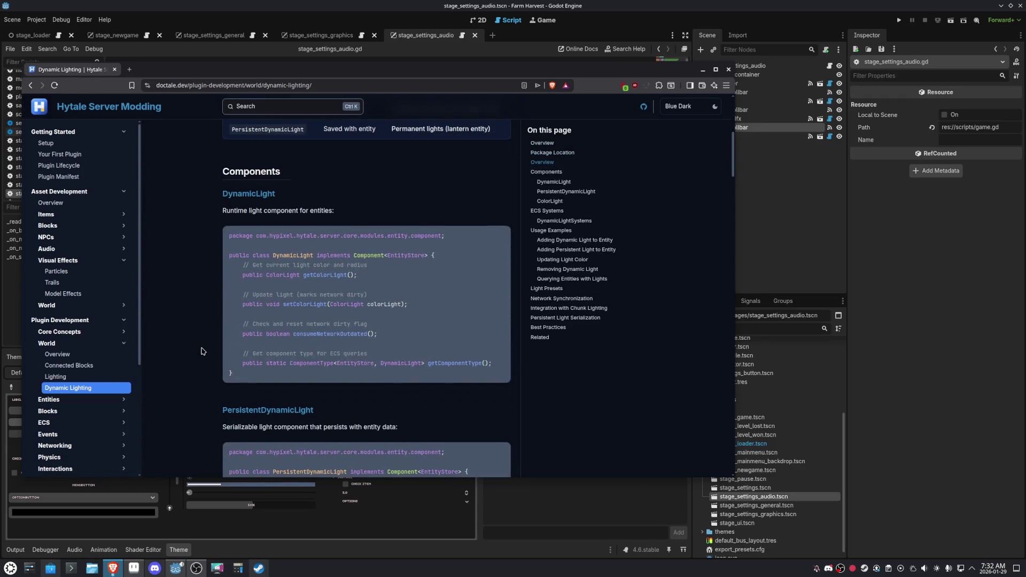
{"action": "scroll", "coordinate": [202, 351], "scroll_direction": "down", "scroll_amount": 10}
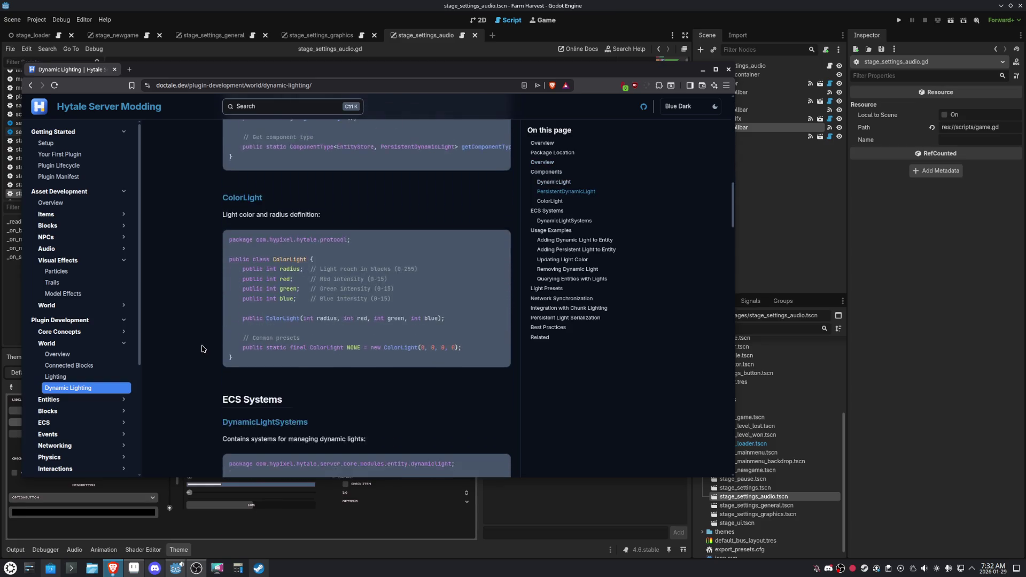
{"action": "scroll", "coordinate": [202, 349], "scroll_direction": "down", "scroll_amount": 5}
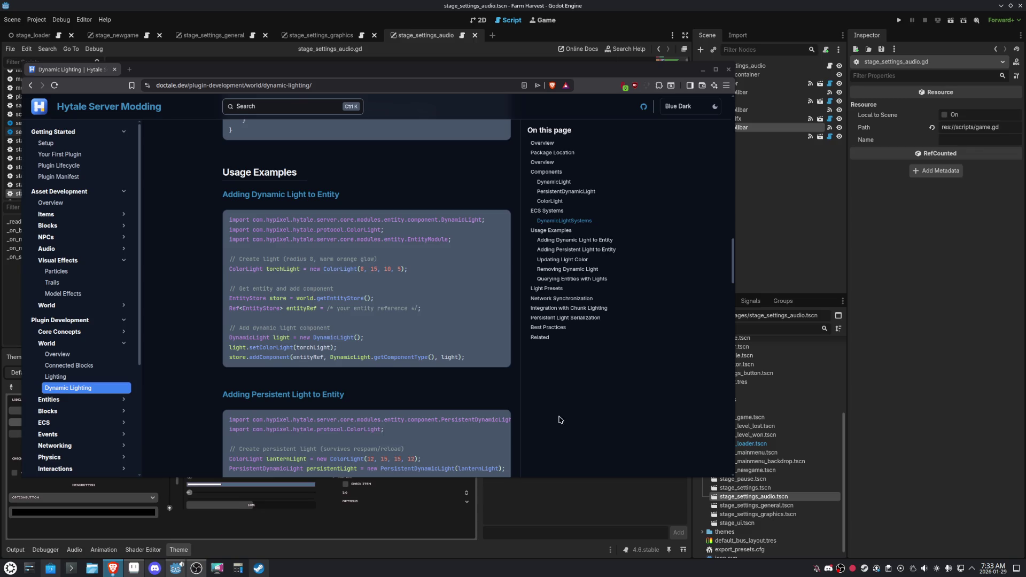
{"action": "left_click", "coordinate": [47, 434]}
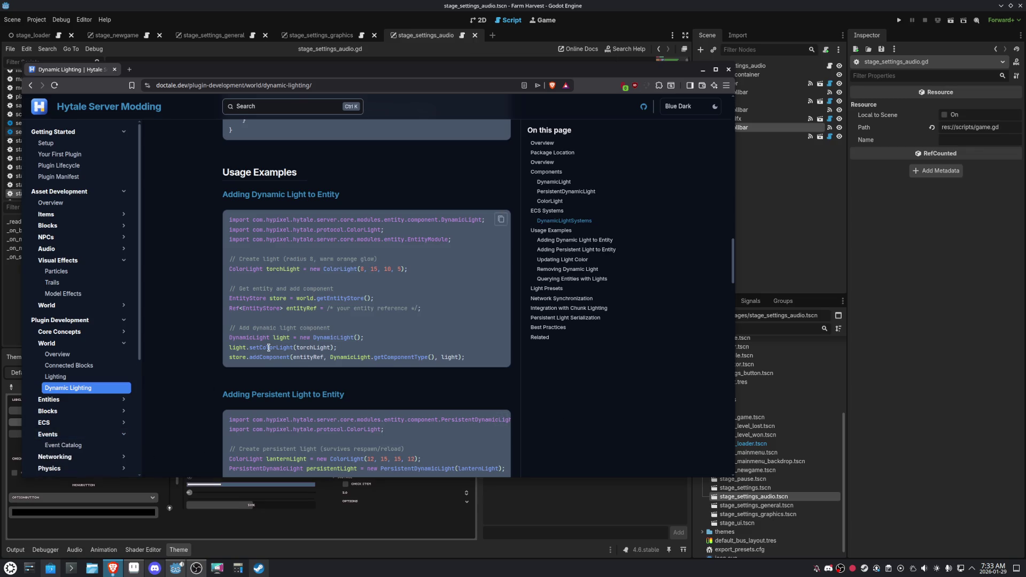
{"action": "left_click", "coordinate": [63, 445]}
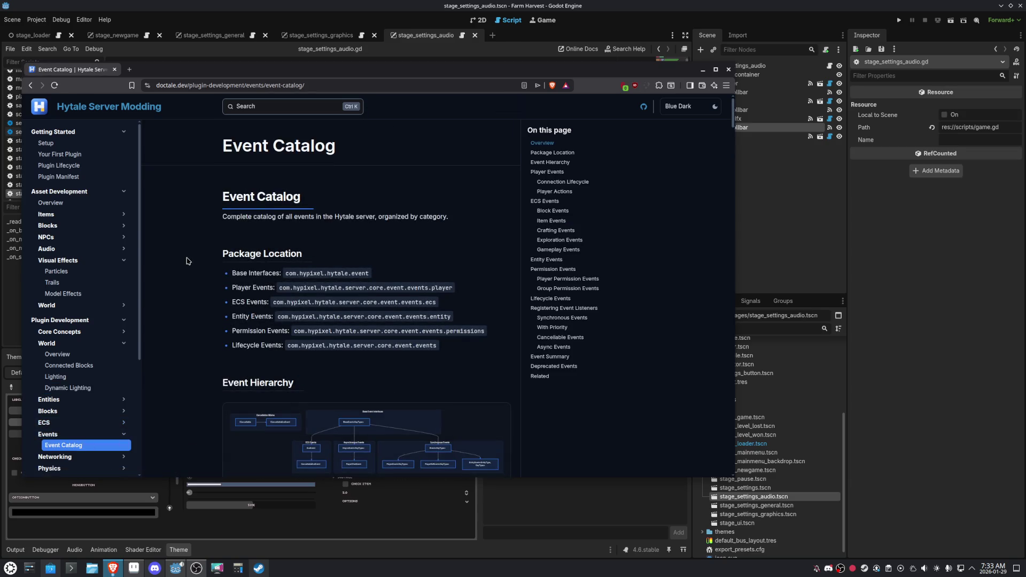
Read through the Event Catalog, selecting getDisconnectReason and DisconnectReason in the code sample
{"action": "scroll", "coordinate": [187, 260], "scroll_direction": "down", "scroll_amount": 4}
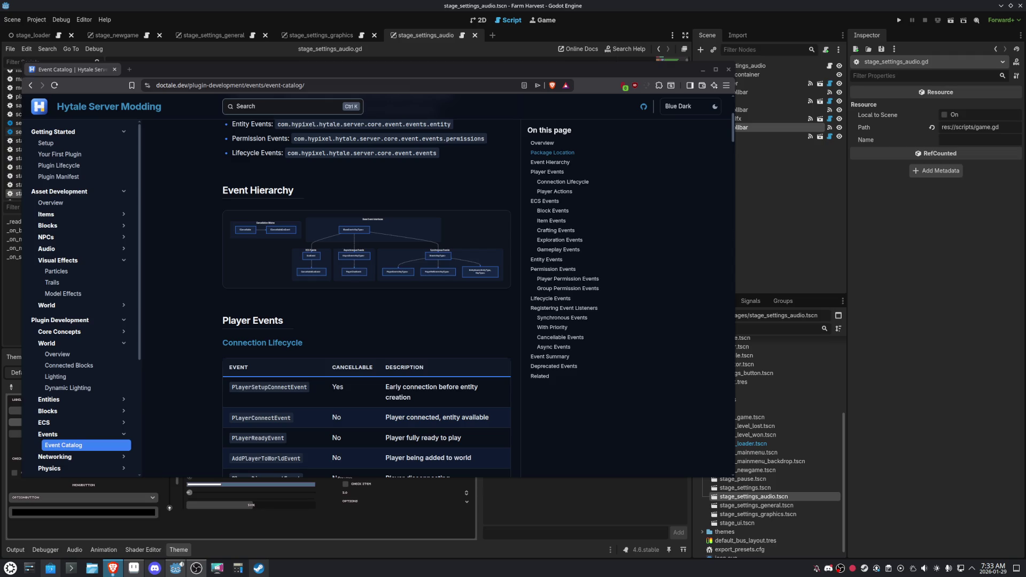
{"action": "scroll", "coordinate": [397, 296], "scroll_direction": "down", "scroll_amount": 7}
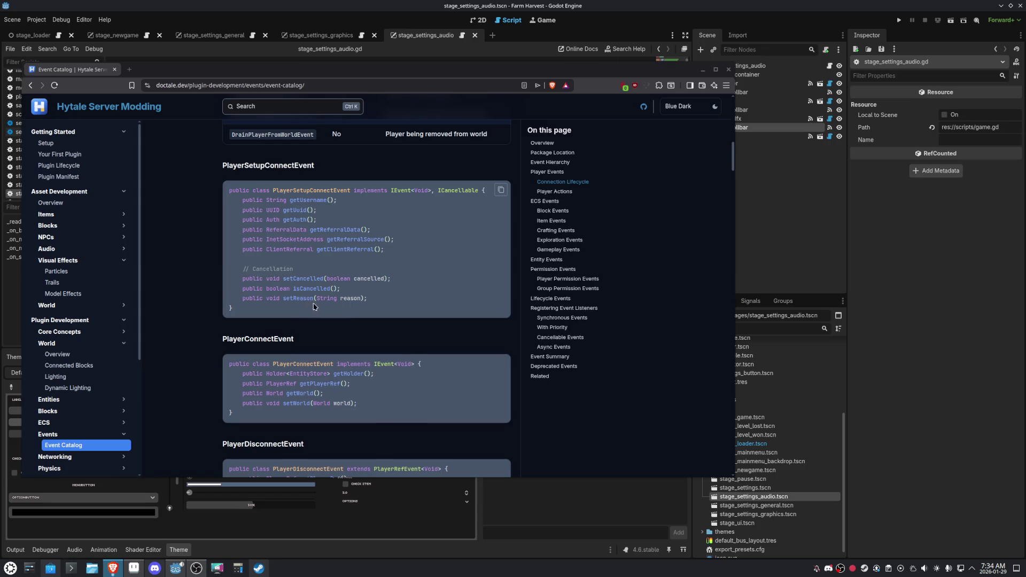
{"action": "scroll", "coordinate": [326, 305], "scroll_direction": "down", "scroll_amount": 1}
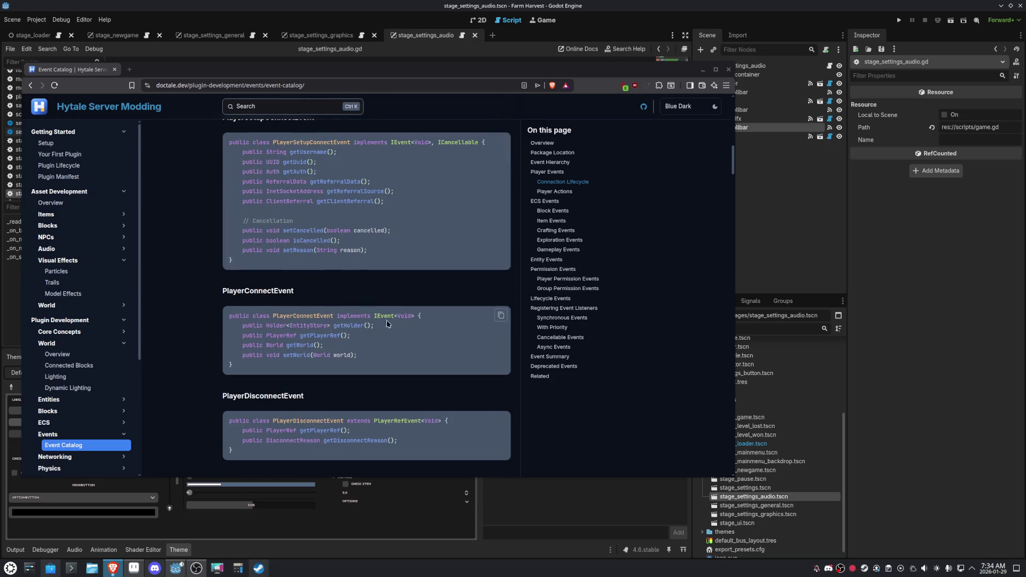
{"action": "scroll", "coordinate": [403, 364], "scroll_direction": "down", "scroll_amount": 2}
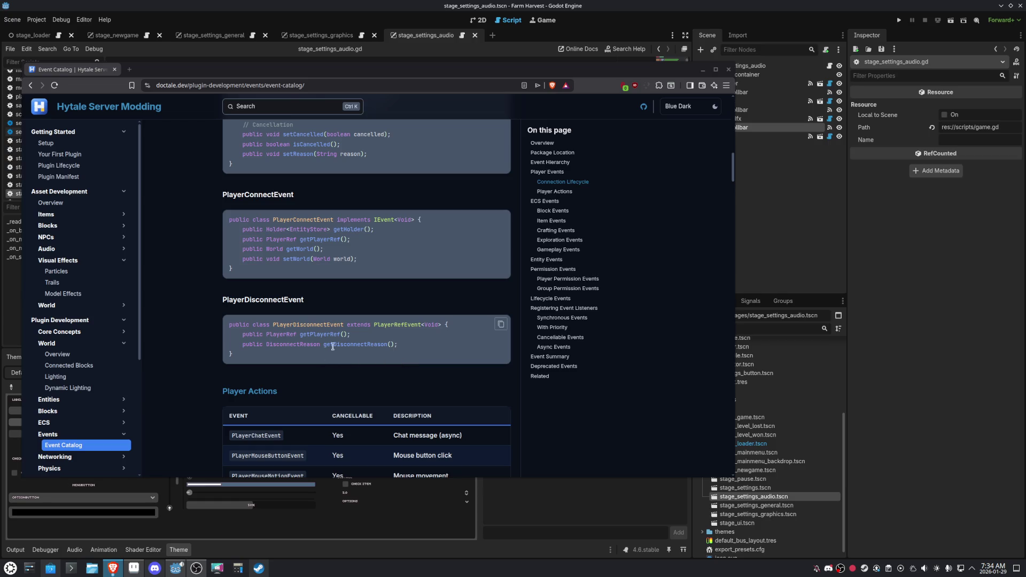
{"action": "double_click", "coordinate": [355, 344]}
{"action": "left_click", "coordinate": [298, 344]}
{"action": "double_click", "coordinate": [298, 345]}
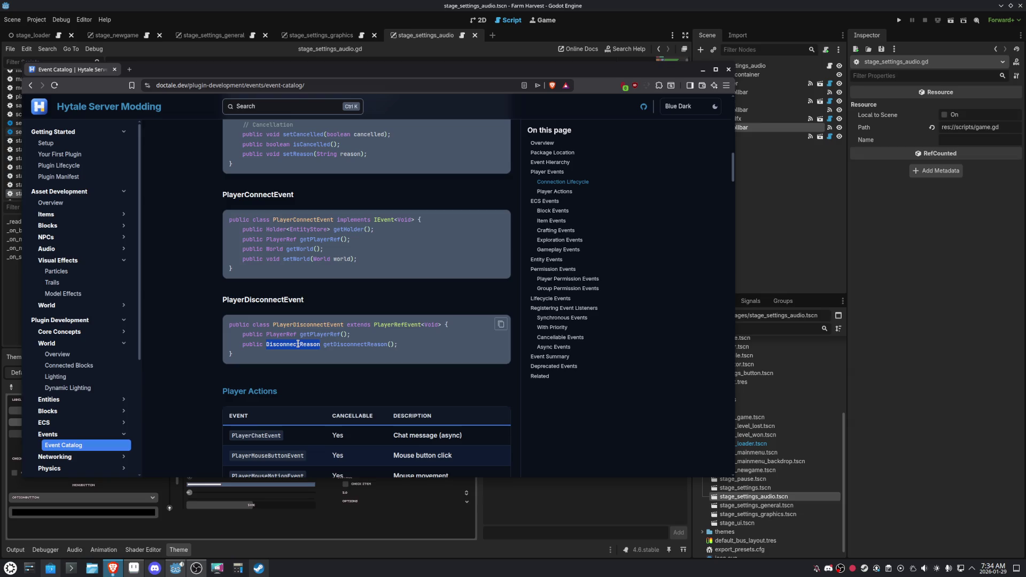
{"action": "scroll", "coordinate": [297, 344], "scroll_direction": "up", "scroll_amount": 3}
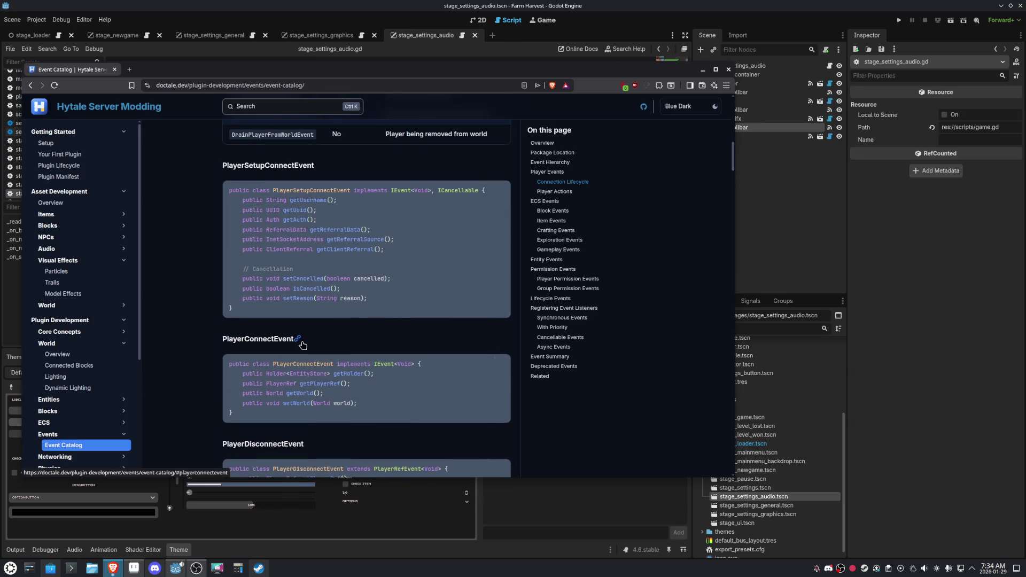
{"action": "scroll", "coordinate": [184, 325], "scroll_direction": "down", "scroll_amount": 10}
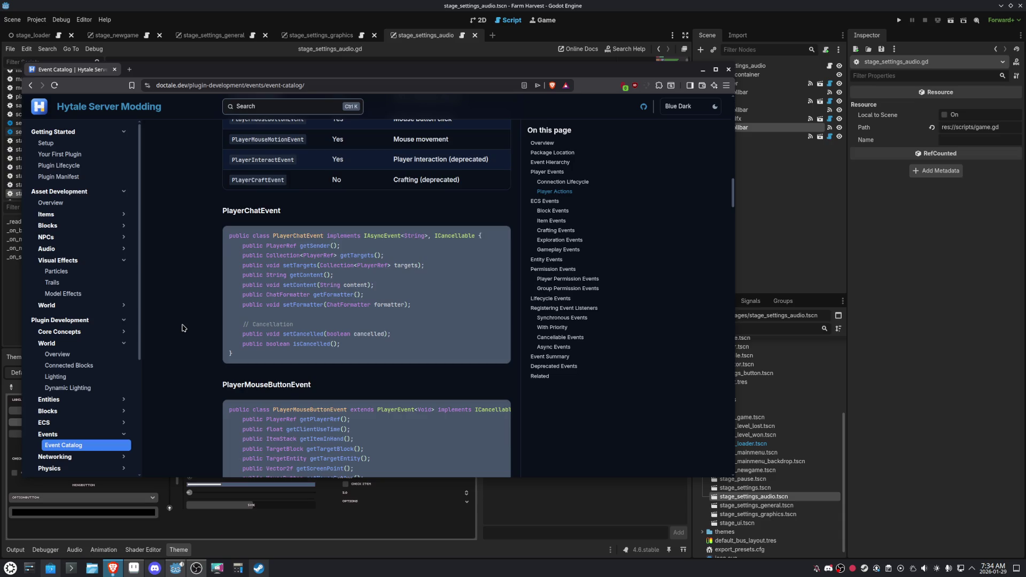
{"action": "scroll", "coordinate": [184, 328], "scroll_direction": "down", "scroll_amount": 3}
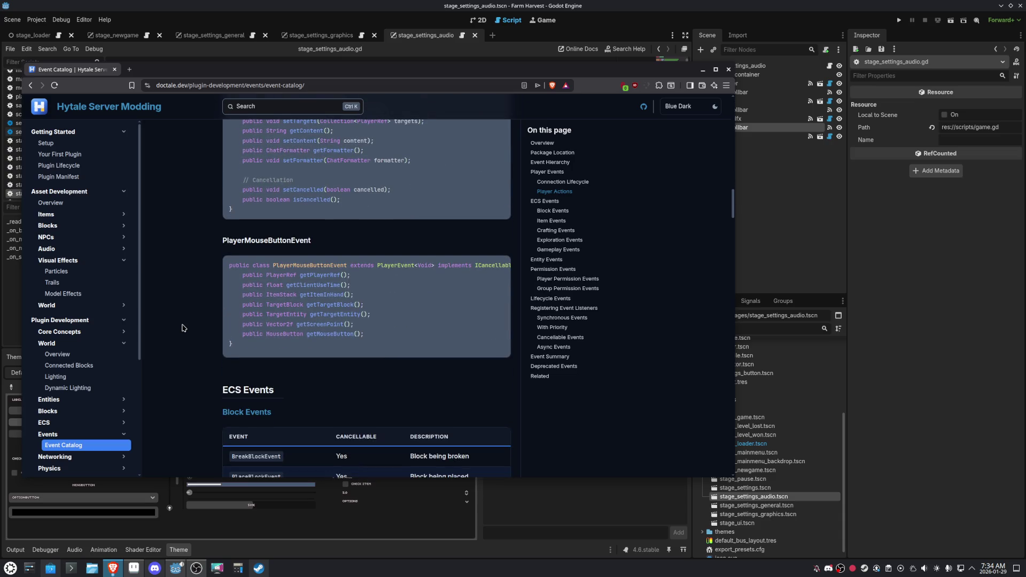
{"action": "scroll", "coordinate": [183, 327], "scroll_direction": "down", "scroll_amount": 6}
{"action": "scroll", "coordinate": [184, 328], "scroll_direction": "down", "scroll_amount": 4}
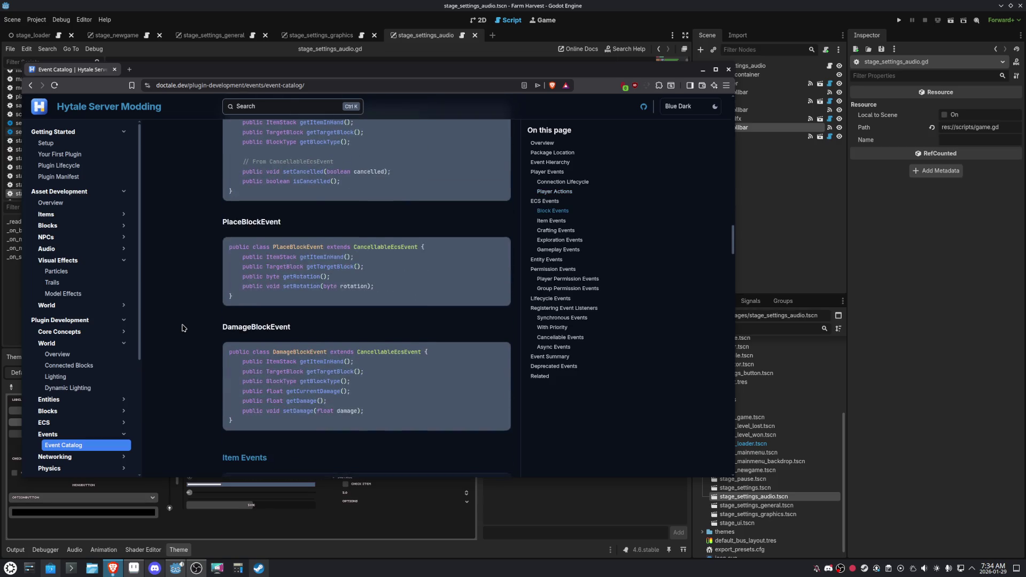
{"action": "scroll", "coordinate": [155, 401], "scroll_direction": "down", "scroll_amount": 1}
{"action": "scroll", "coordinate": [87, 409], "scroll_direction": "down", "scroll_amount": 2}
Open and read the Inventory System Overview page
{"action": "left_click", "coordinate": [75, 396]}
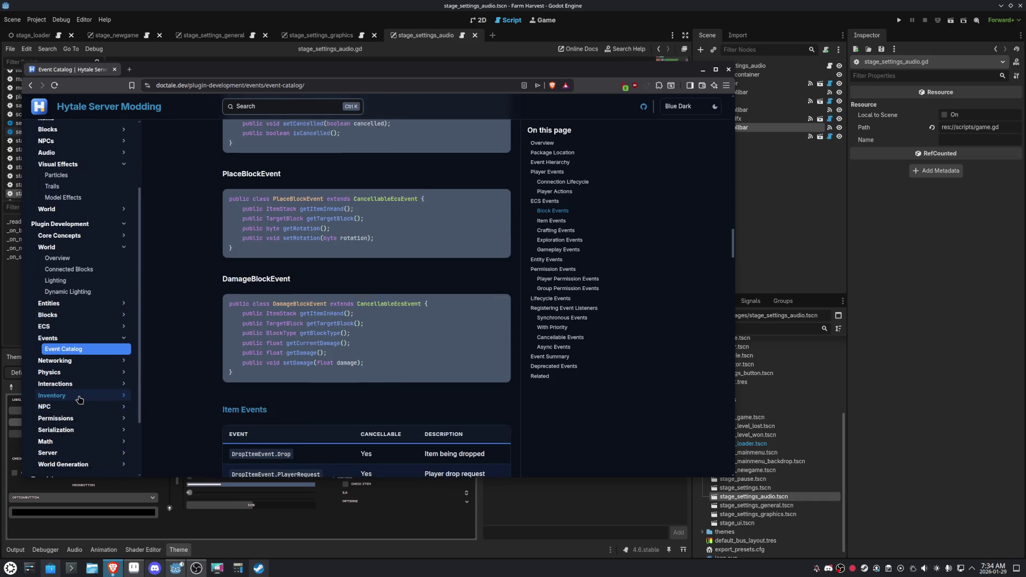
{"action": "left_click", "coordinate": [78, 406]}
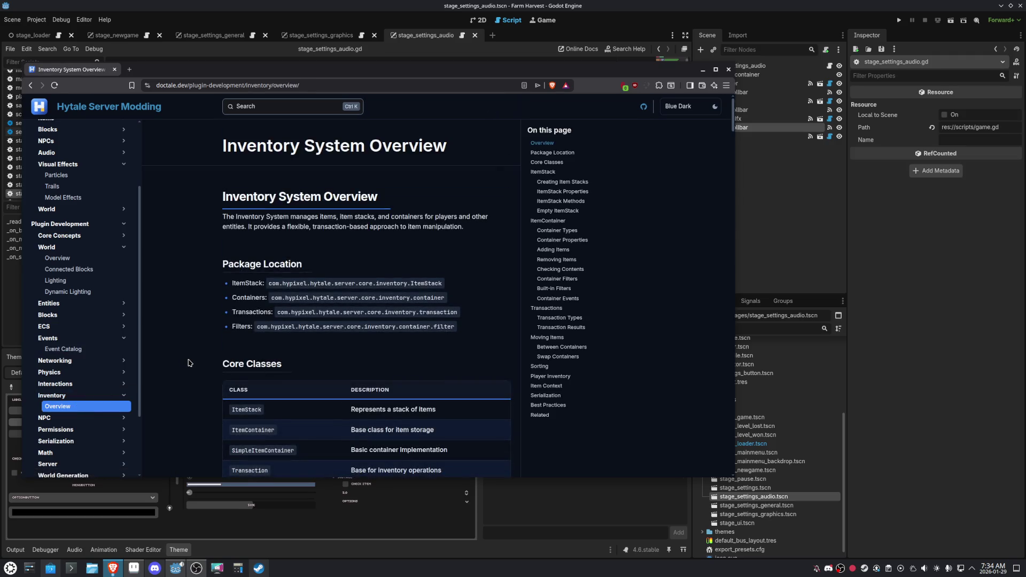
{"action": "scroll", "coordinate": [188, 363], "scroll_direction": "down", "scroll_amount": 5}
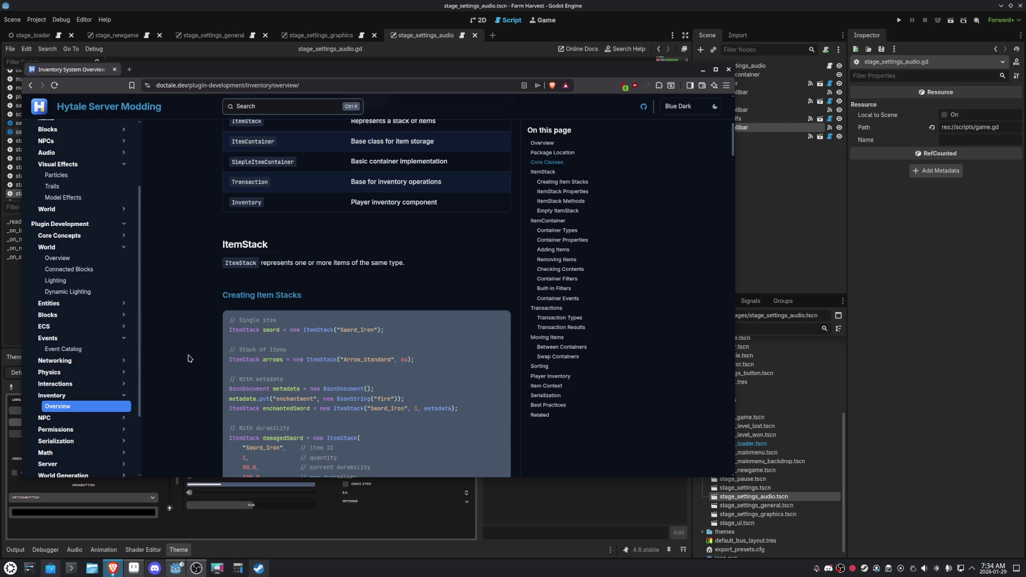
{"action": "scroll", "coordinate": [188, 358], "scroll_direction": "down", "scroll_amount": 1}
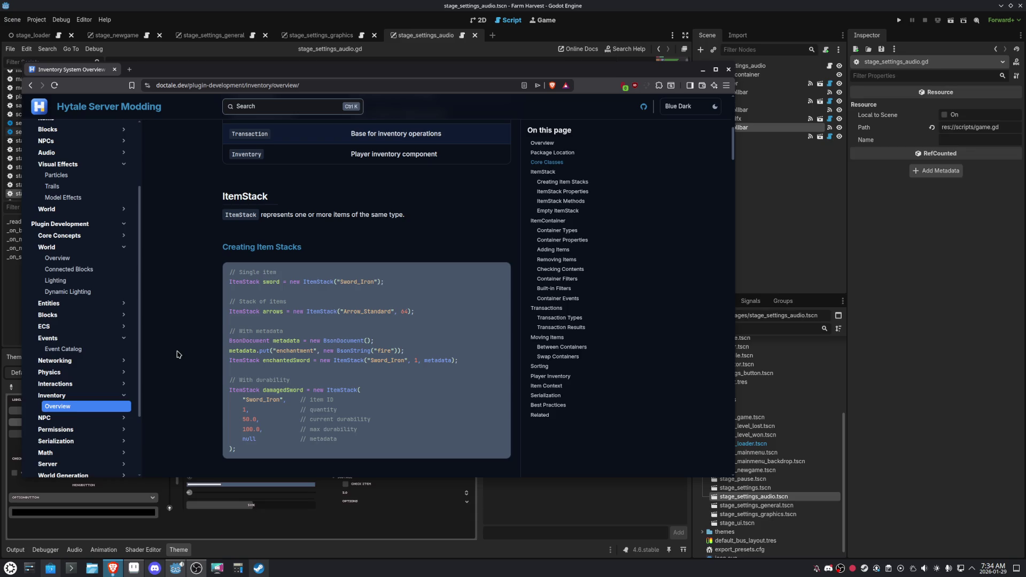
{"action": "scroll", "coordinate": [178, 354], "scroll_direction": "down", "scroll_amount": 6}
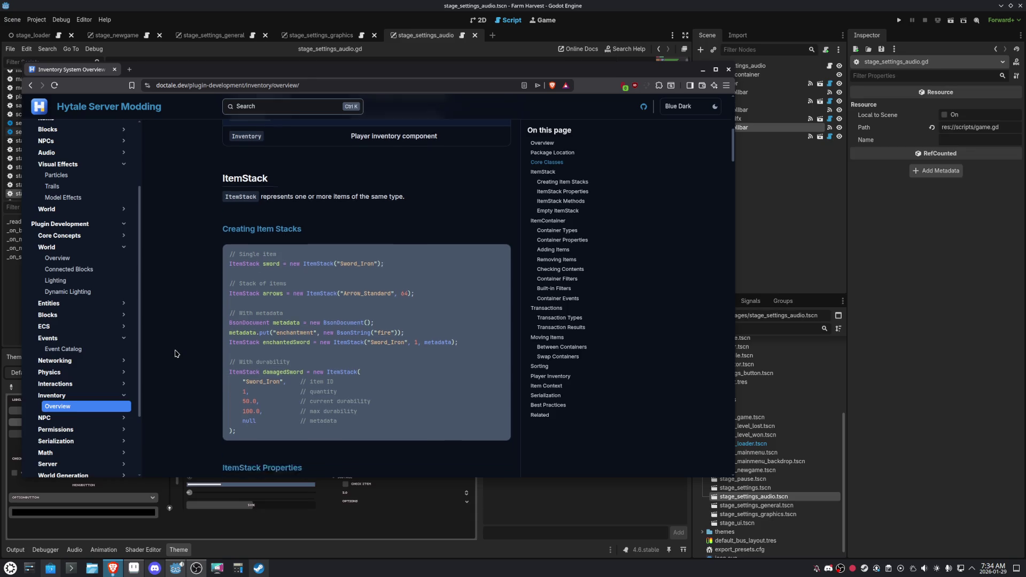
{"action": "scroll", "coordinate": [176, 353], "scroll_direction": "down", "scroll_amount": 2}
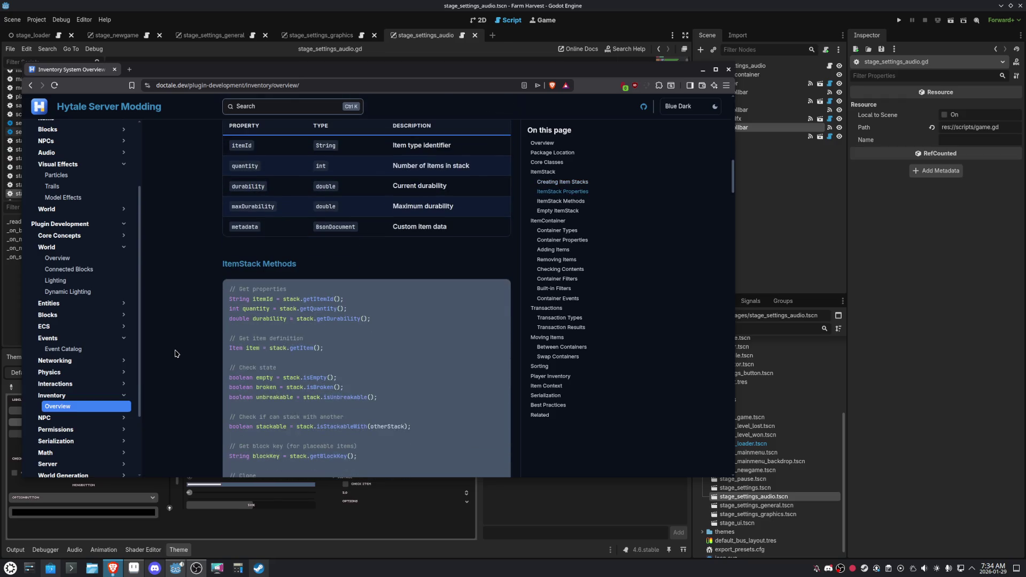
{"action": "scroll", "coordinate": [175, 353], "scroll_direction": "down", "scroll_amount": 2}
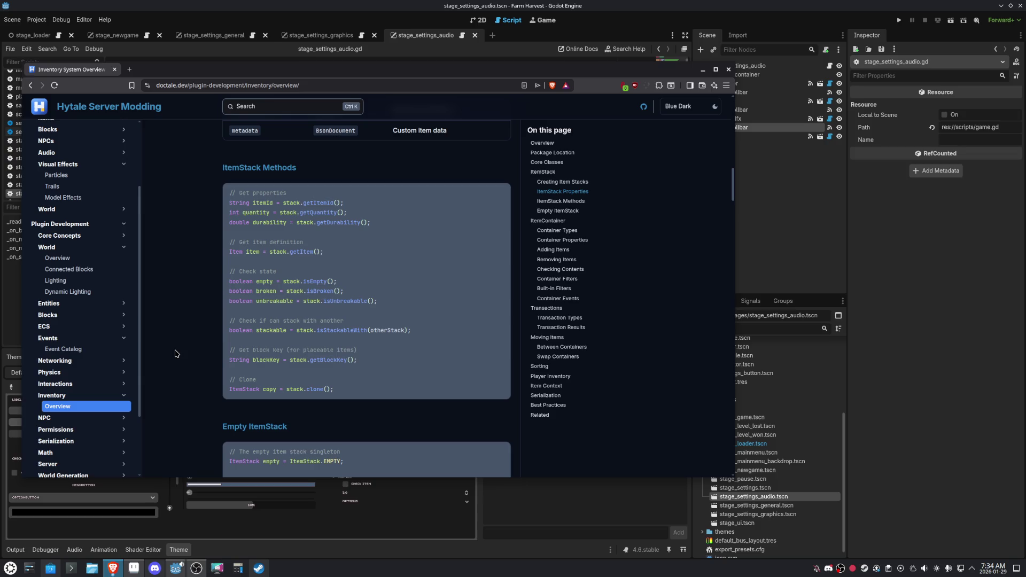
Open the NPC System Overview page, then close the browser to return to Godot
{"action": "left_click", "coordinate": [59, 416]}
{"action": "left_click", "coordinate": [59, 430]}
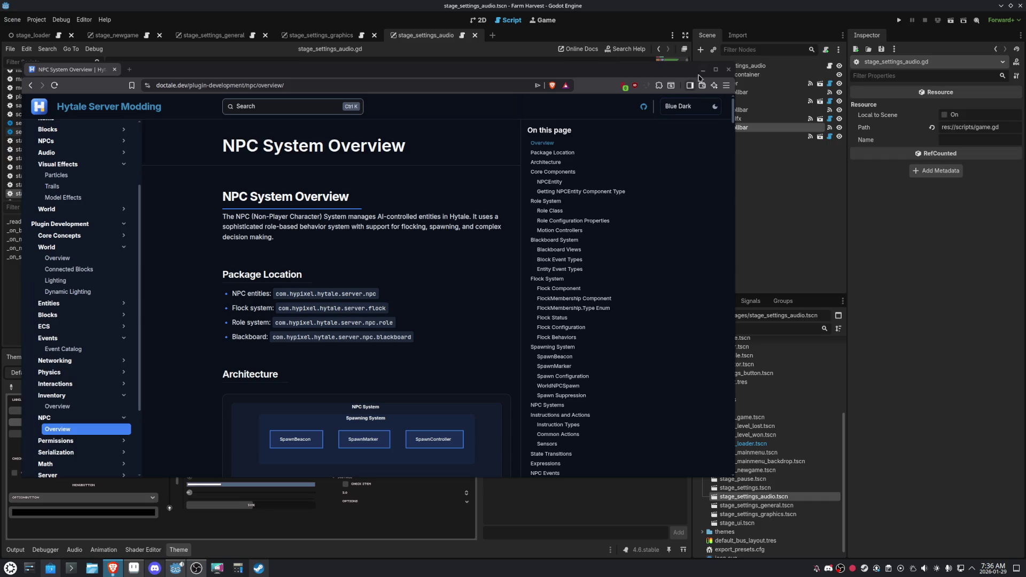
{"action": "left_click", "coordinate": [737, 13]}
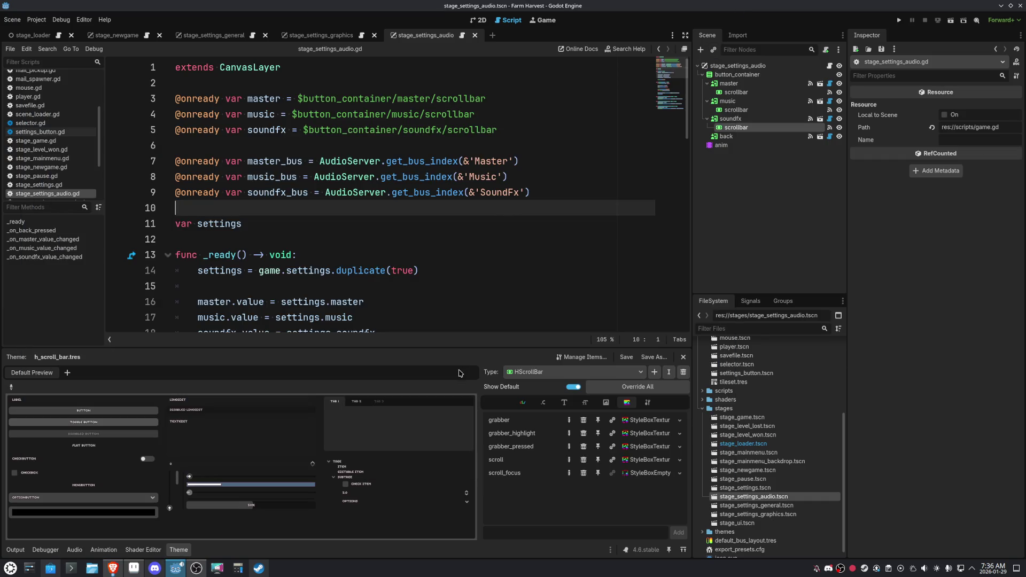
Hide the theme editor to enlarge the script and run the project in the embedded game view
{"action": "left_click", "coordinate": [173, 552]}
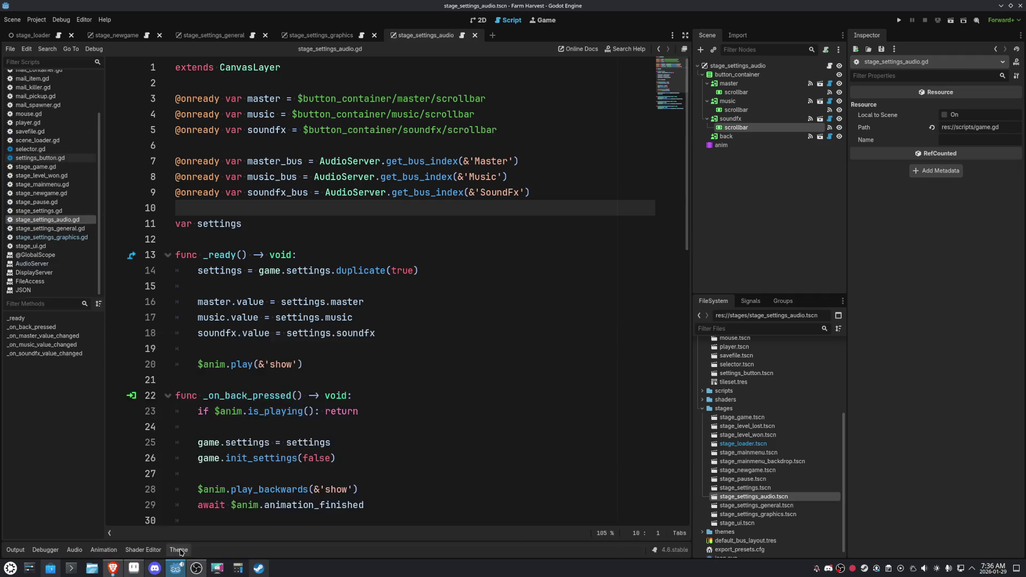
{"action": "left_click", "coordinate": [468, 302]}
{"action": "scroll", "coordinate": [468, 301], "scroll_direction": "down", "scroll_amount": 4}
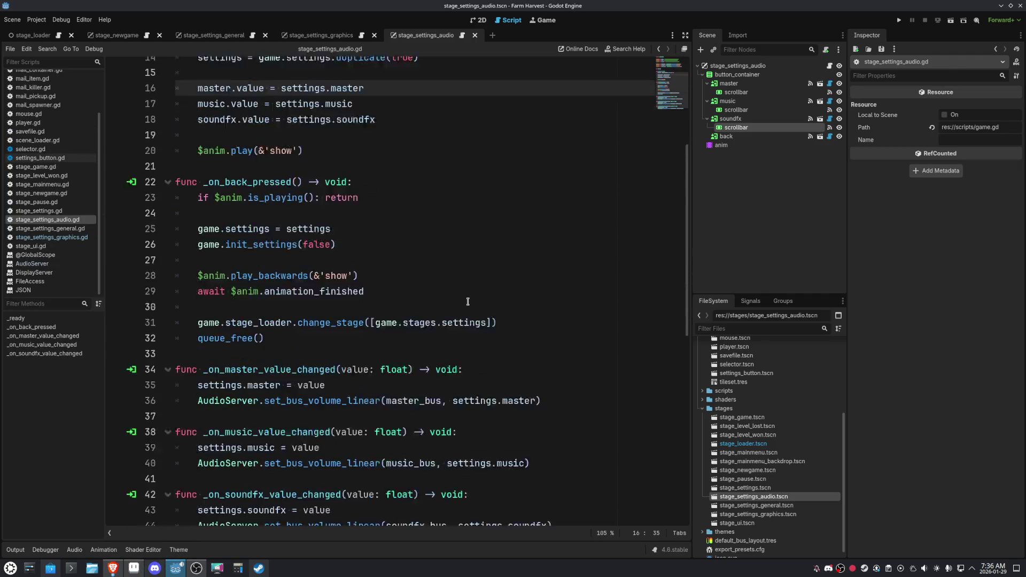
{"action": "left_click", "coordinate": [899, 20]}
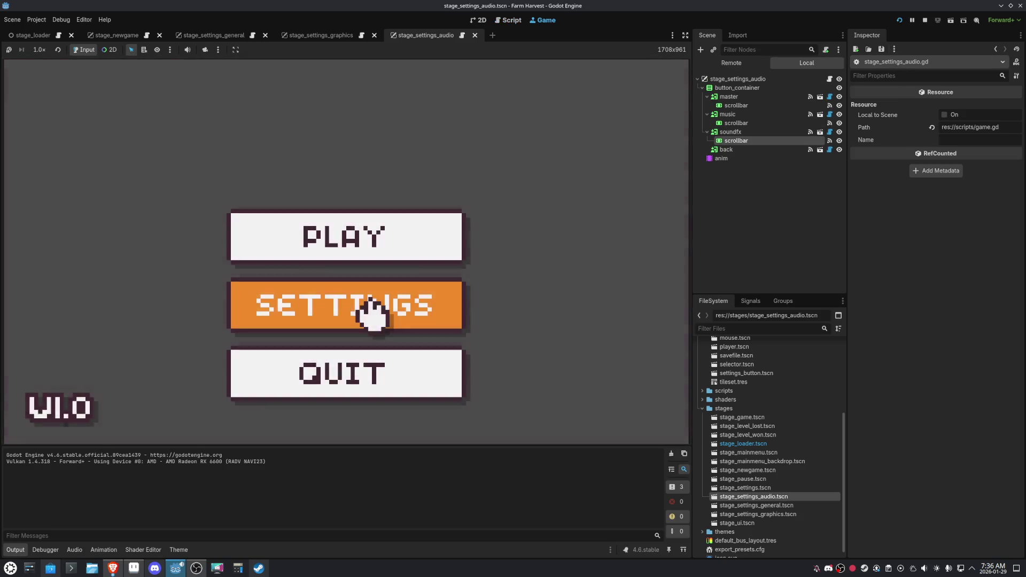
In the game's settings menu, visit the General and Graphics screens, then open Audio
{"action": "left_click", "coordinate": [371, 307]}
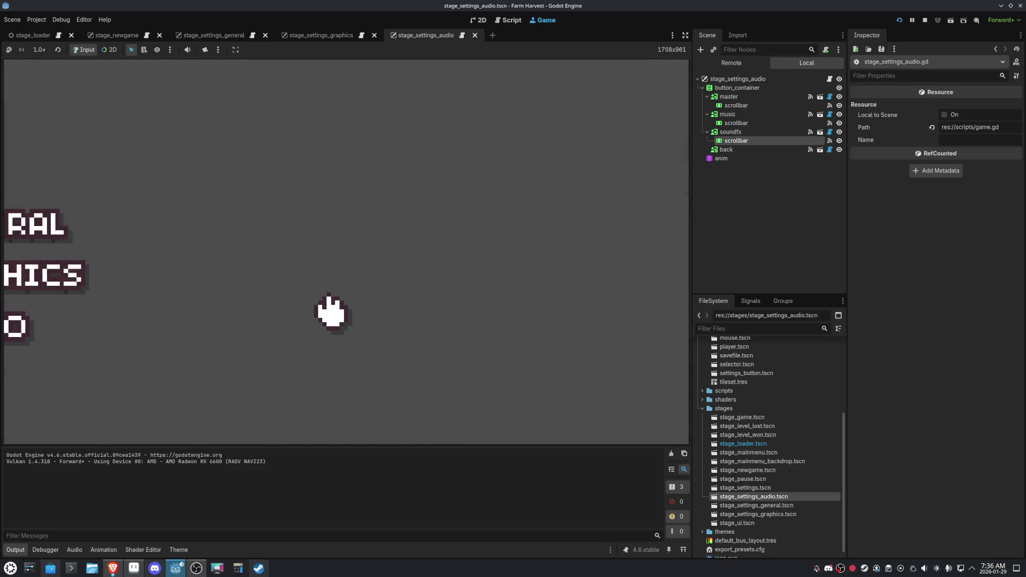
{"action": "left_click", "coordinate": [199, 236]}
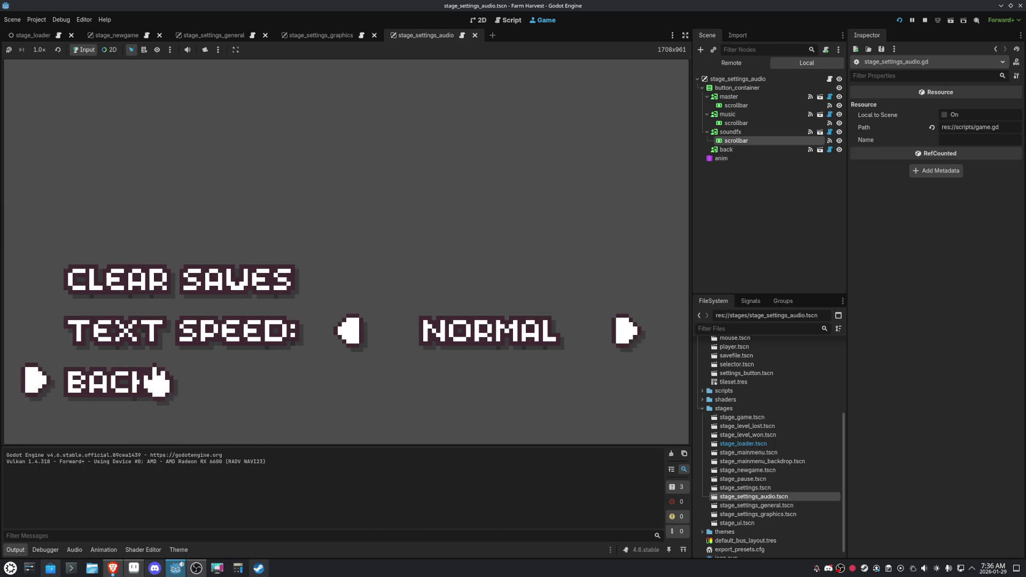
{"action": "left_click", "coordinate": [138, 389]}
{"action": "left_click", "coordinate": [130, 297]}
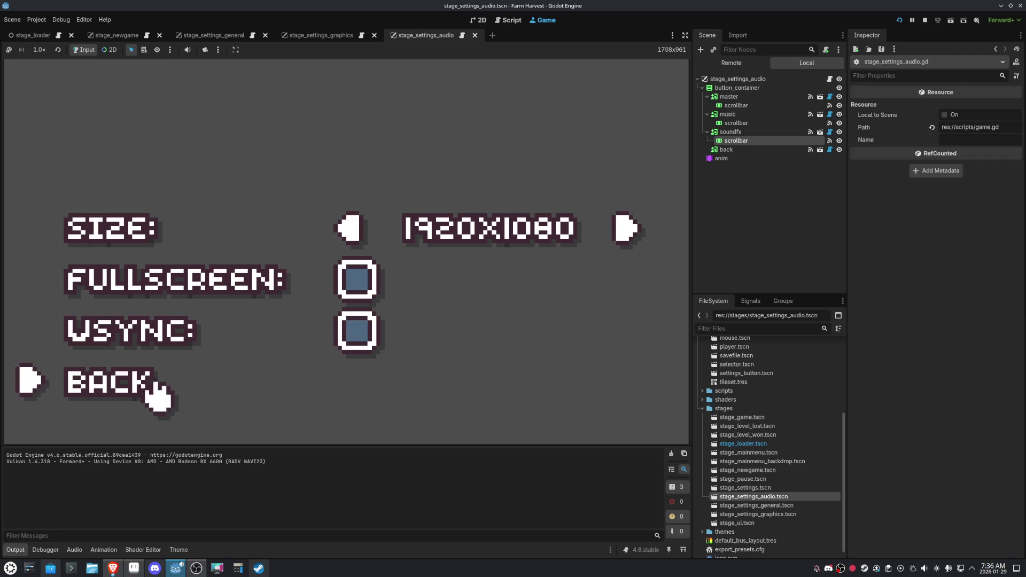
{"action": "left_click", "coordinate": [139, 388]}
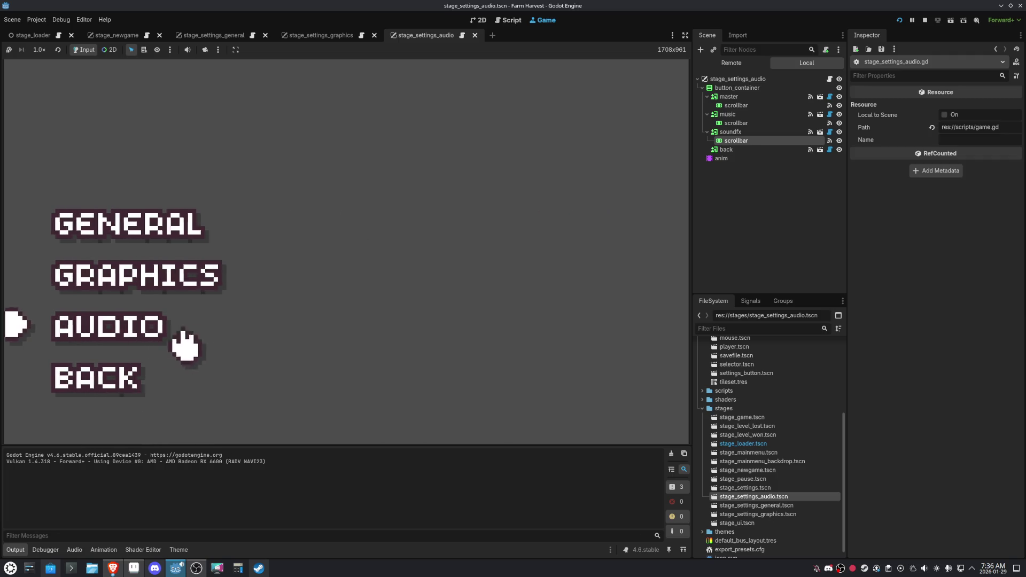
{"action": "left_click", "coordinate": [169, 329]}
Adjust the master, music and SOUNDFX sliders, go Back, reopen Audio, go Back, and stop the game
{"action": "mouse_move", "coordinate": [621, 235]}
{"action": "left_mouse_down"}
{"action": "mouse_move", "coordinate": [585, 238]}
{"action": "mouse_move", "coordinate": [630, 236]}
{"action": "left_mouse_up"}
{"action": "mouse_move", "coordinate": [500, 277]}
{"action": "left_mouse_down"}
{"action": "mouse_move", "coordinate": [488, 281]}
{"action": "mouse_move", "coordinate": [492, 273]}
{"action": "left_mouse_up"}
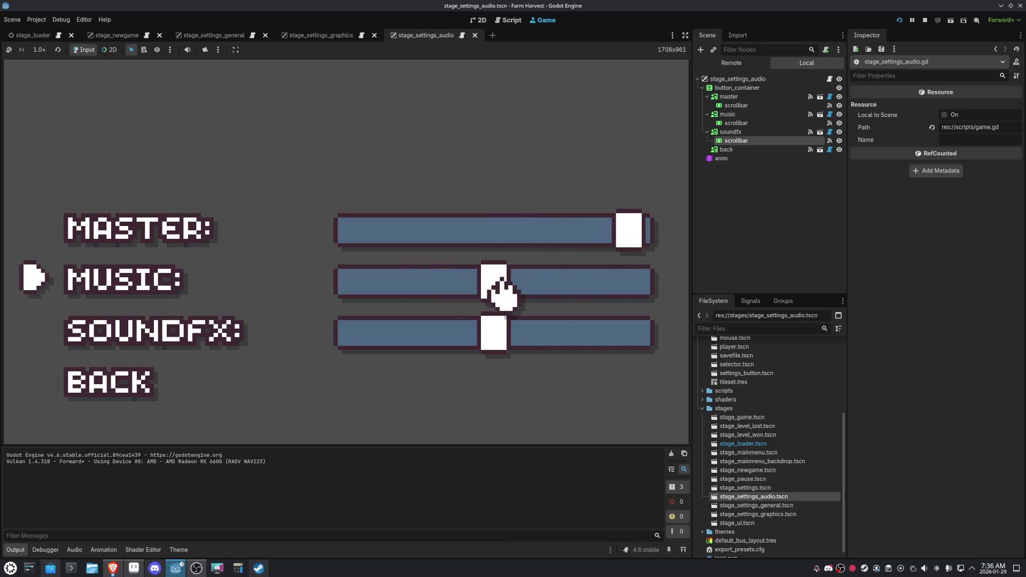
{"action": "left_click_drag", "start_coordinate": [475, 329], "coordinate": [410, 330]}
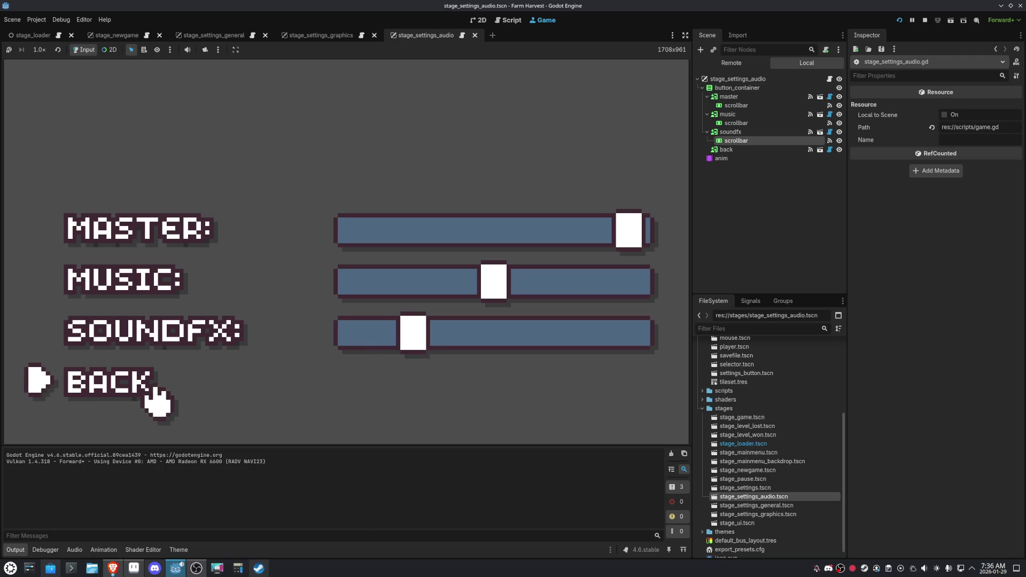
{"action": "left_click", "coordinate": [152, 393]}
{"action": "left_click", "coordinate": [153, 342]}
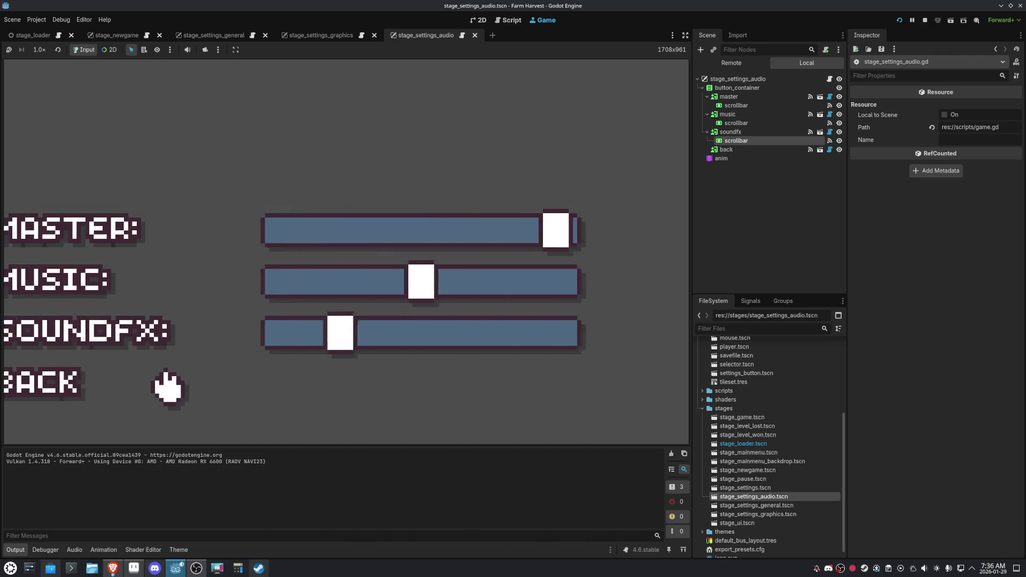
{"action": "left_click", "coordinate": [106, 386]}
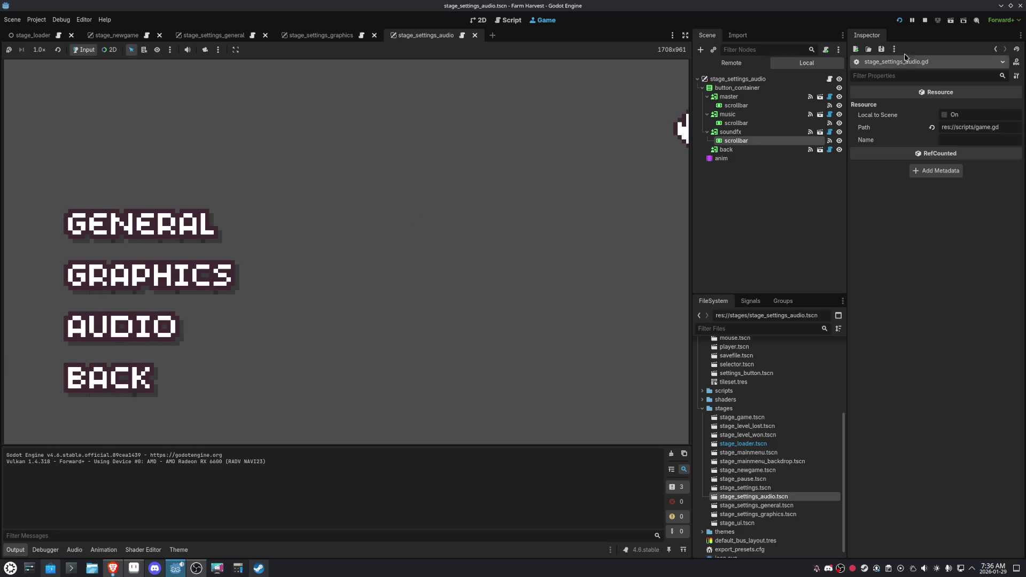
{"action": "left_click", "coordinate": [924, 20]}
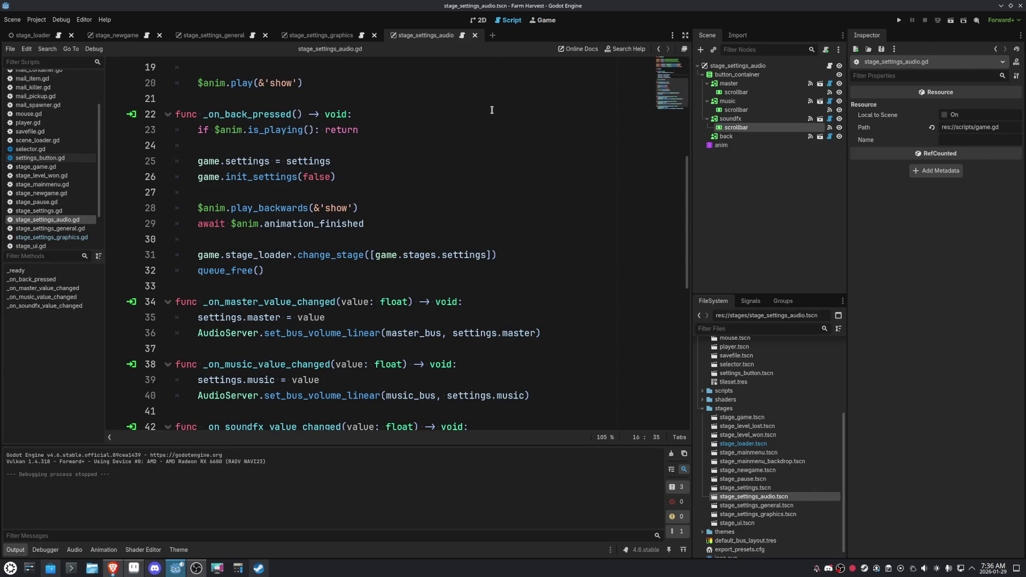
Open game.gd from the stage_loader scene's script list
{"action": "left_click", "coordinate": [37, 36]}
{"action": "scroll", "coordinate": [64, 139], "scroll_direction": "up", "scroll_amount": 3}
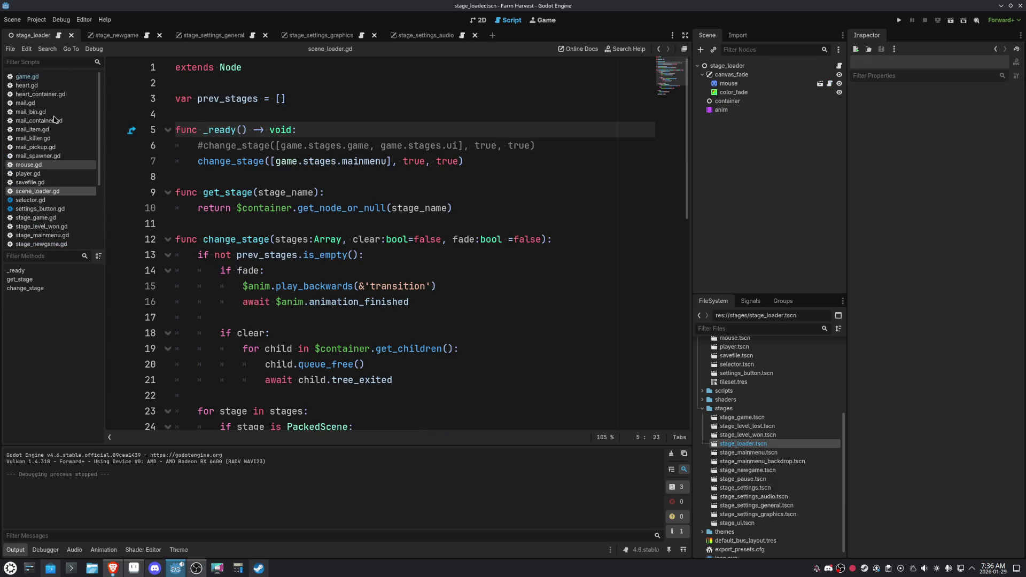
{"action": "left_click", "coordinate": [80, 77]}
{"action": "left_click_drag", "start_coordinate": [668, 72], "coordinate": [649, 254]}
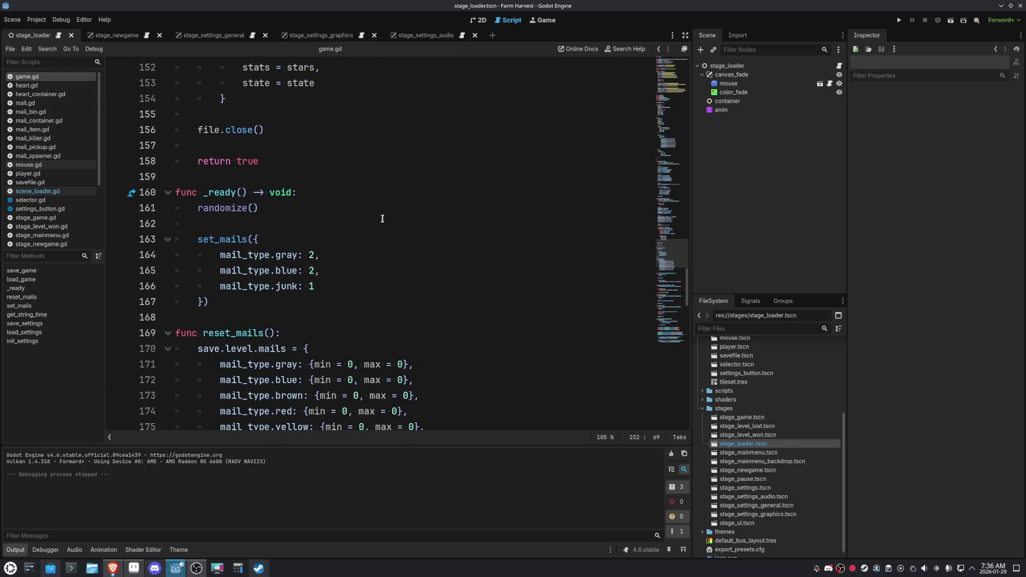
Add init_settings(true) below randomize() in _ready, then run the game with F5
{"action": "left_click", "coordinate": [324, 204]}
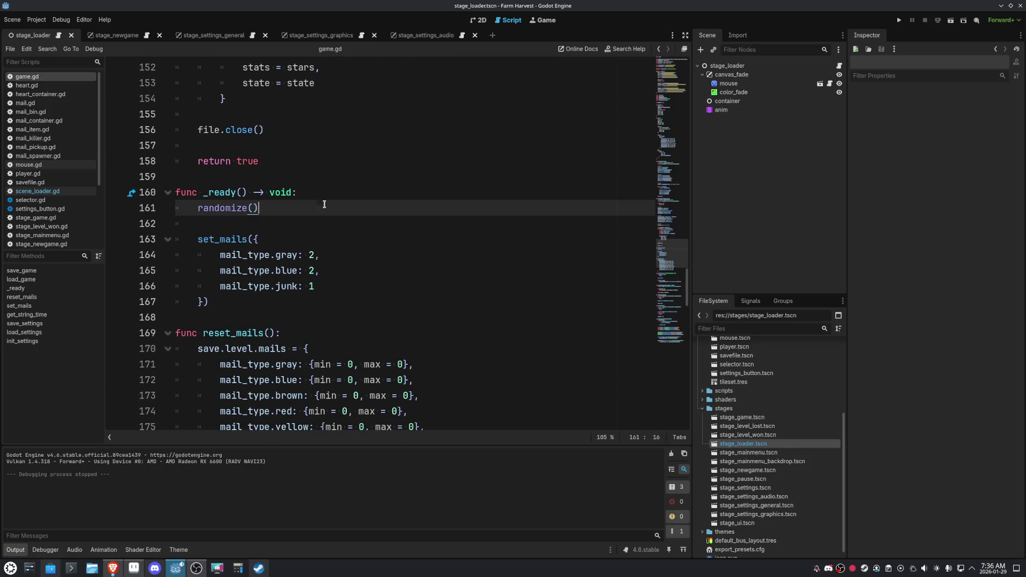
{"action": "left_click", "coordinate": [233, 301]}
{"action": "left_click", "coordinate": [296, 203]}
{"action": "key", "text": "Return"}
{"action": "key", "text": "Return"}
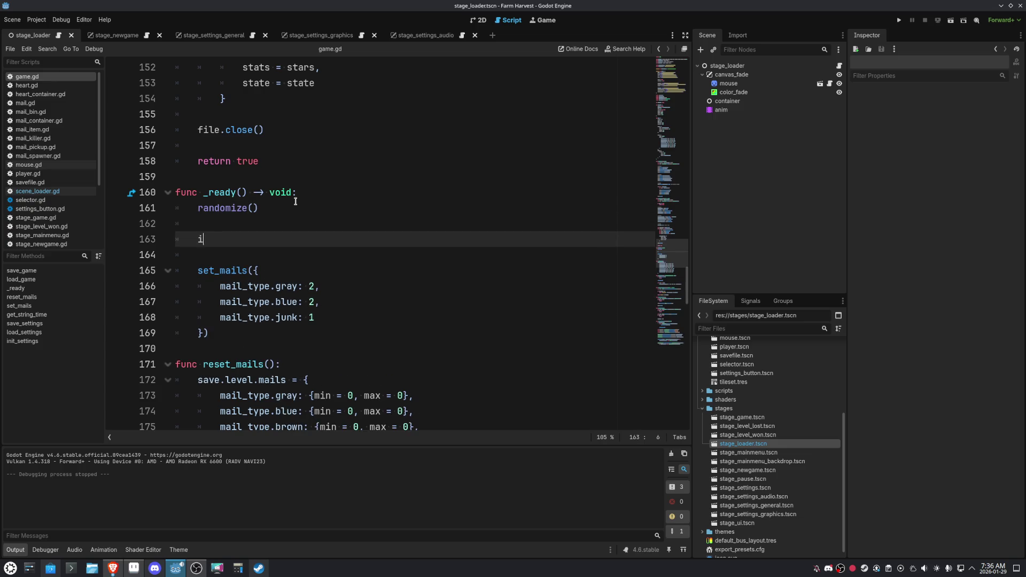
{"action": "key", "text": "Return"}
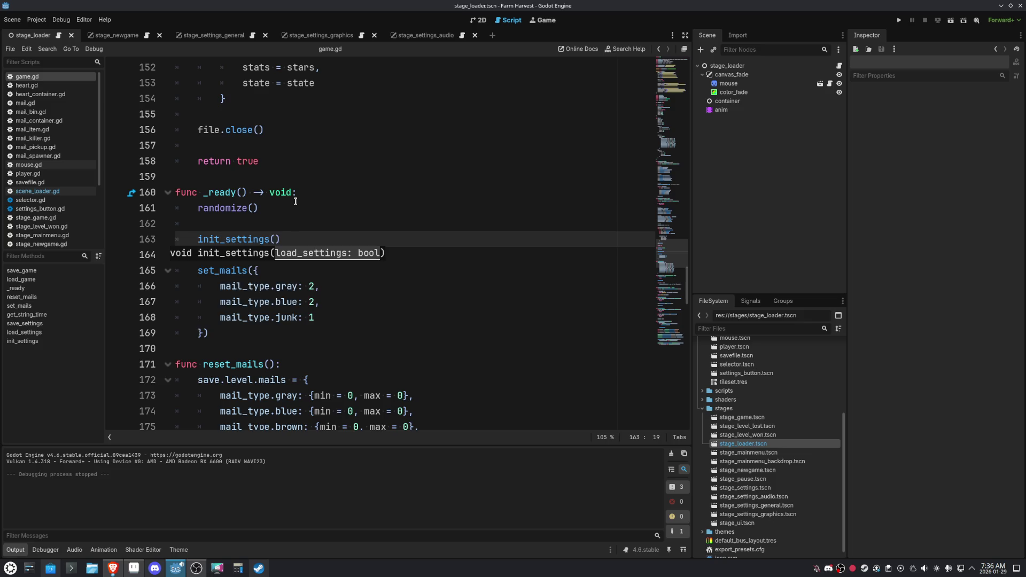
{"action": "left_click", "coordinate": [360, 187]}
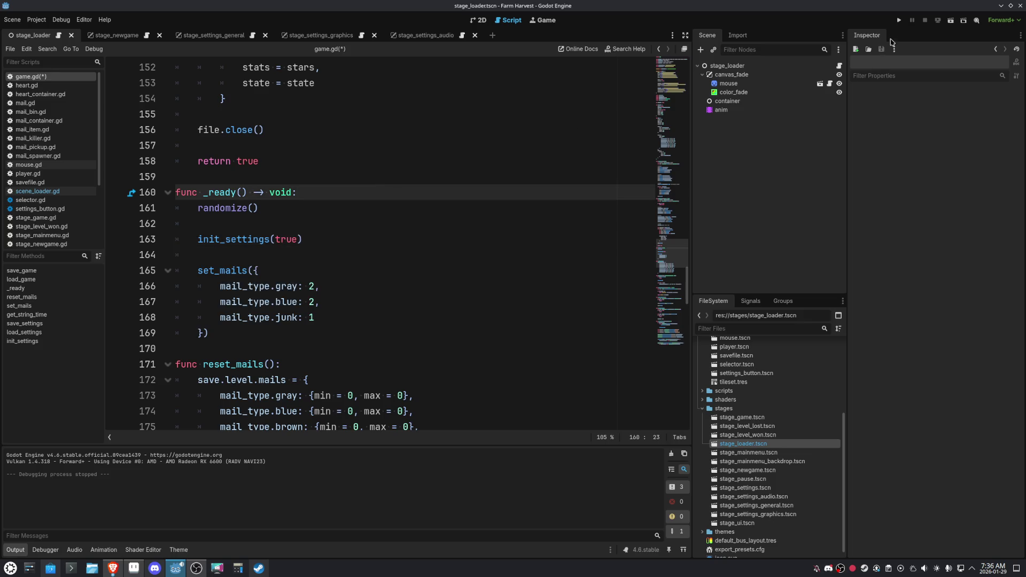
{"action": "key", "text": "F5"}
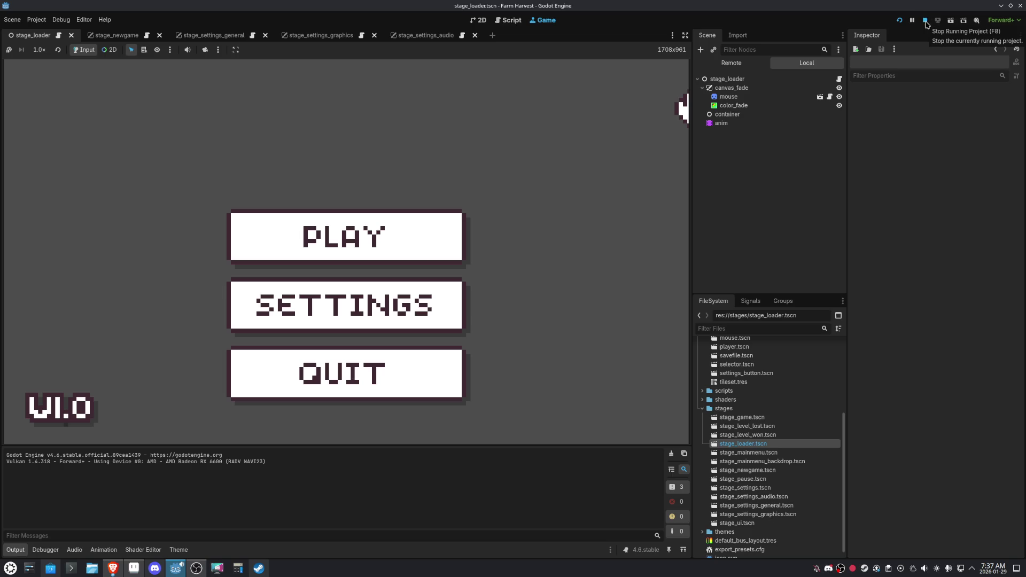
Stop the game and check Use Custom User Dir under Project Settings > Application > Config, leaving it off
{"action": "left_click", "coordinate": [926, 24]}
{"action": "left_click", "coordinate": [42, 23]}
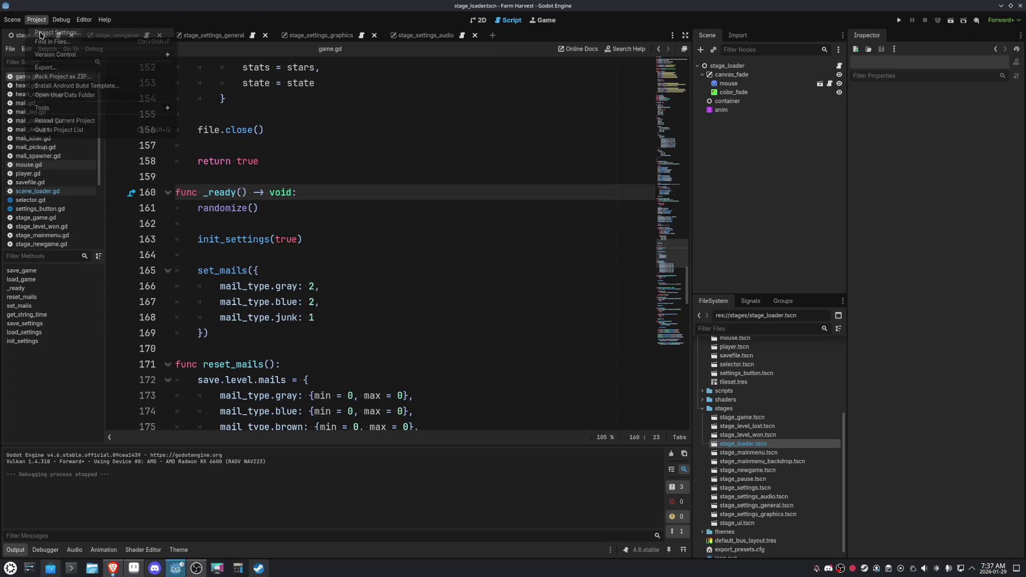
{"action": "left_click", "coordinate": [48, 32]}
{"action": "left_click", "coordinate": [248, 140]}
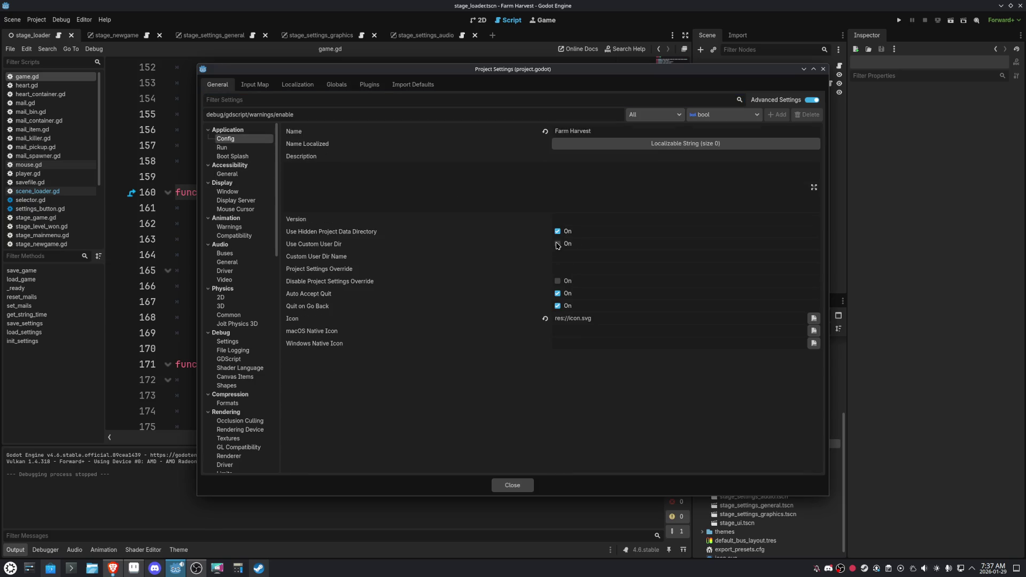
{"action": "mouse_move", "coordinate": [359, 233]}
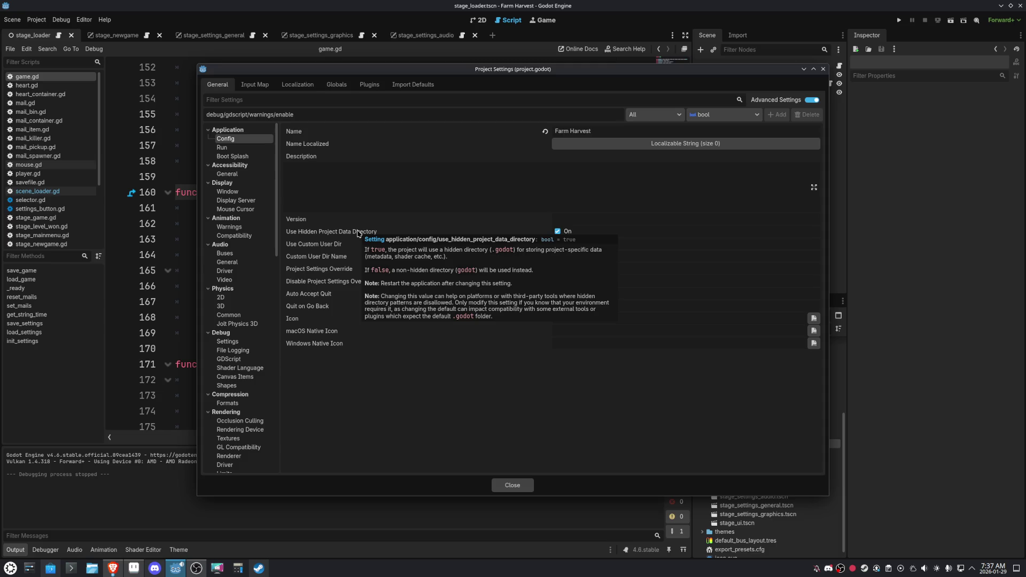
{"action": "left_click", "coordinate": [323, 244]}
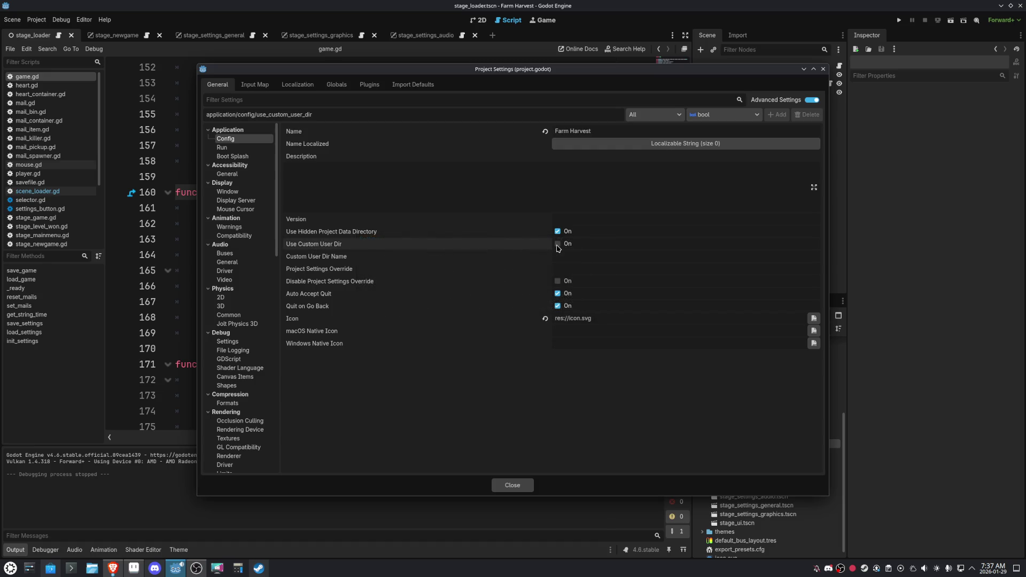
{"action": "key", "text": "Escape"}
Return to the 2D view and open the stage_loader scene's script
{"action": "left_click", "coordinate": [511, 21]}
{"action": "left_click", "coordinate": [483, 22]}
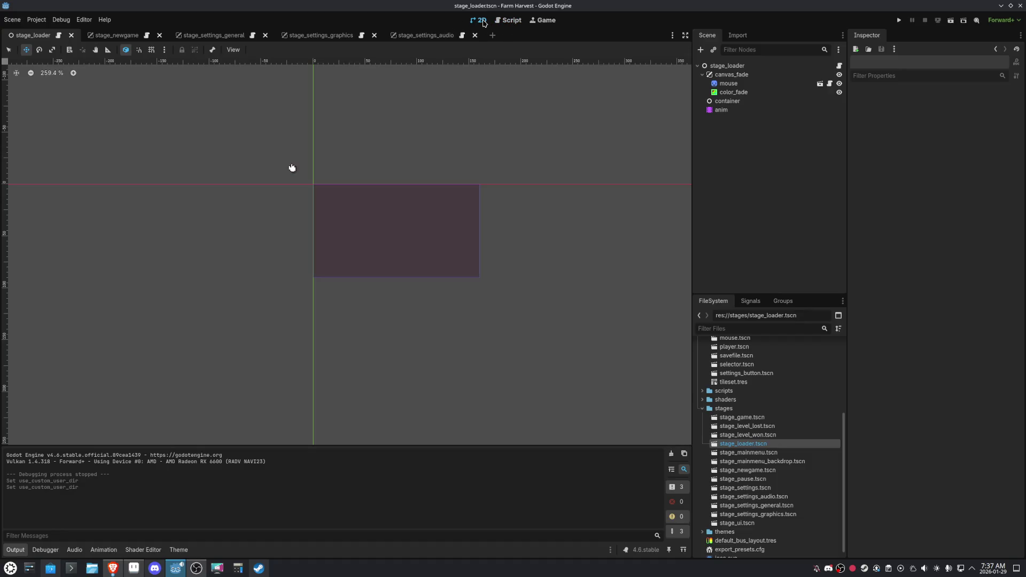
{"action": "left_click", "coordinate": [838, 67]}
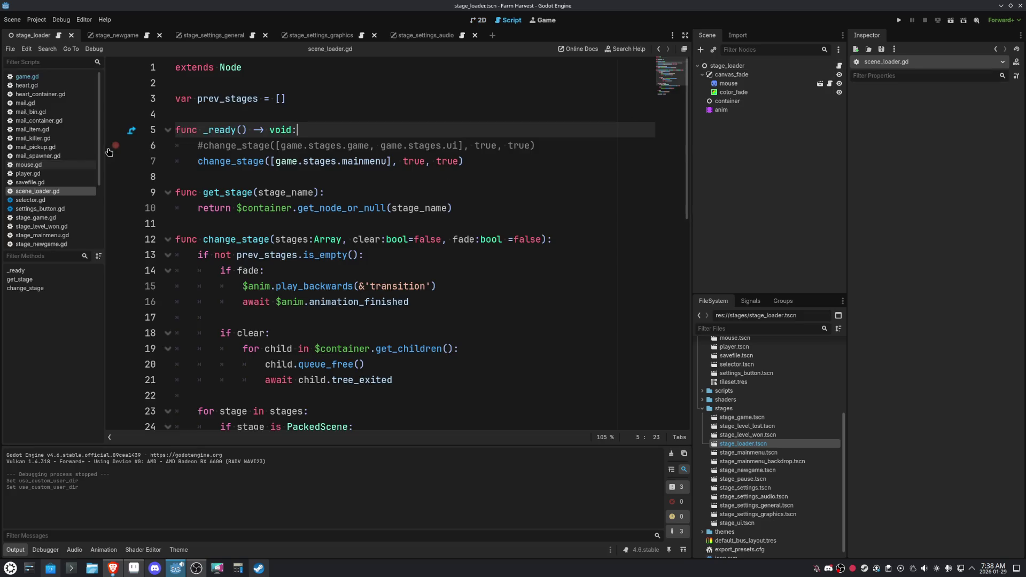
In the general settings back handler, insert game.save_settings(settings) above game.settings = settings
{"action": "left_click", "coordinate": [46, 78]}
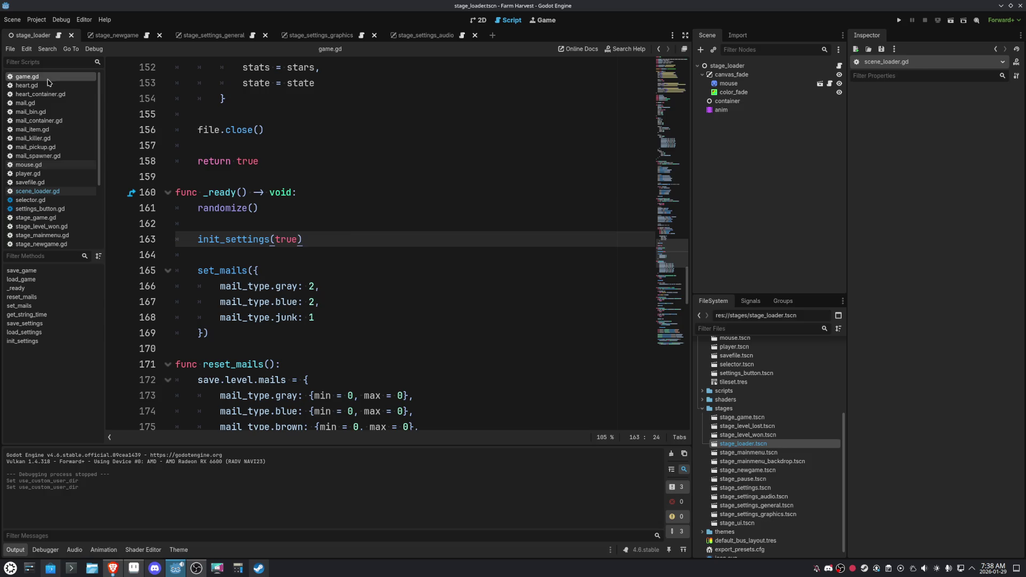
{"action": "left_click", "coordinate": [433, 35]}
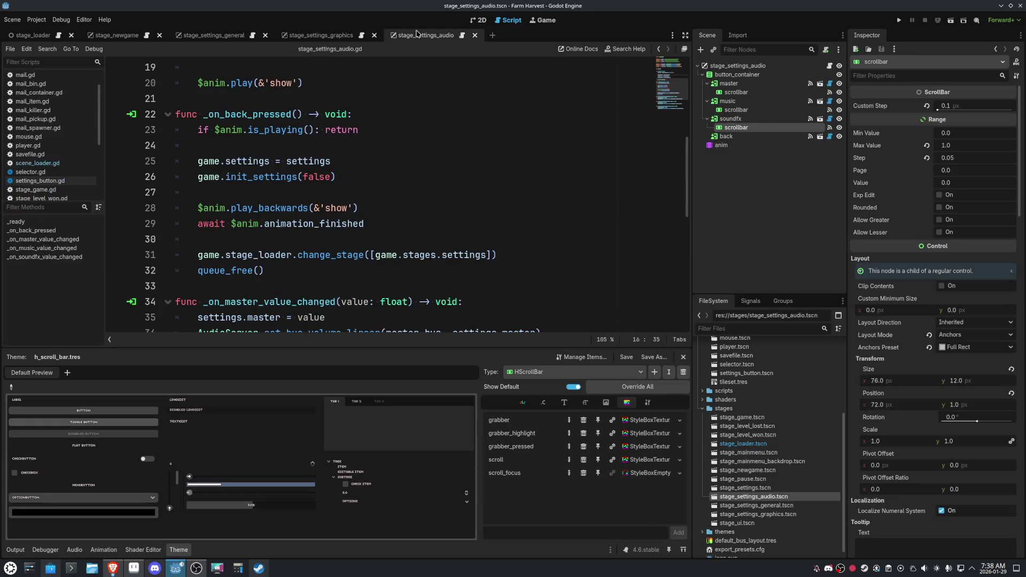
{"action": "left_click", "coordinate": [220, 35]}
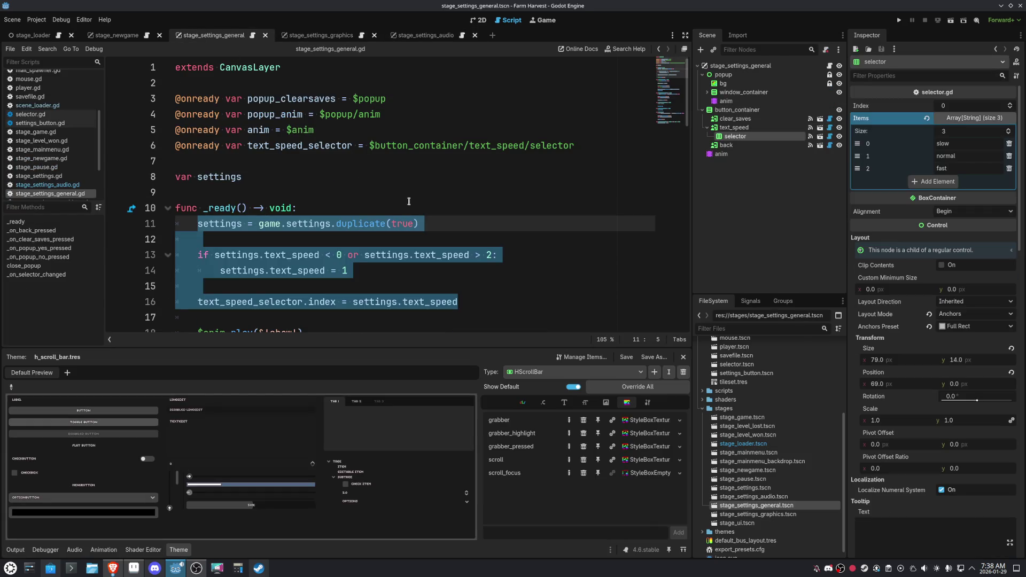
{"action": "left_click", "coordinate": [404, 200]}
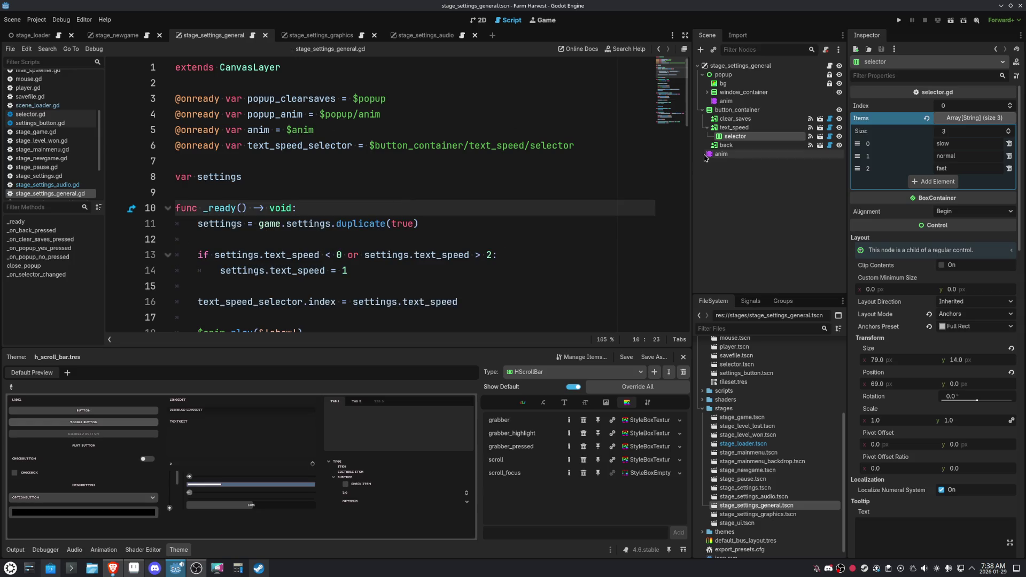
{"action": "scroll", "coordinate": [556, 207], "scroll_direction": "down", "scroll_amount": 5}
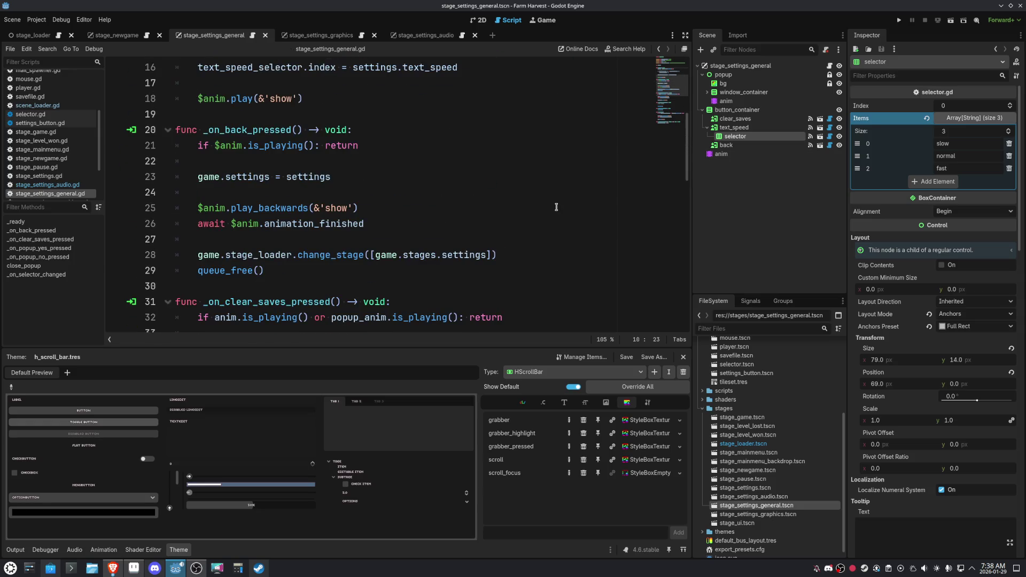
{"action": "left_click", "coordinate": [364, 177]}
{"action": "key", "text": "Return"}
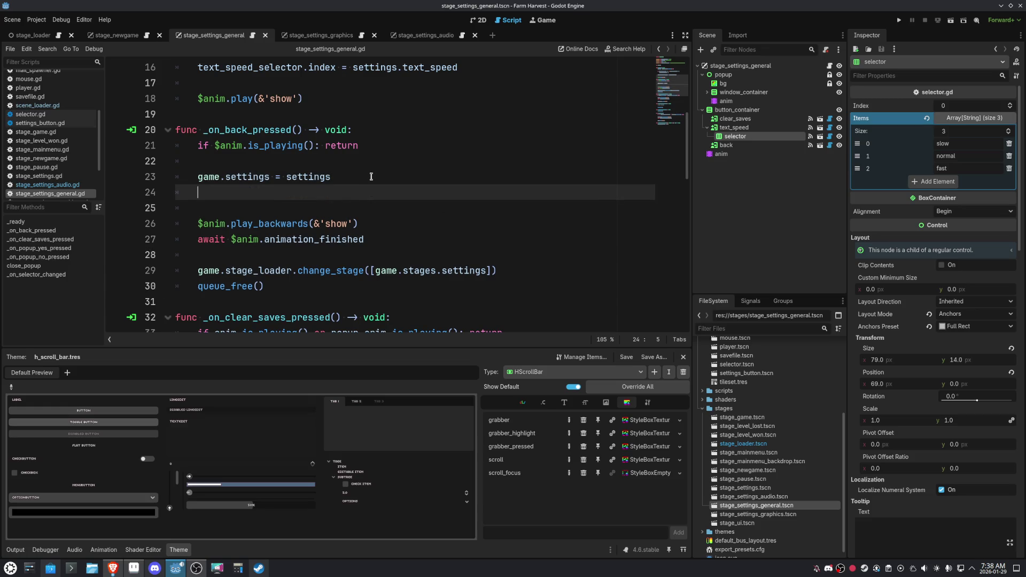
{"action": "type", "text": "me.sav"}
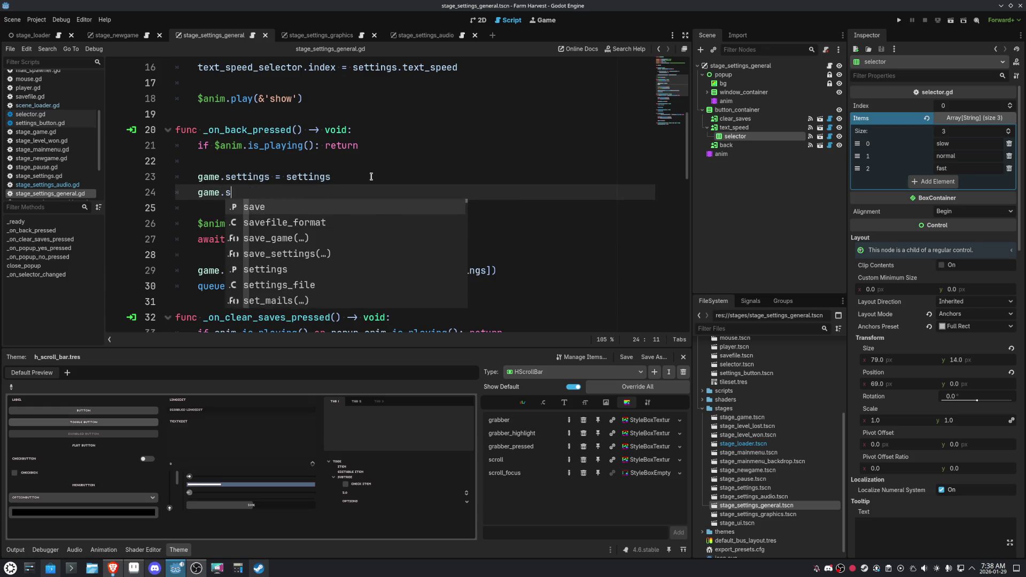
{"action": "key", "text": "Down"}
{"action": "key", "text": "Down"}
{"action": "key", "text": "Down"}
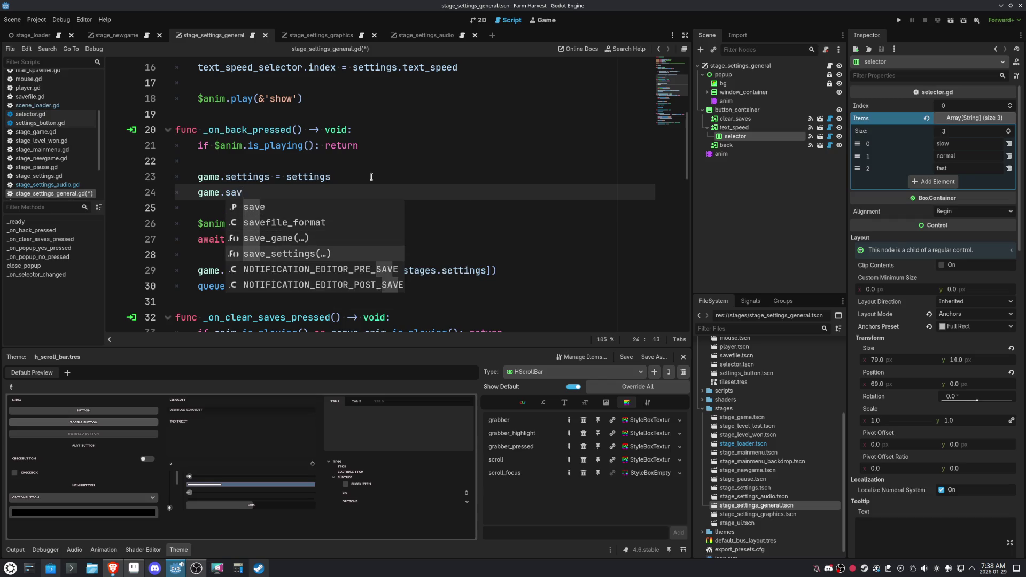
{"action": "key", "text": "Return"}
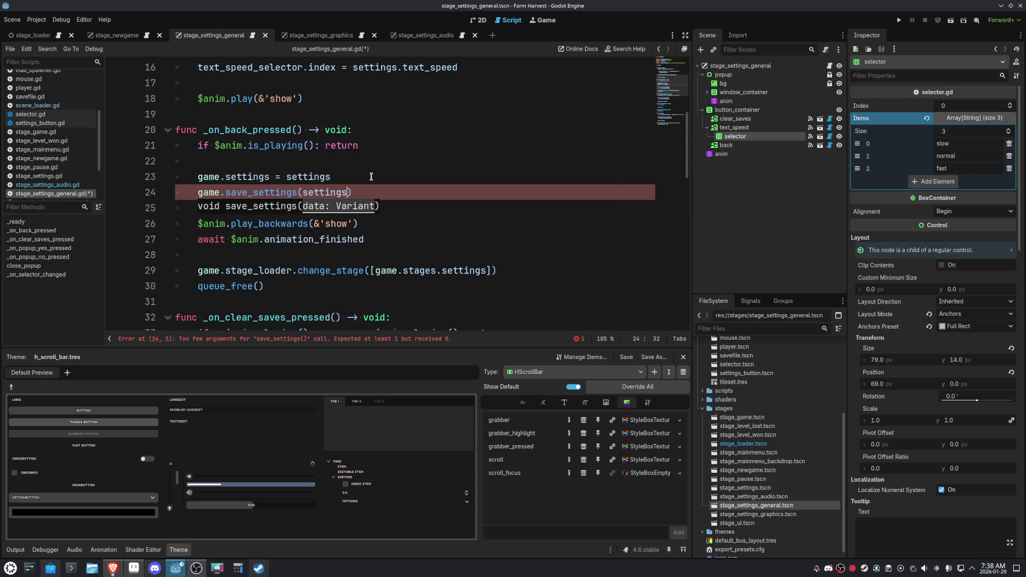
{"action": "key", "text": "End"}
{"action": "key", "text": "alt+Up"}
Add a game.init_settings(false) call below the settings assignment in the general back handler
{"action": "key", "text": "Down"}
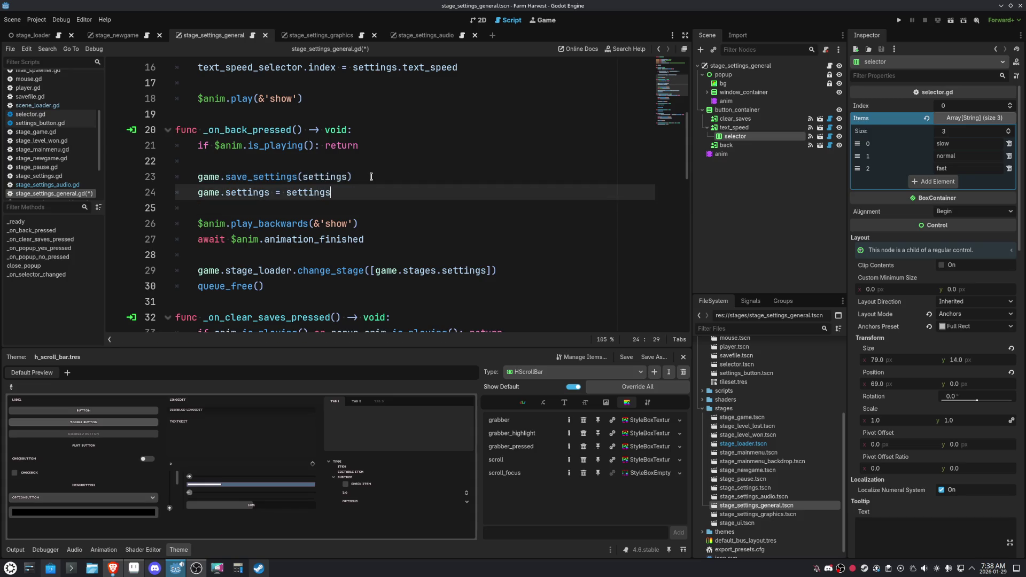
{"action": "key", "text": "Down"}
{"action": "type", "text": "g"}
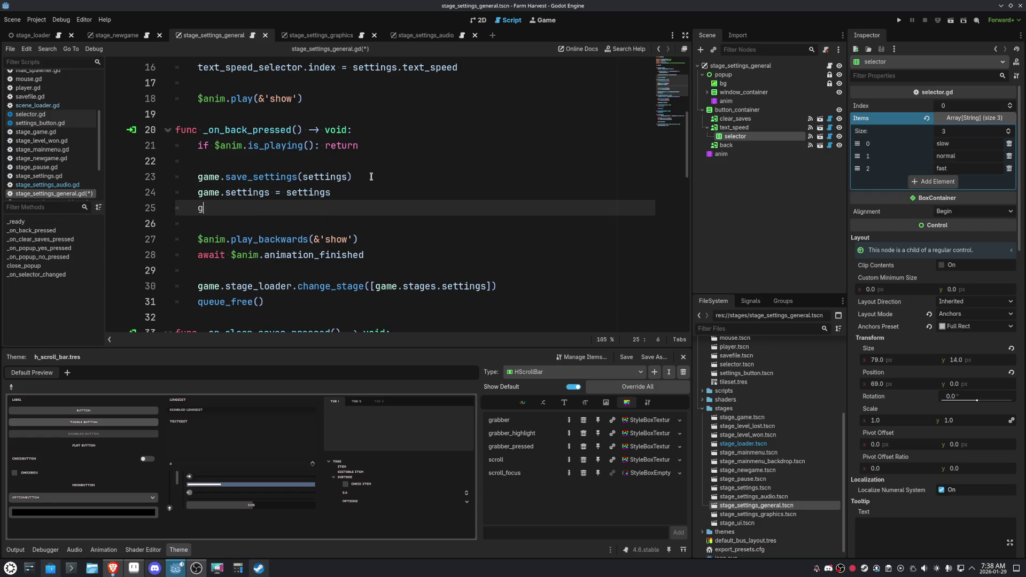
{"action": "key", "text": "BackSpace"}
{"action": "key", "text": "Up"}
{"action": "key", "text": "Return"}
{"action": "type", "text": ".ini"}
{"action": "key", "text": "Return"}
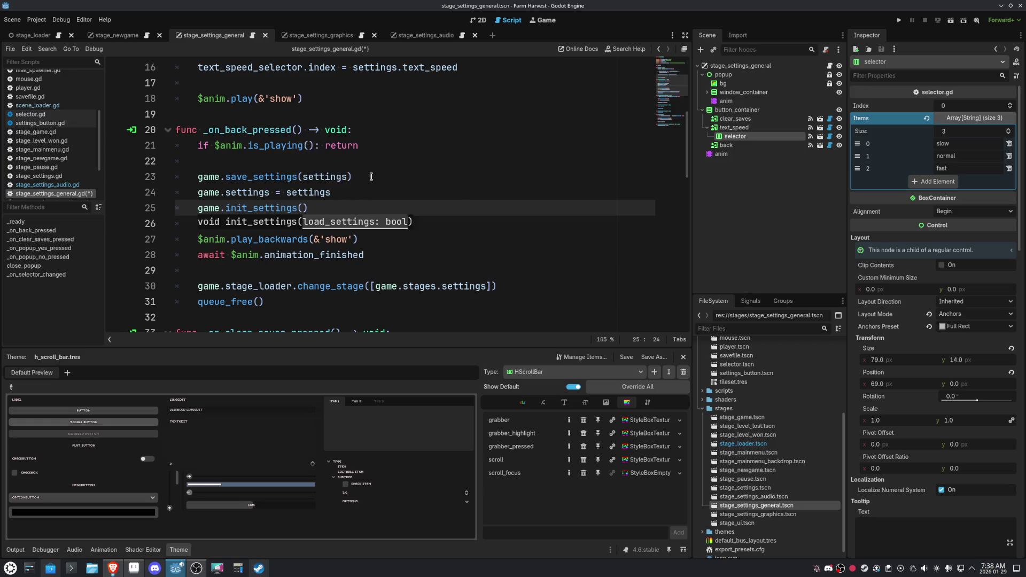
{"action": "key", "text": "BackSpace"}
{"action": "key", "text": "BackSpace"}
{"action": "key", "text": "BackSpace"}
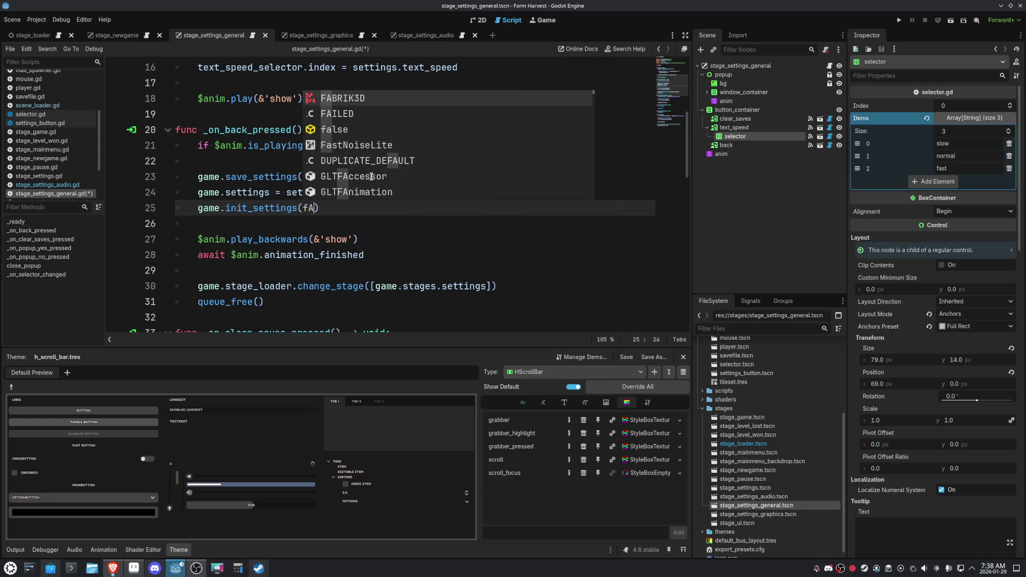
{"action": "type", "text": "a"}
{"action": "key", "text": "Return"}
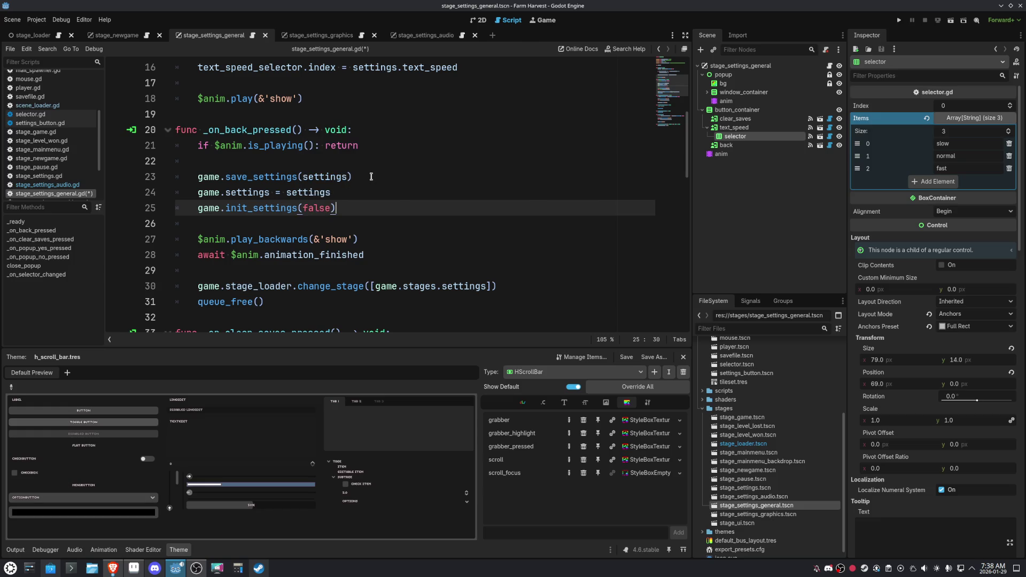
{"action": "key", "text": "shift+Home"}
{"action": "key", "text": "shift+Up"}
{"action": "key", "text": "shift+Up"}
{"action": "left_click", "coordinate": [378, 167]}
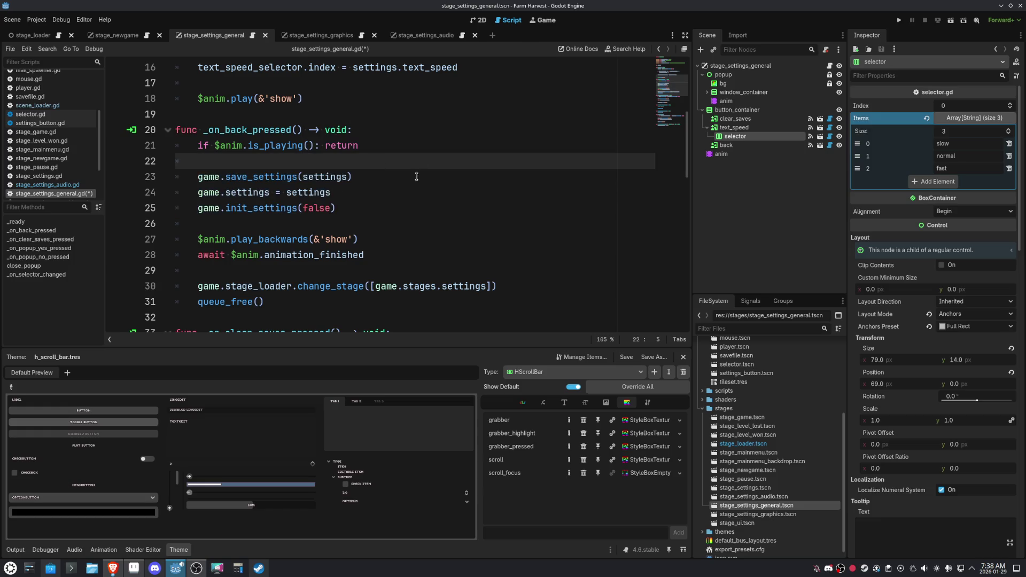
Paste the save_settings call into the graphics and audio back handlers, then run the game
{"action": "left_click", "coordinate": [330, 35]}
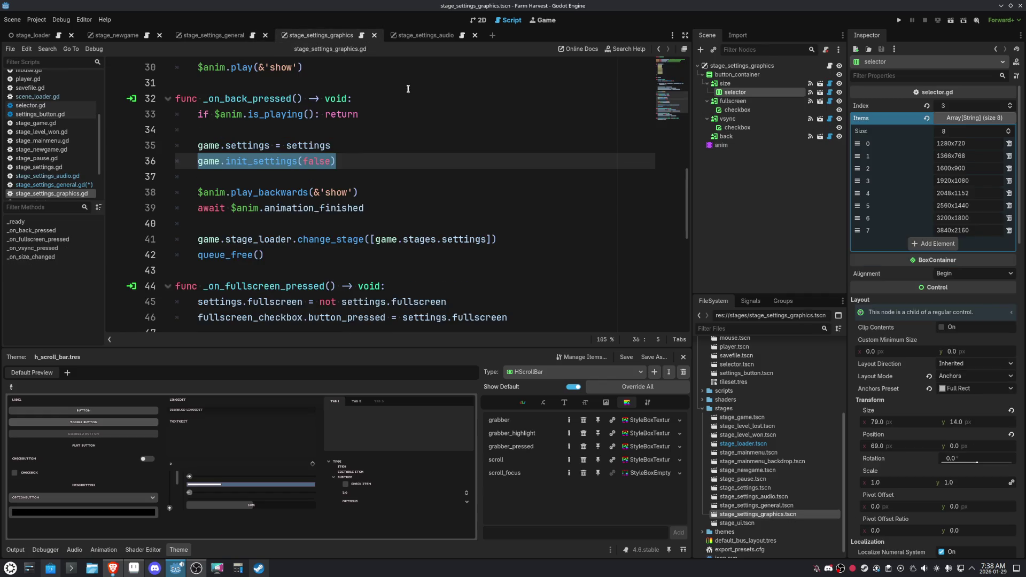
{"action": "left_click", "coordinate": [215, 147], "text": "shift"}
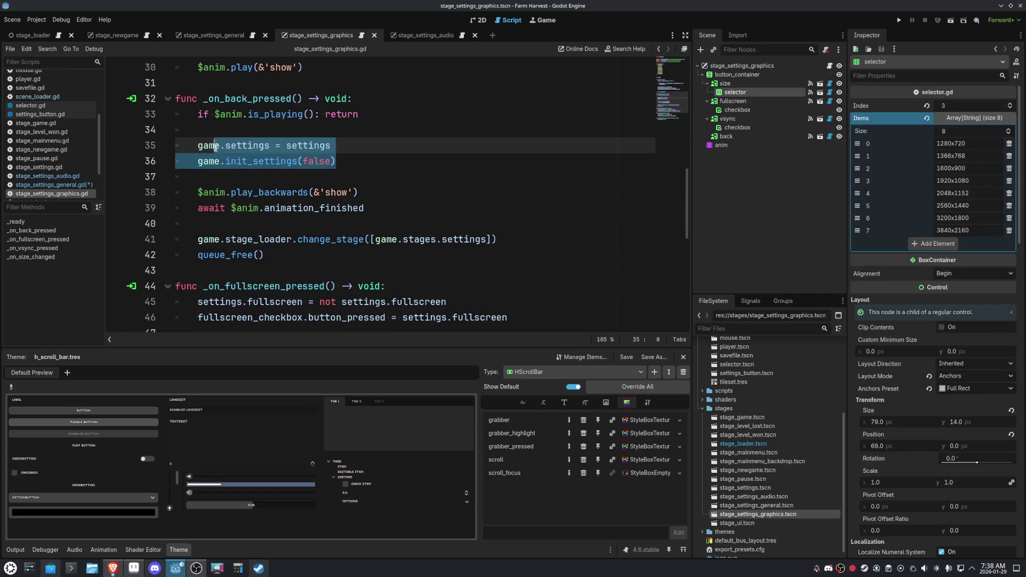
{"action": "type", "text": "game.save_settings(settings) \tgame.settings = settings \tgame.init_settings(false)"}
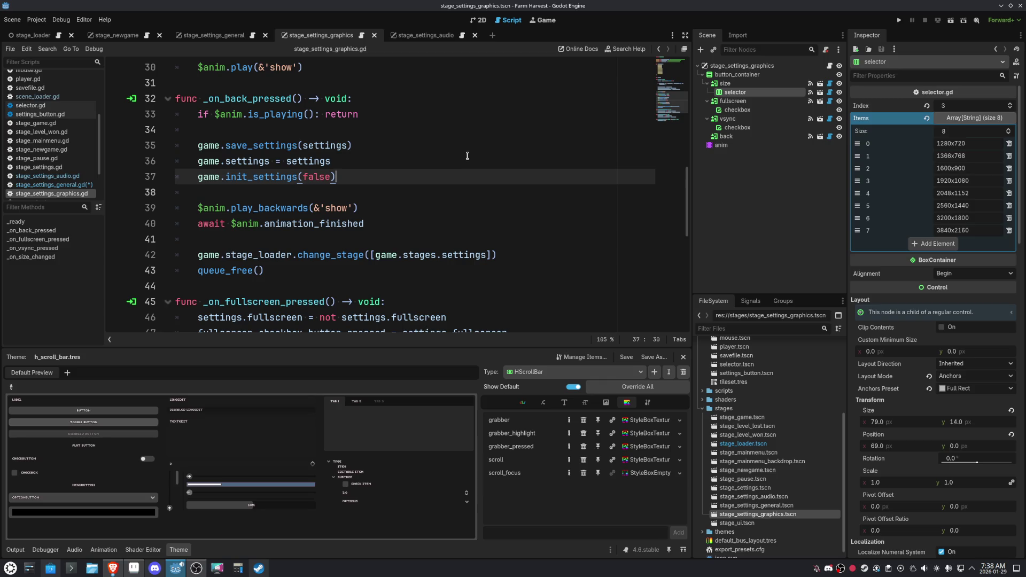
{"action": "left_click", "coordinate": [426, 36]}
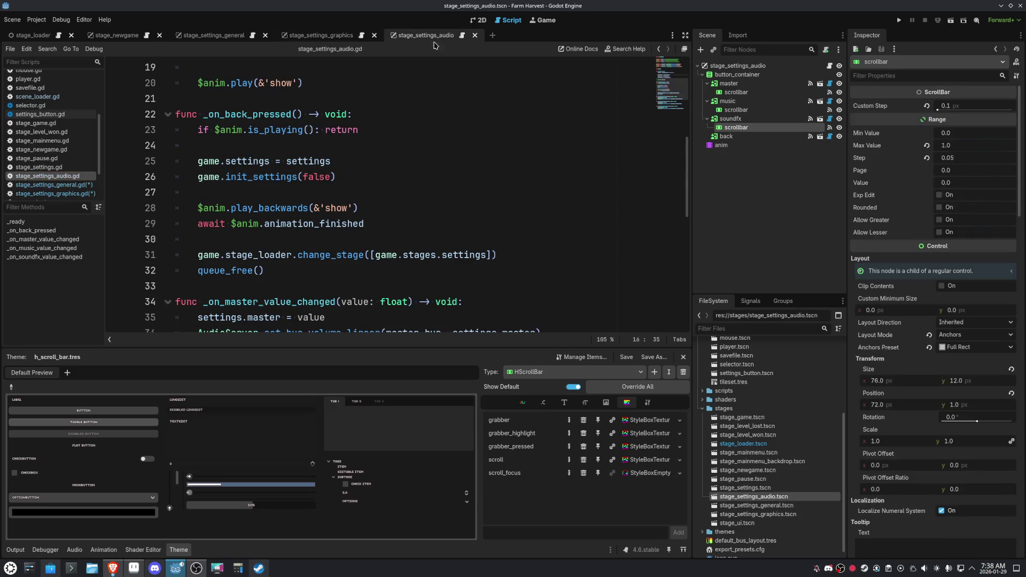
{"action": "mouse_move", "coordinate": [356, 180]}
{"action": "left_mouse_down"}
{"action": "mouse_move", "coordinate": [257, 177]}
{"action": "mouse_move", "coordinate": [198, 161]}
{"action": "left_mouse_up"}
{"action": "type", "text": "game.save_settings(settings) \tgame.settings = settings \tgame.init_settings(false)"}
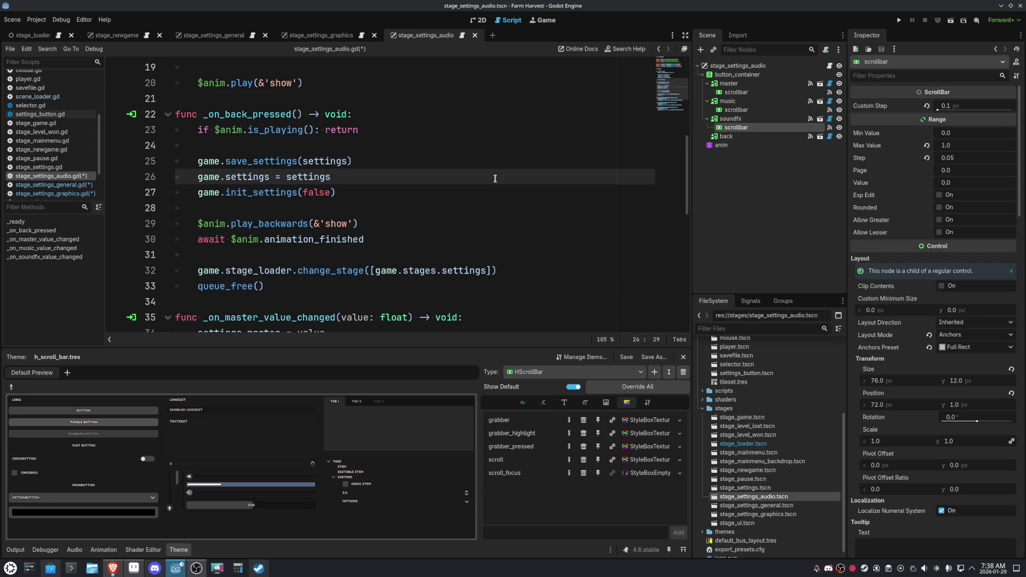
{"action": "left_click", "coordinate": [897, 20]}
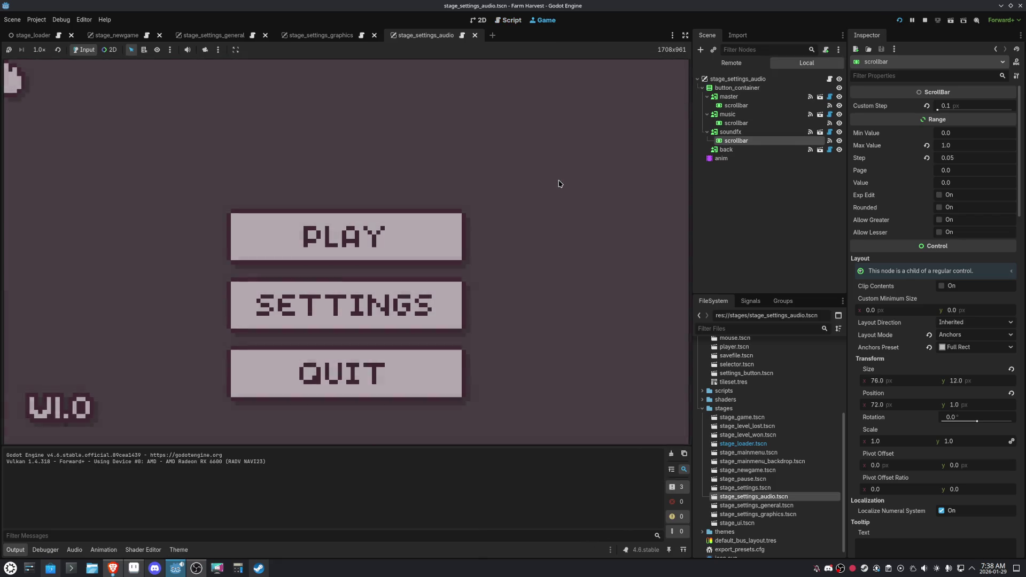
Change text speed from NORMAL to SLOW in General settings, then restart the game
{"action": "left_click", "coordinate": [399, 313]}
{"action": "left_click", "coordinate": [193, 224]}
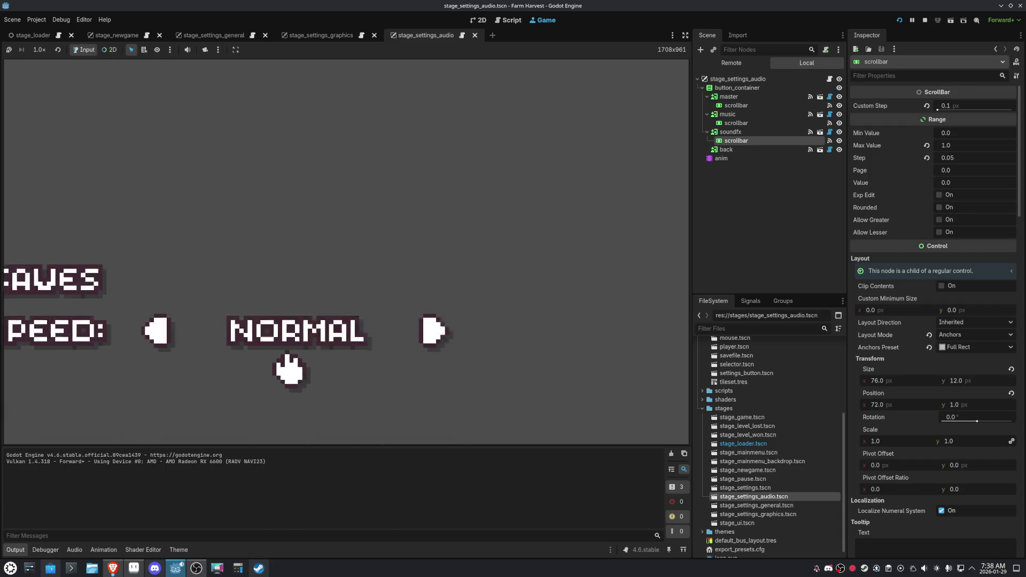
{"action": "left_click", "coordinate": [352, 334]}
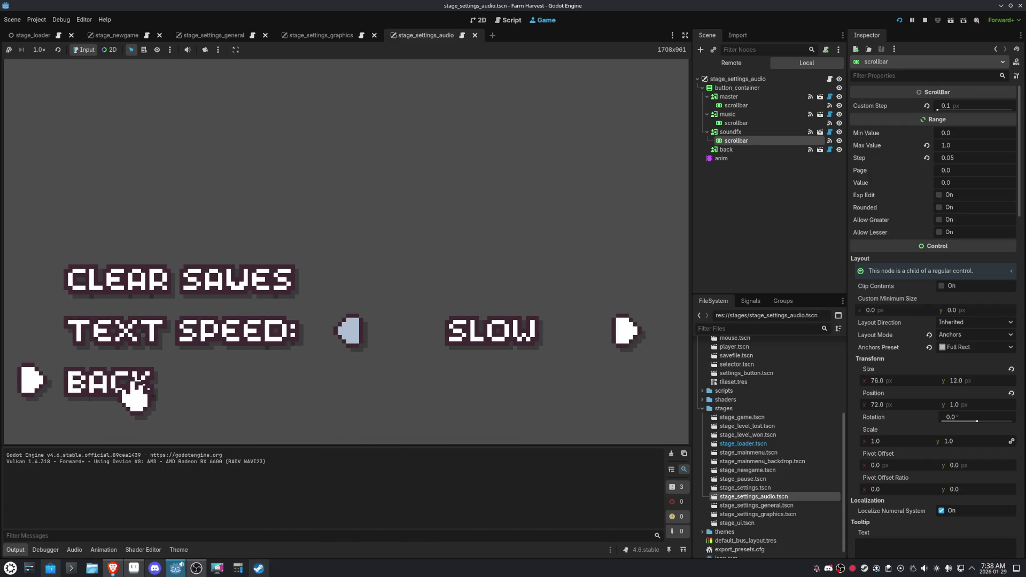
{"action": "left_click", "coordinate": [131, 389]}
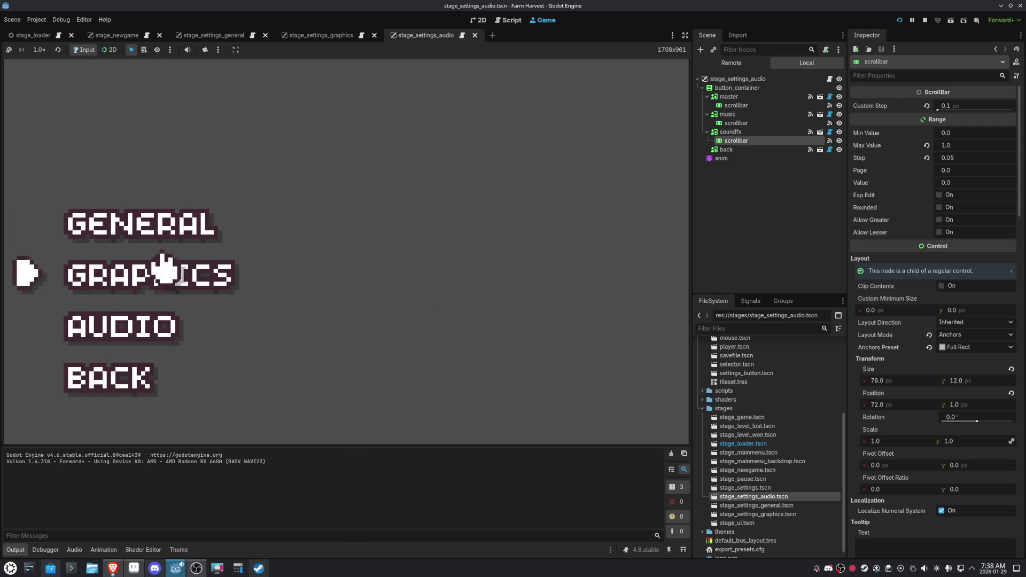
{"action": "left_click", "coordinate": [161, 247]}
{"action": "left_click", "coordinate": [136, 385]}
{"action": "left_click", "coordinate": [899, 20]}
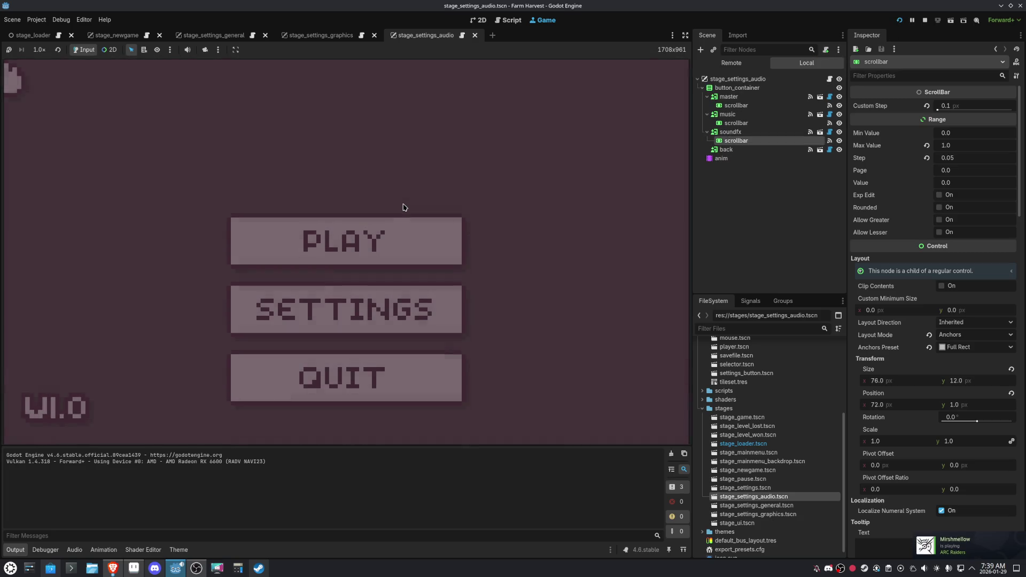
Confirm text speed was remembered as SLOW and set it back to NORMAL
{"action": "left_click", "coordinate": [364, 304]}
{"action": "left_click", "coordinate": [187, 241]}
{"action": "left_click", "coordinate": [616, 340]}
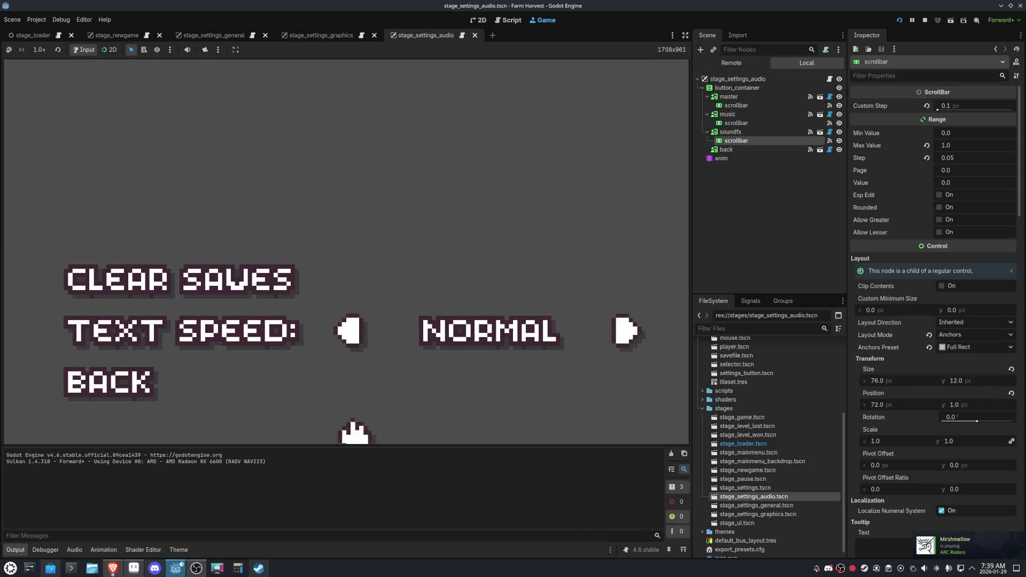
{"action": "left_click", "coordinate": [114, 396]}
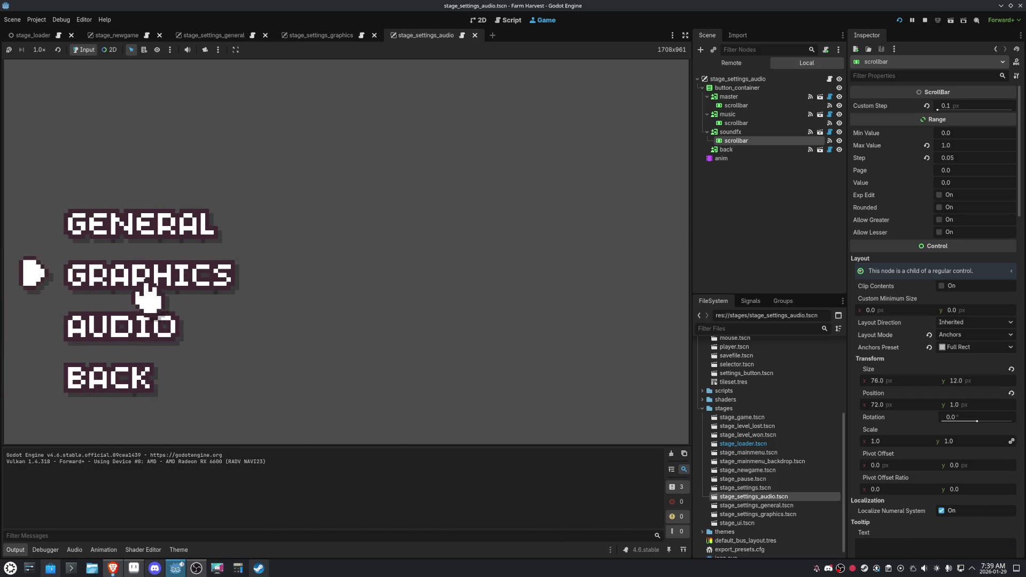
Reduce screen size to 1280X720 and lower the Music and SoundFX volumes
{"action": "left_click", "coordinate": [145, 288]}
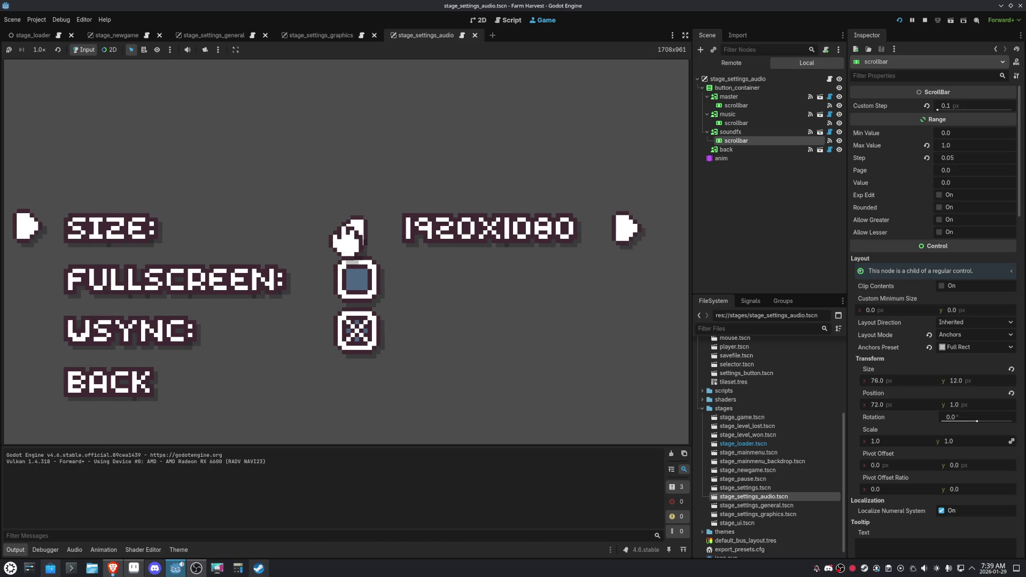
{"action": "left_click", "coordinate": [348, 229]}
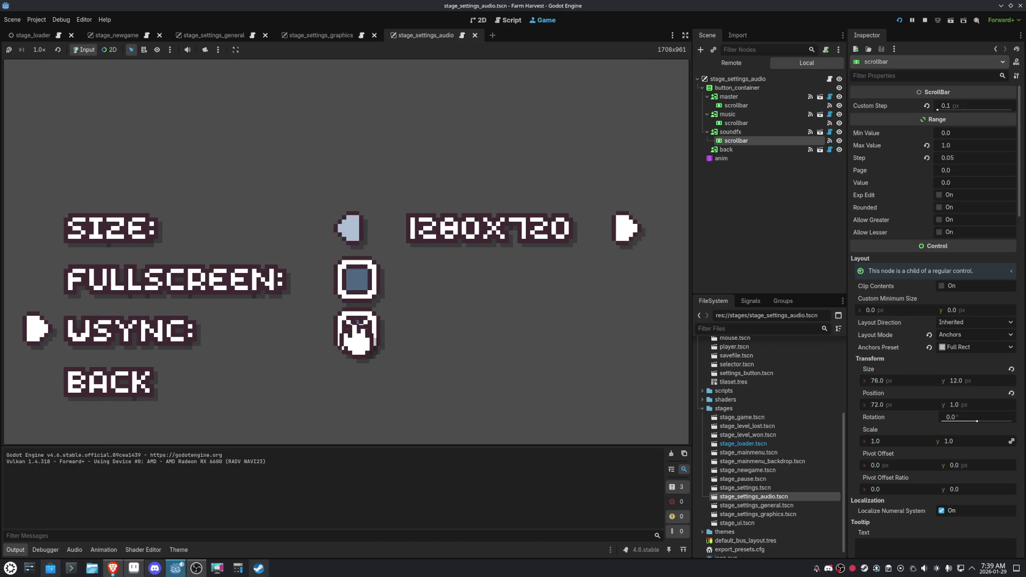
{"action": "left_click", "coordinate": [119, 394]}
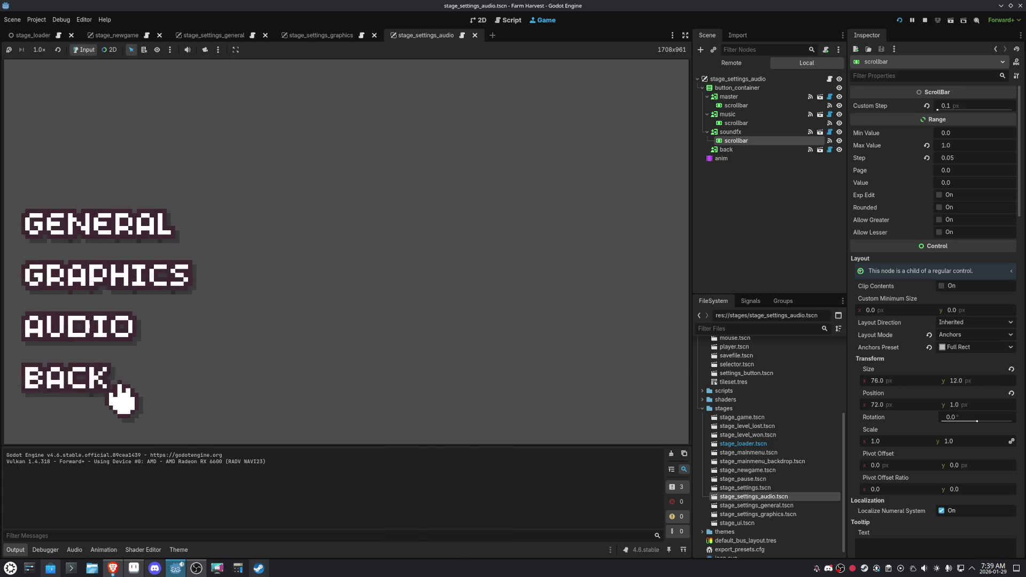
{"action": "left_click", "coordinate": [136, 327]}
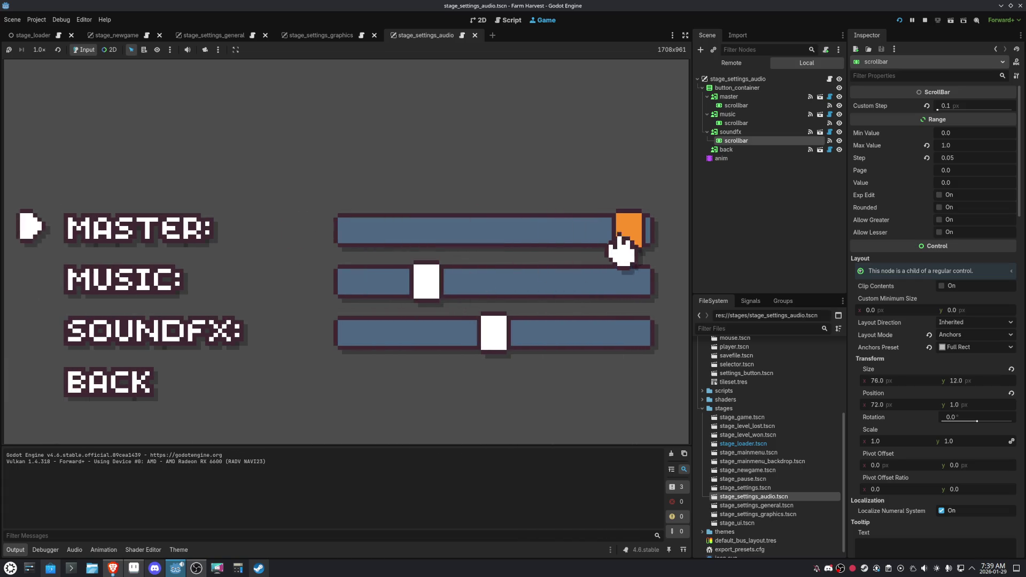
{"action": "mouse_move", "coordinate": [435, 286]}
{"action": "left_mouse_down"}
{"action": "mouse_move", "coordinate": [465, 291]}
{"action": "mouse_move", "coordinate": [398, 288]}
{"action": "left_mouse_up"}
{"action": "left_click_drag", "start_coordinate": [481, 336], "coordinate": [449, 353]}
{"action": "left_click", "coordinate": [130, 394]}
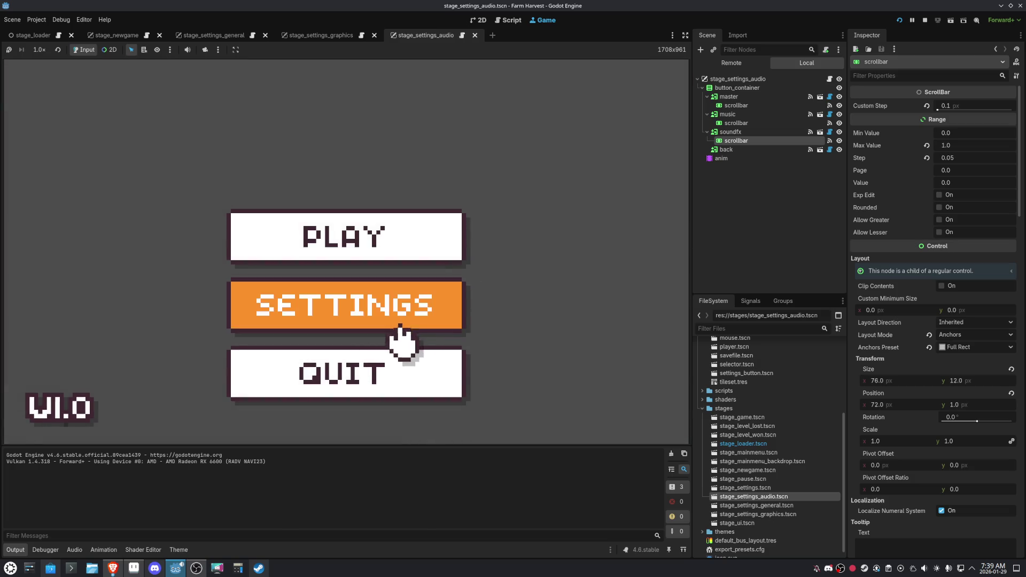
Verify the saved Graphics and Audio values, turn VSync back on, and quit the game
{"action": "left_click", "coordinate": [398, 327]}
{"action": "left_click", "coordinate": [213, 289]}
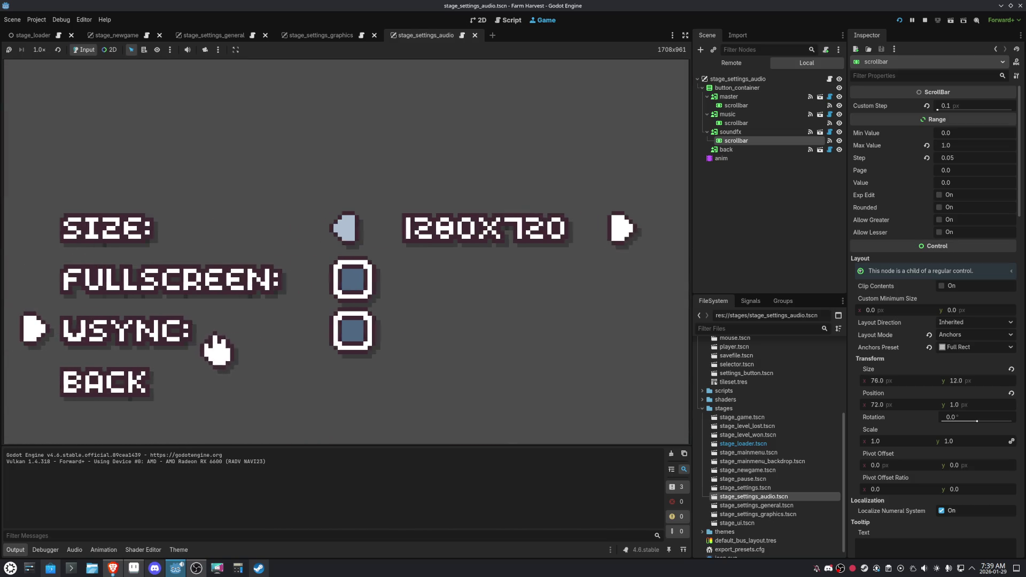
{"action": "left_click", "coordinate": [124, 377]}
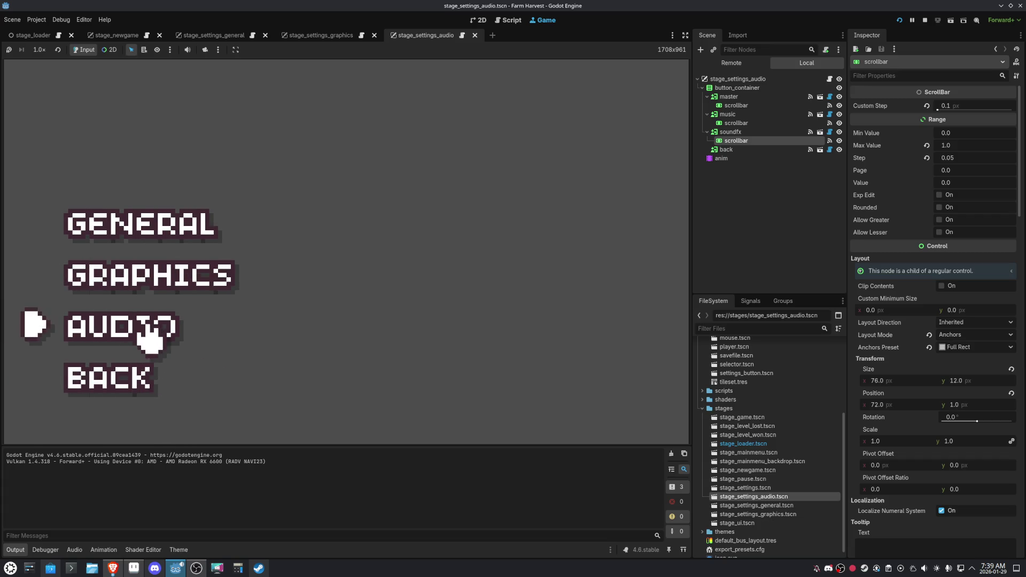
{"action": "left_click", "coordinate": [161, 305]}
{"action": "left_click", "coordinate": [354, 336]}
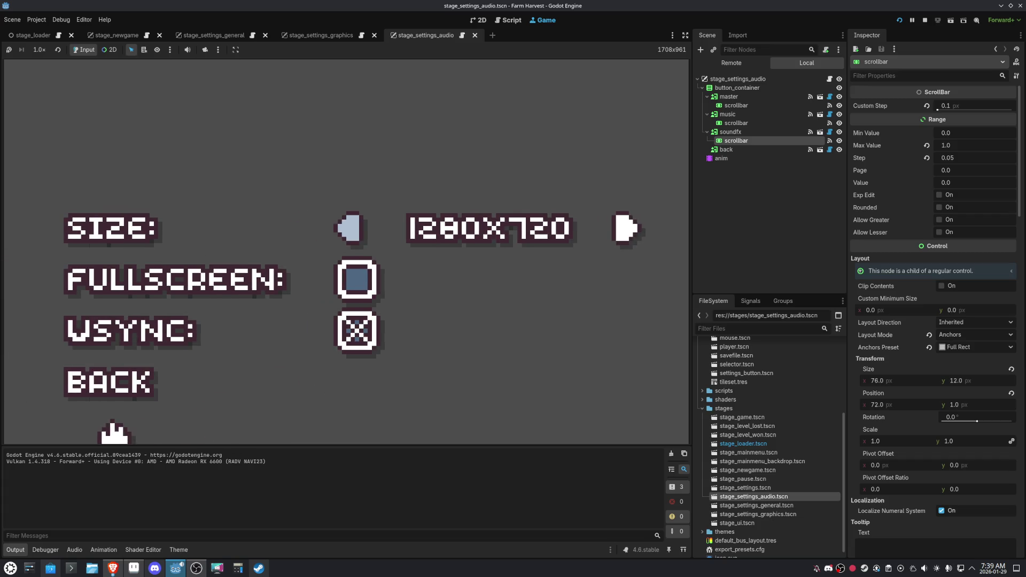
{"action": "left_click", "coordinate": [117, 400]}
{"action": "left_click", "coordinate": [144, 327]}
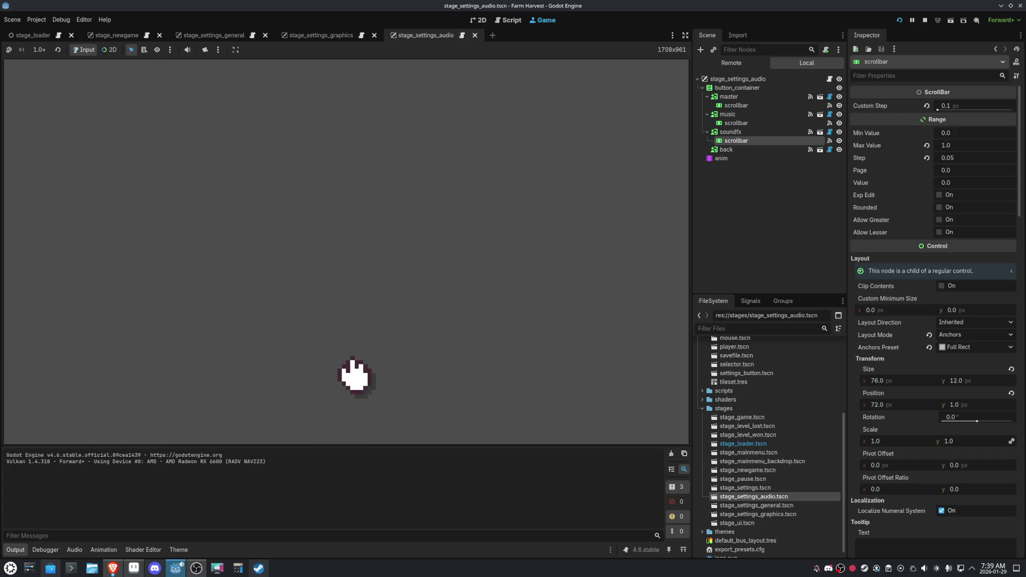
{"action": "left_click", "coordinate": [99, 399]}
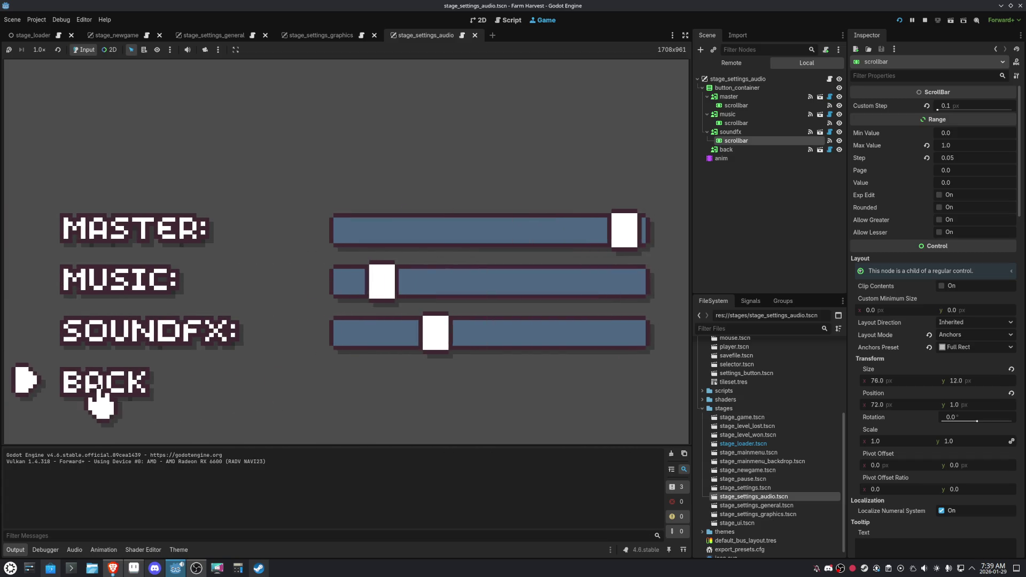
{"action": "left_click", "coordinate": [124, 401]}
{"action": "left_click", "coordinate": [313, 396]}
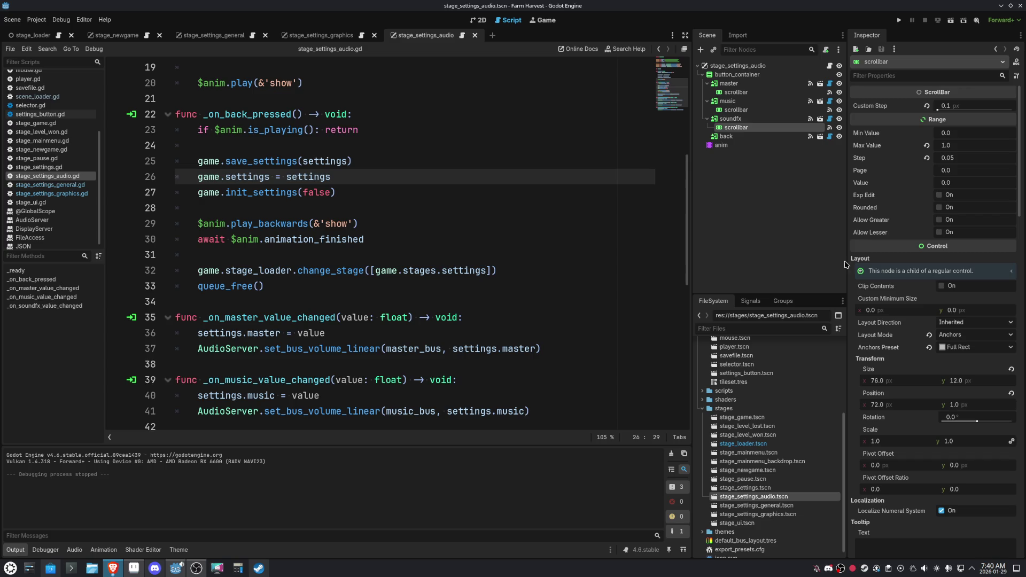
Close the stage_settings_audio, graphics and general scene tabs in the 2D view
{"action": "left_click", "coordinate": [478, 20]}
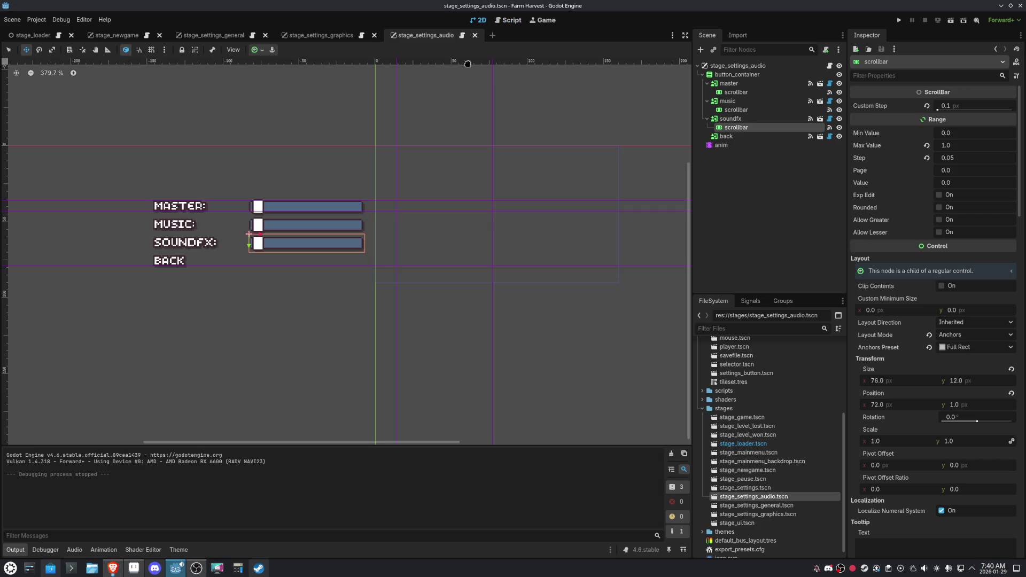
{"action": "left_click", "coordinate": [475, 35]}
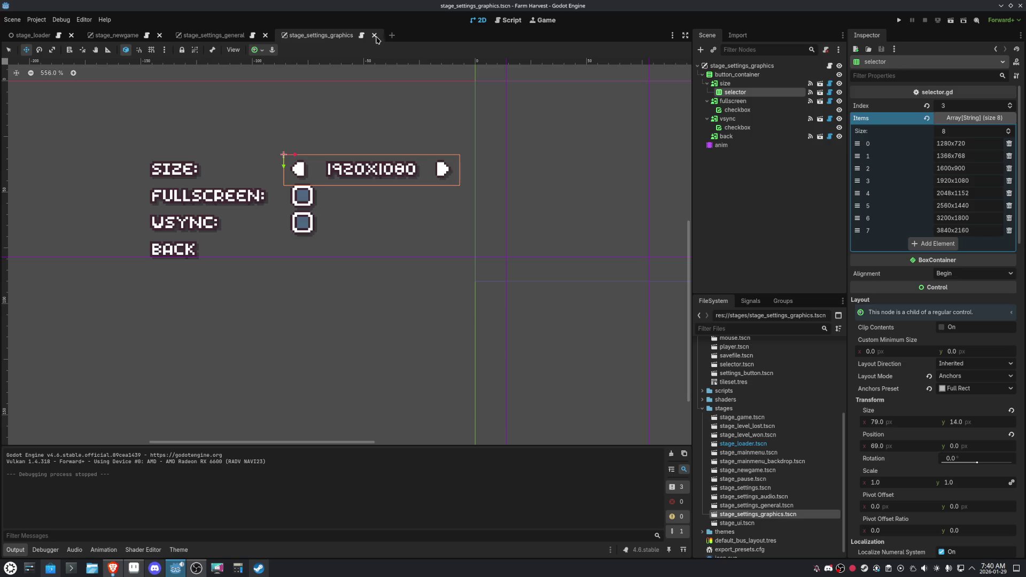
{"action": "left_click", "coordinate": [374, 35]}
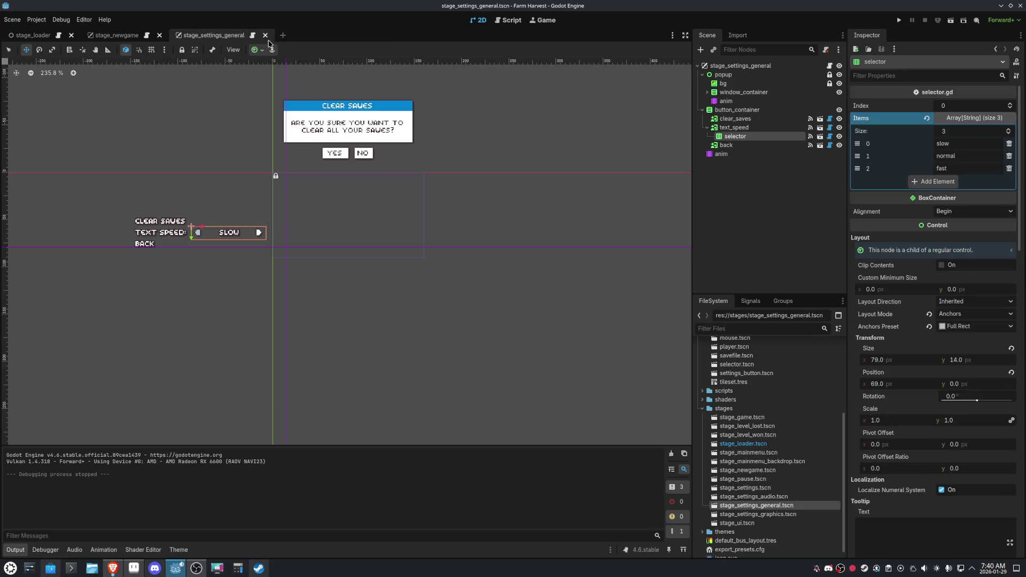
{"action": "left_click", "coordinate": [265, 35]}
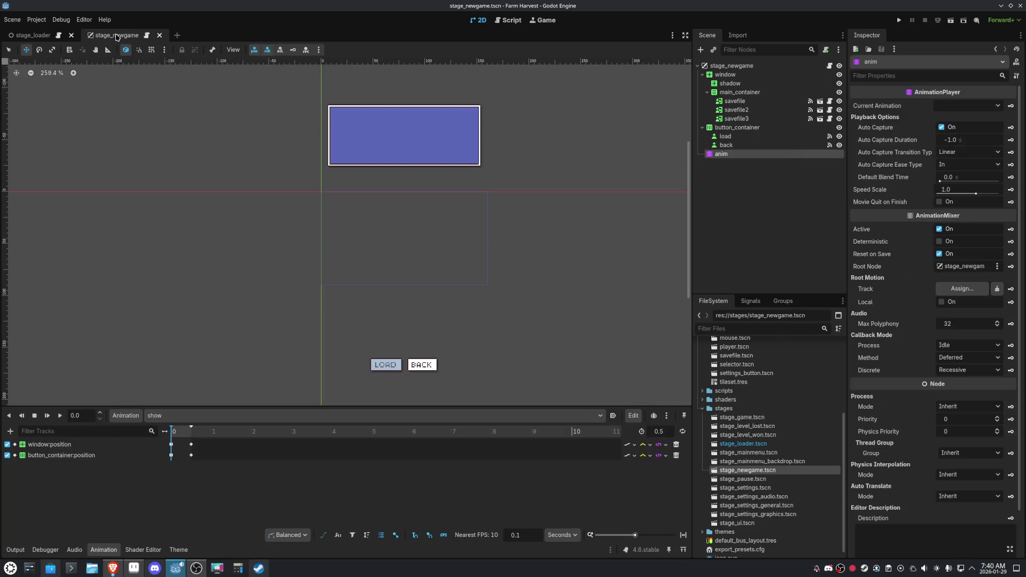
Recentre the canvas, deselect the anim node and show the stage_newgame.gd script
{"action": "scroll", "coordinate": [195, 128], "scroll_direction": "down", "scroll_amount": 3}
{"action": "left_click_drag", "start_coordinate": [249, 147], "coordinate": [360, 228]}
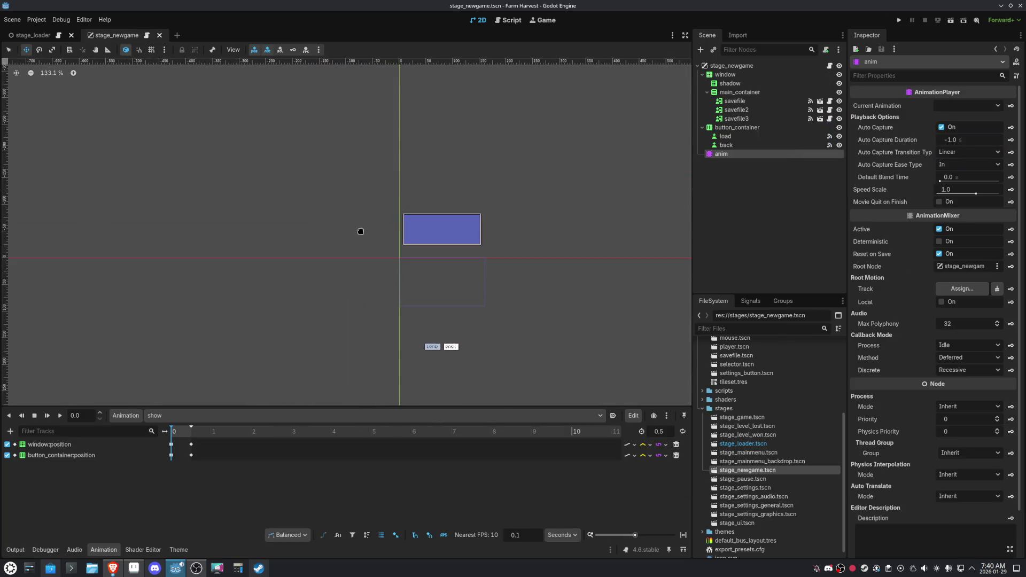
{"action": "scroll", "coordinate": [359, 229], "scroll_direction": "up", "scroll_amount": 4}
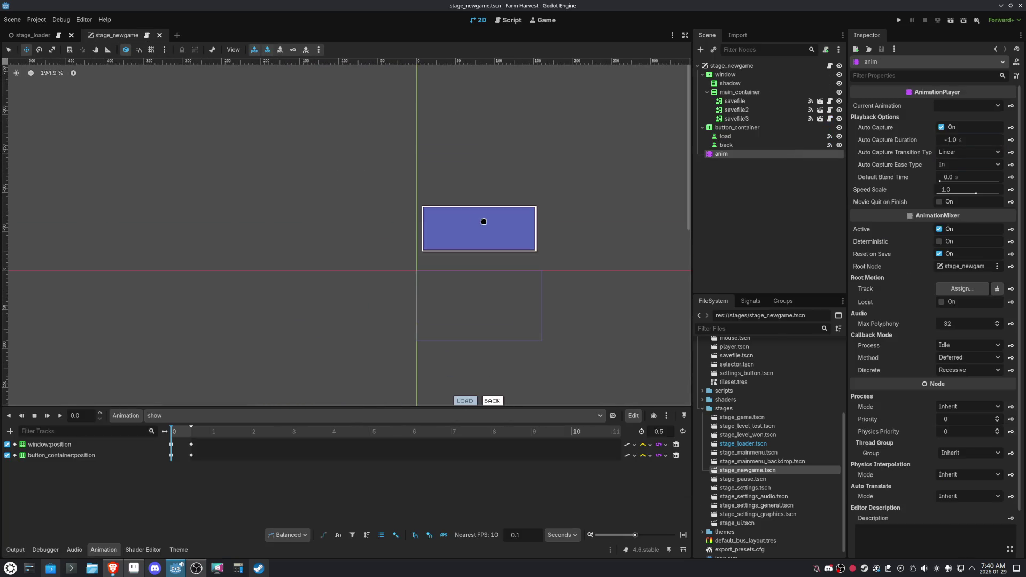
{"action": "left_click", "coordinate": [8, 50]}
{"action": "left_click", "coordinate": [274, 169]}
{"action": "left_click", "coordinate": [512, 21]}
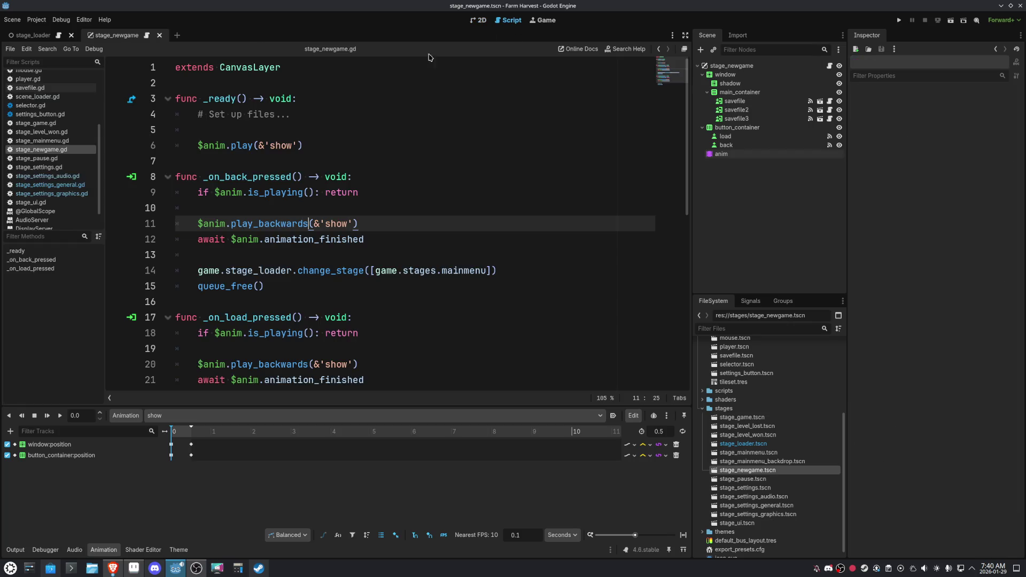
In game.gd's init_settings, start an 'if not' line below load_settings() and then remove it
{"action": "scroll", "coordinate": [69, 95], "scroll_direction": "up", "scroll_amount": 4}
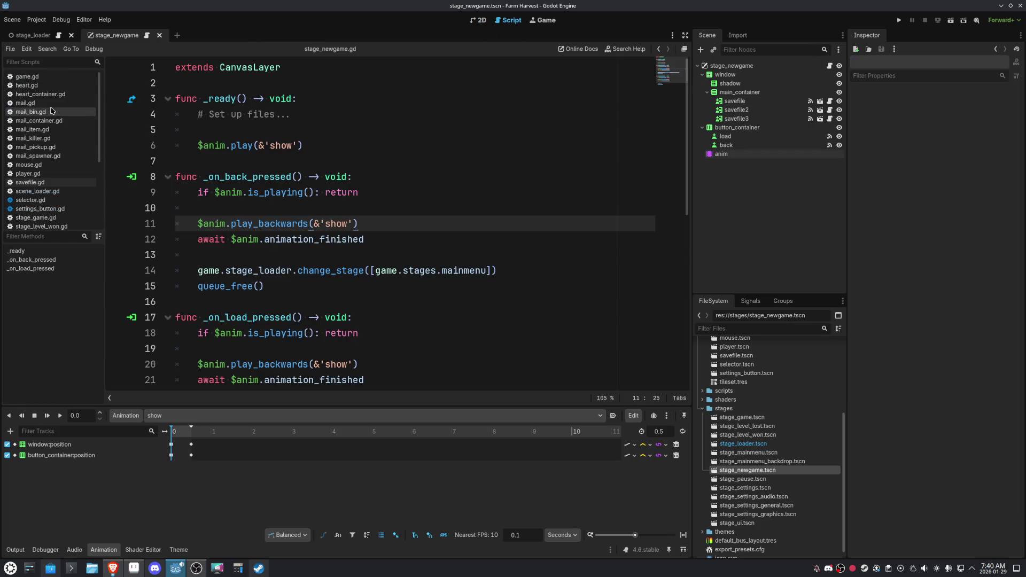
{"action": "left_click", "coordinate": [30, 76]}
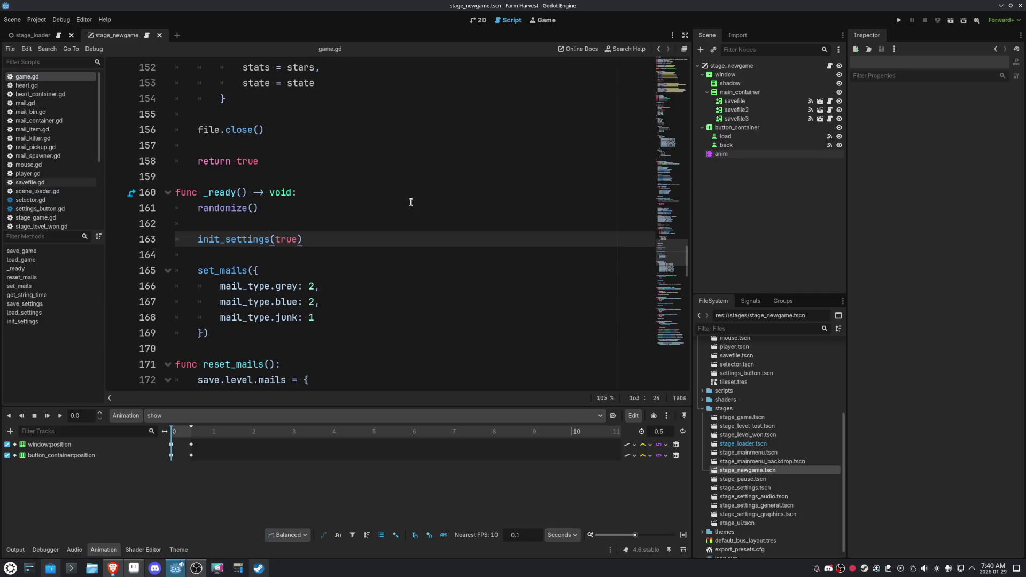
{"action": "left_click", "coordinate": [225, 241], "text": "ctrl"}
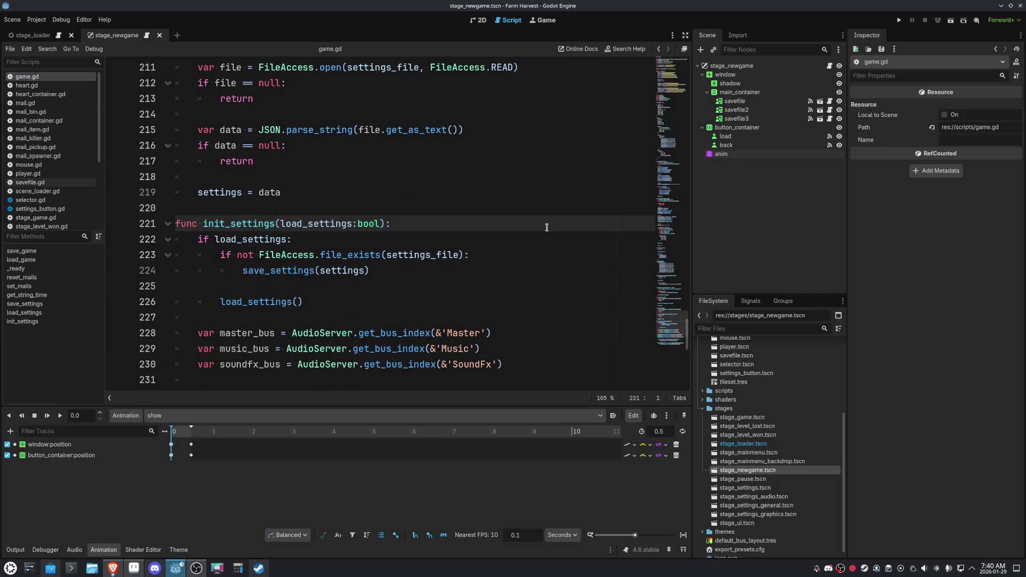
{"action": "scroll", "coordinate": [546, 229], "scroll_direction": "down", "scroll_amount": 1}
{"action": "left_click", "coordinate": [328, 257]}
{"action": "key", "text": "Return"}
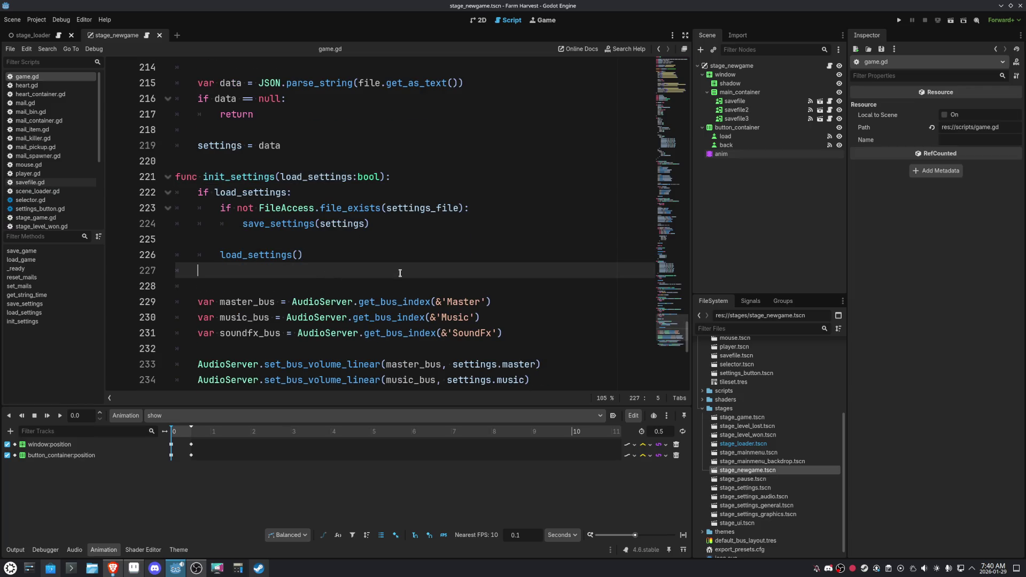
{"action": "key", "text": "Return"}
{"action": "type", "text": "if "}
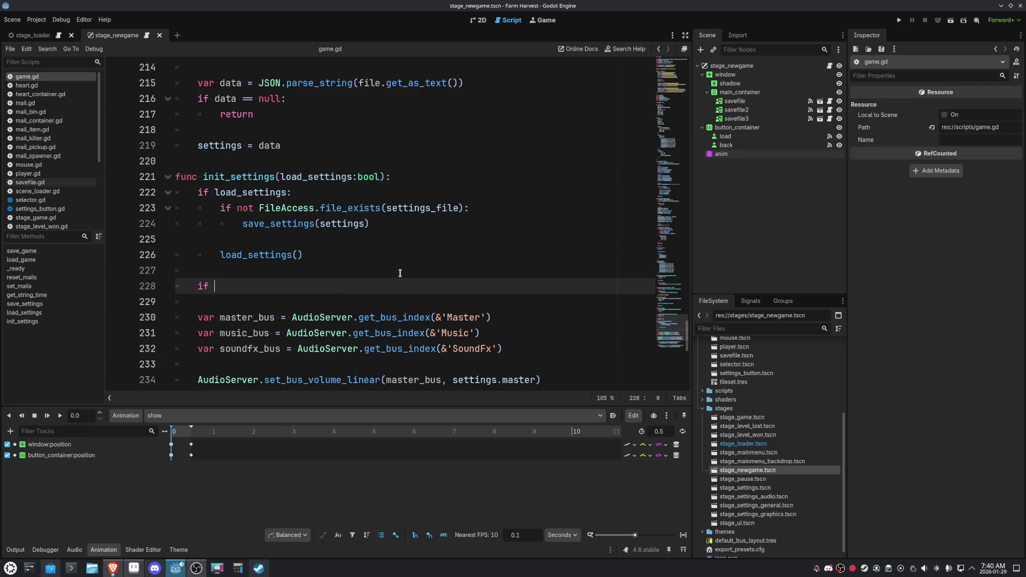
{"action": "type", "text": "not"}
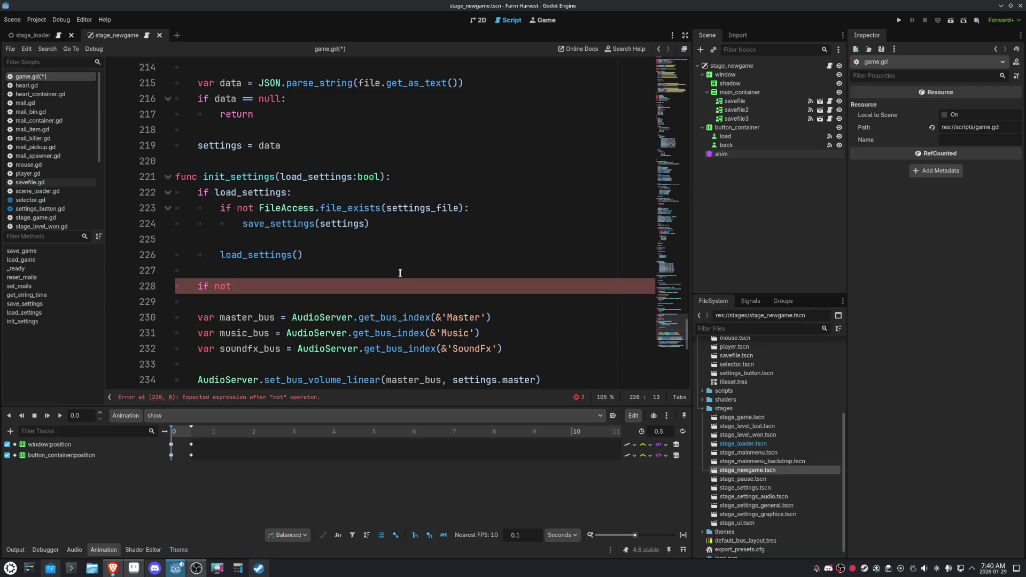
{"action": "key", "text": "shift+Home"}
{"action": "key", "text": "BackSpace"}
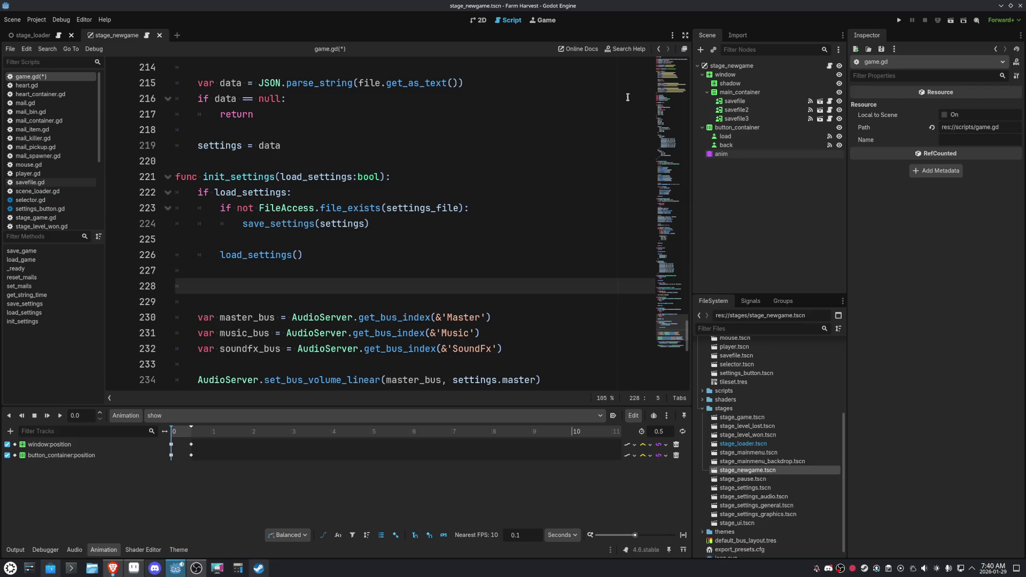
Add const save_path = 'user://saves/' on a new line below the settings_file constant
{"action": "left_click", "coordinate": [682, 76]}
{"action": "left_click", "coordinate": [448, 184]}
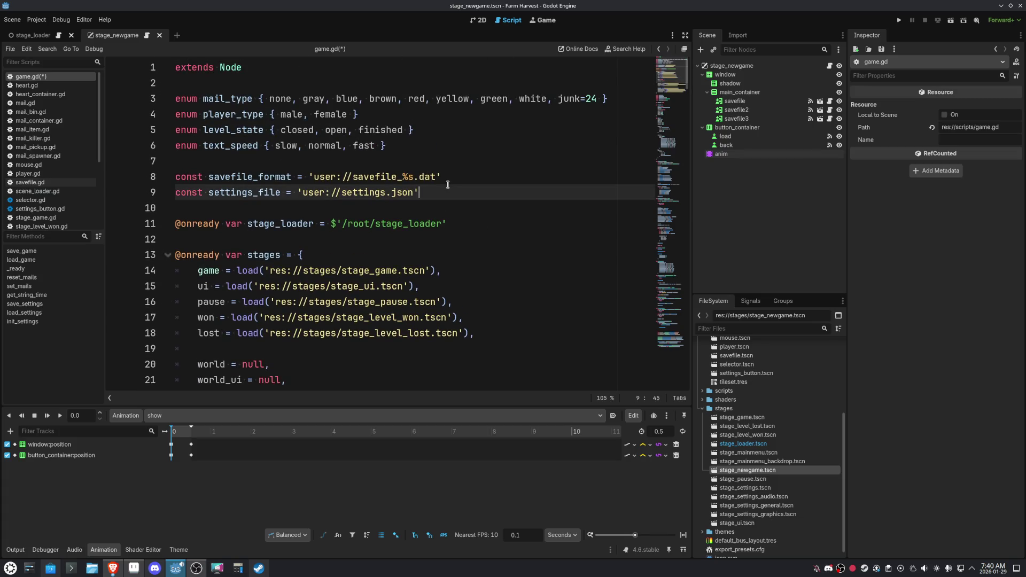
{"action": "key", "text": "Return"}
{"action": "type", "text": "const save_path = 'user://saves/"}
Save game.gd and read the DirAccess documentation for dir_exists behind the line 229 error
{"action": "key", "text": "ctrl+s"}
{"action": "left_click", "coordinate": [350, 399]}
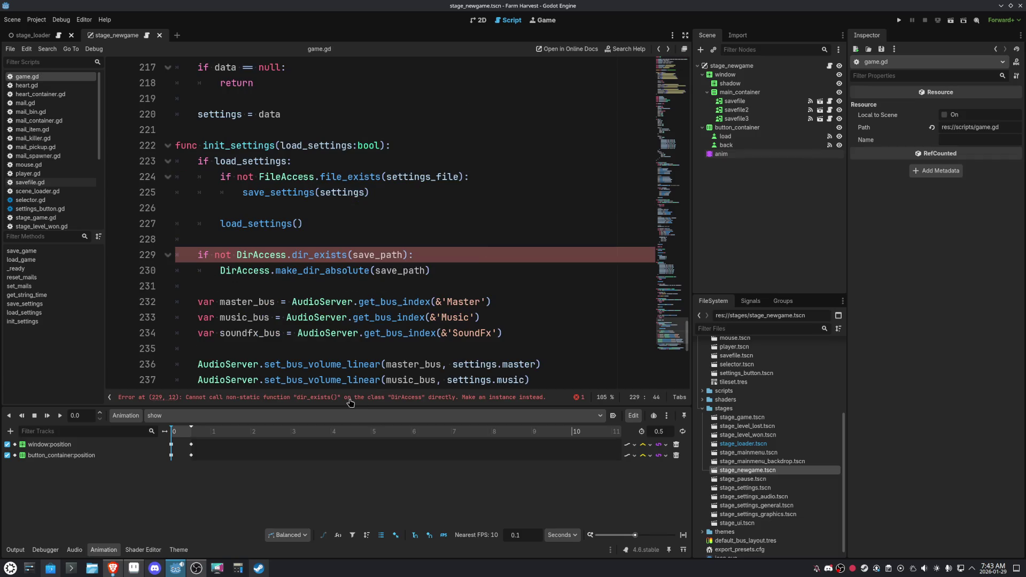
{"action": "left_click", "coordinate": [325, 256]}
{"action": "left_click", "coordinate": [325, 256], "text": "ctrl"}
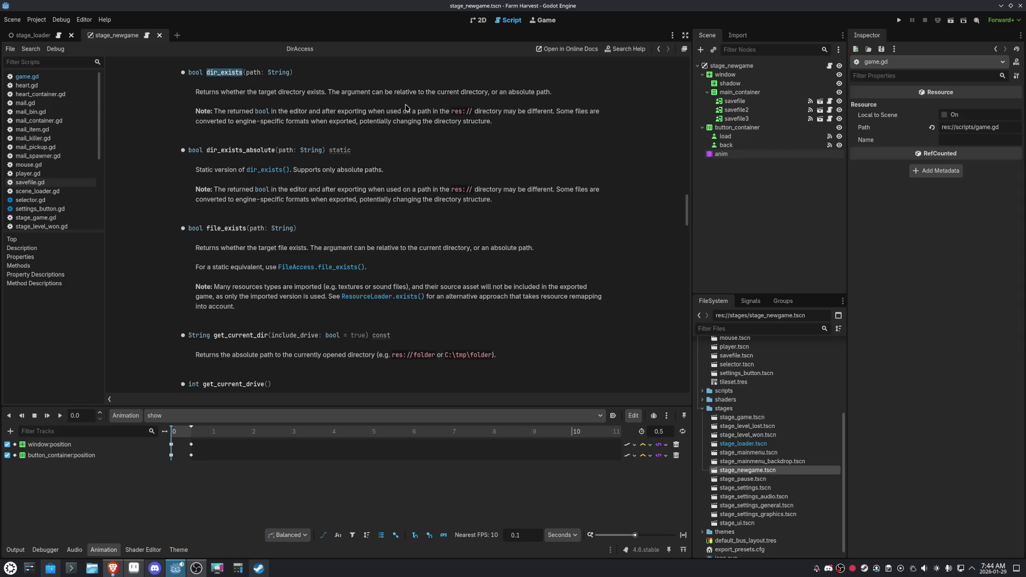
{"action": "left_click", "coordinate": [659, 49]}
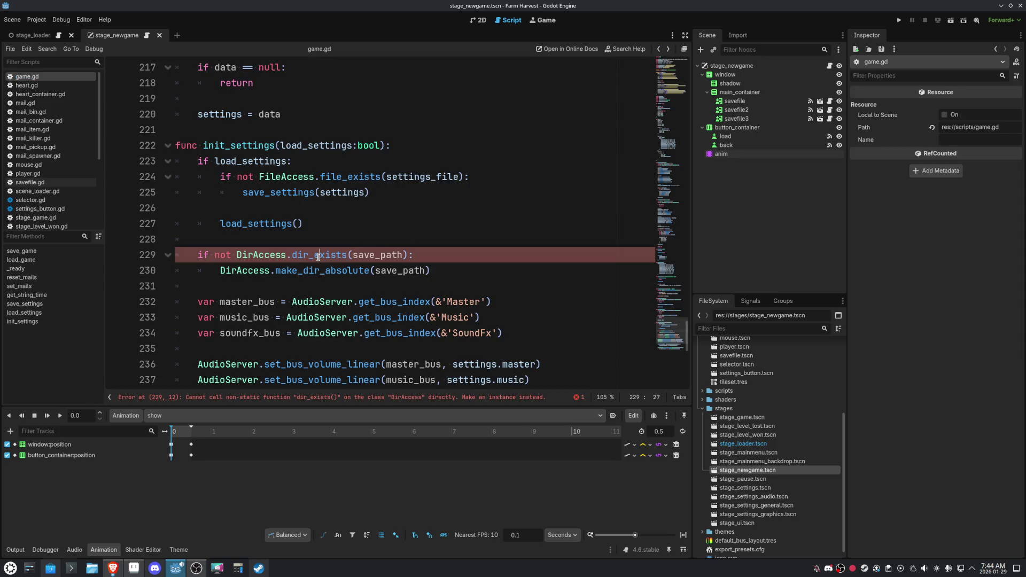
{"action": "left_click", "coordinate": [509, 235]}
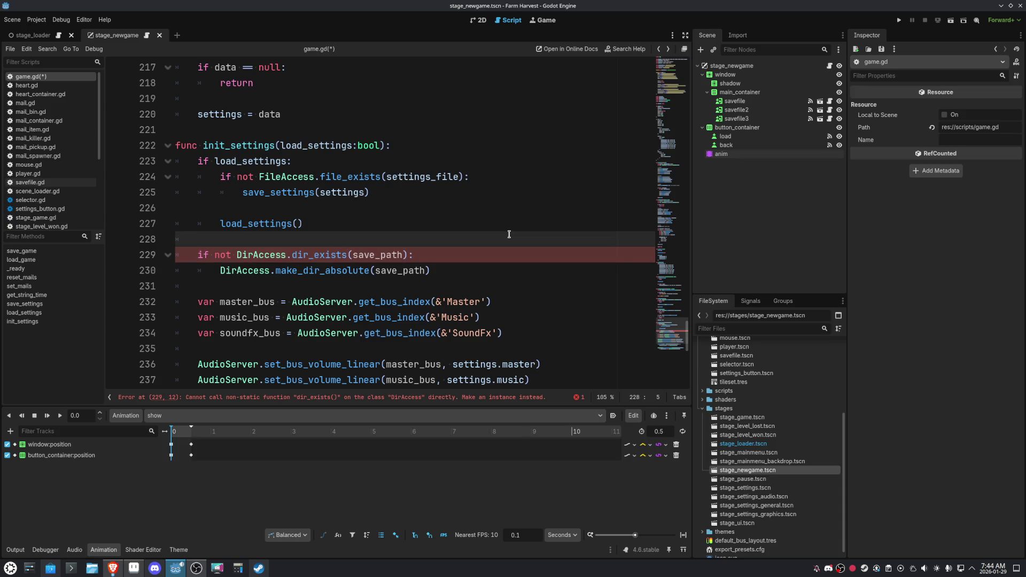
{"action": "left_click", "coordinate": [440, 256]}
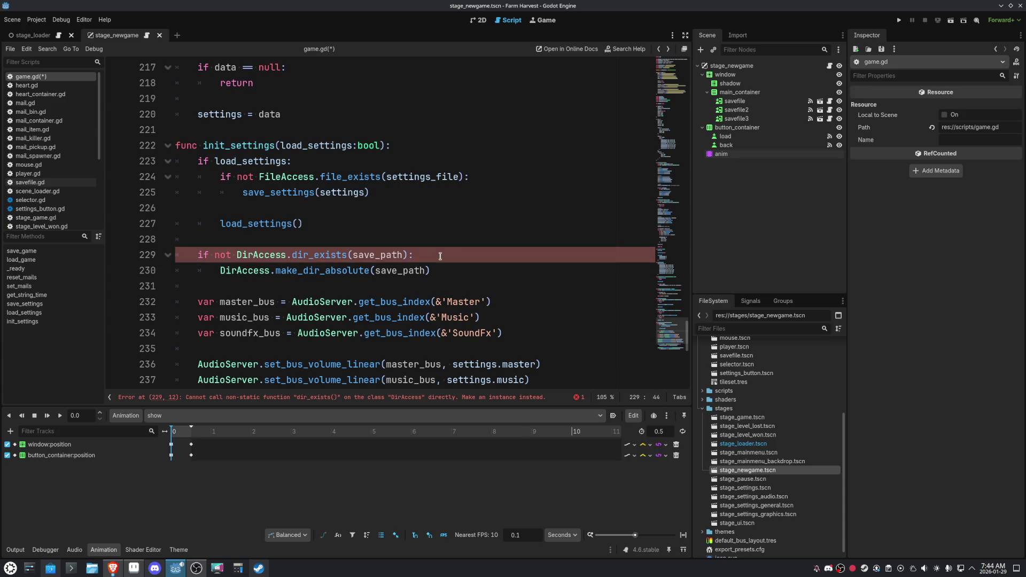
{"action": "left_click", "coordinate": [251, 256], "text": "ctrl"}
{"action": "scroll", "coordinate": [471, 265], "scroll_direction": "down", "scroll_amount": 5}
{"action": "scroll", "coordinate": [471, 265], "scroll_direction": "down", "scroll_amount": 7}
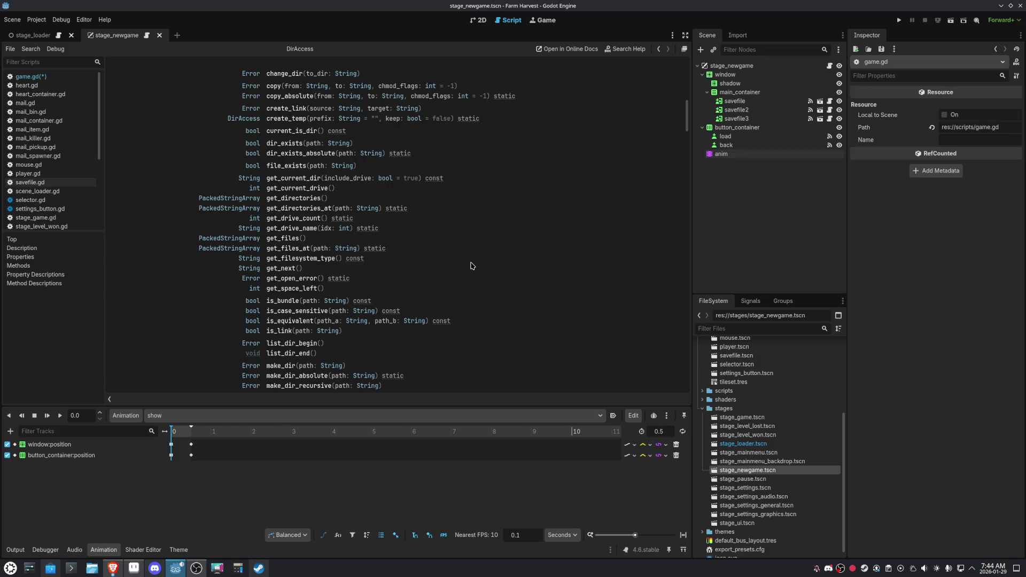
{"action": "left_click", "coordinate": [274, 143]}
{"action": "double_click", "coordinate": [222, 74]}
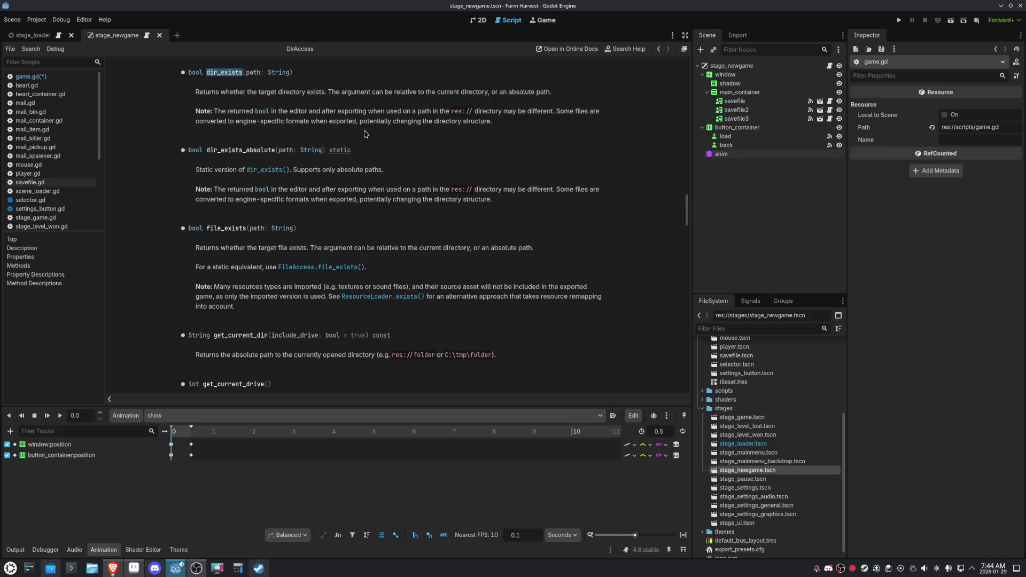
{"action": "left_click", "coordinate": [659, 49]}
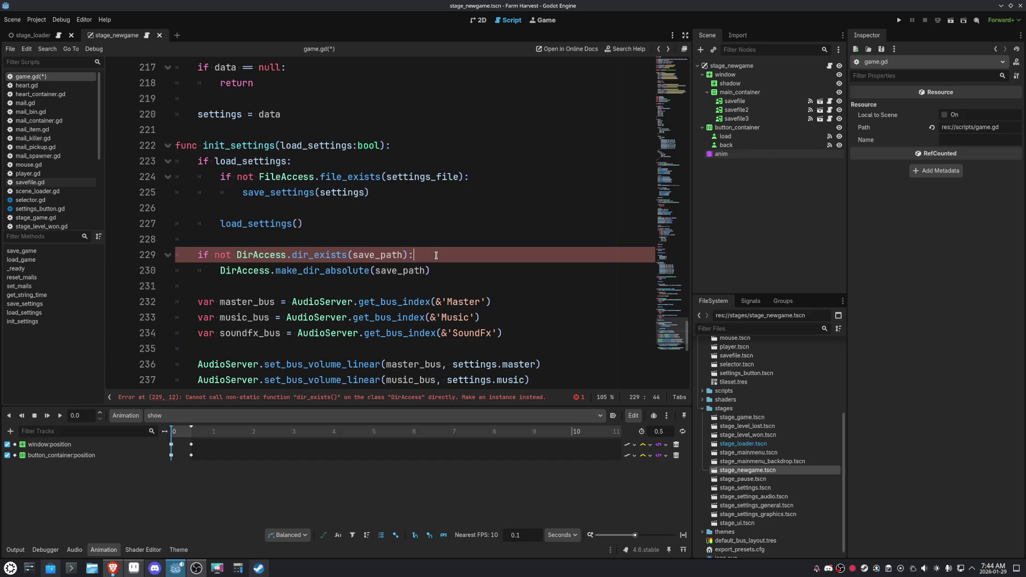
Look up dir_exists_absolute in the DirAccess docs and select its method name
{"action": "key", "text": "Down"}
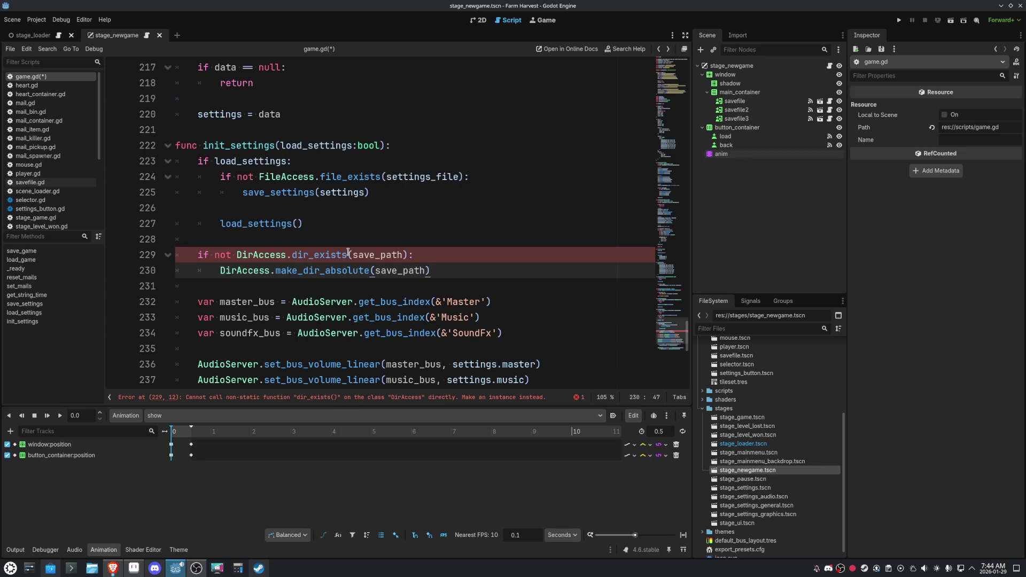
{"action": "mouse_move", "coordinate": [339, 256]}
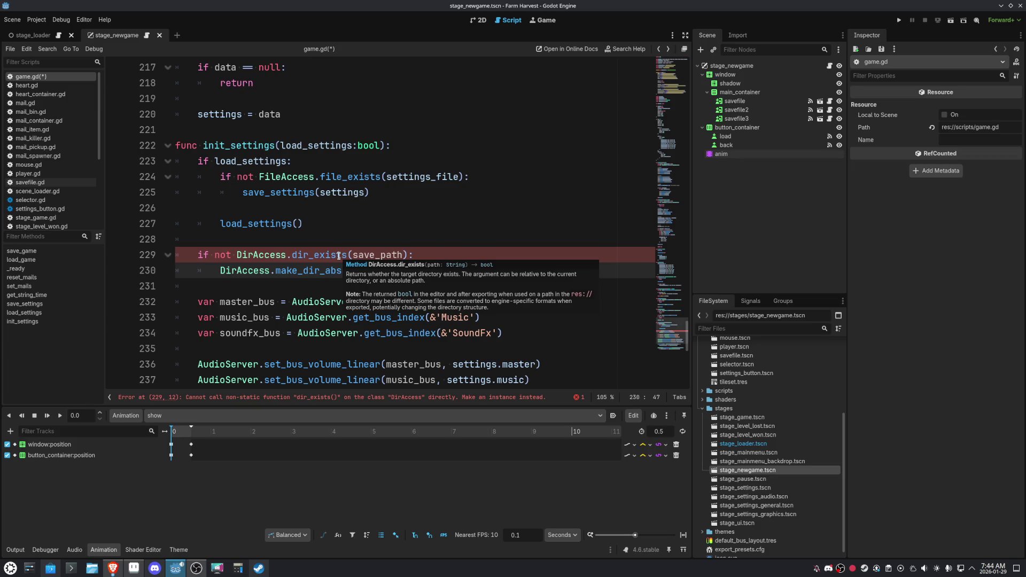
{"action": "mouse_move", "coordinate": [371, 256]}
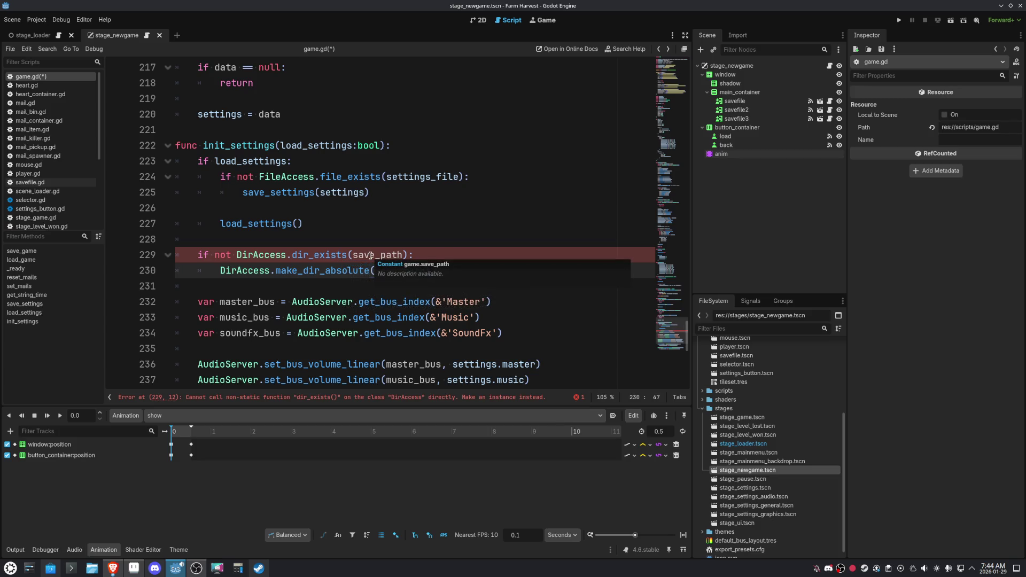
{"action": "left_click", "coordinate": [493, 223]}
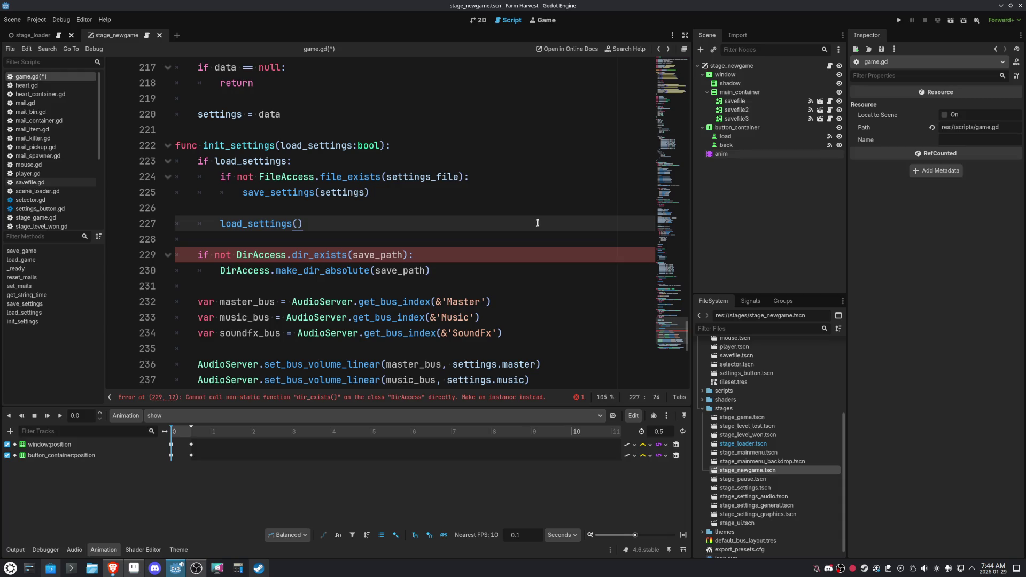
{"action": "left_click", "coordinate": [321, 255], "text": "ctrl"}
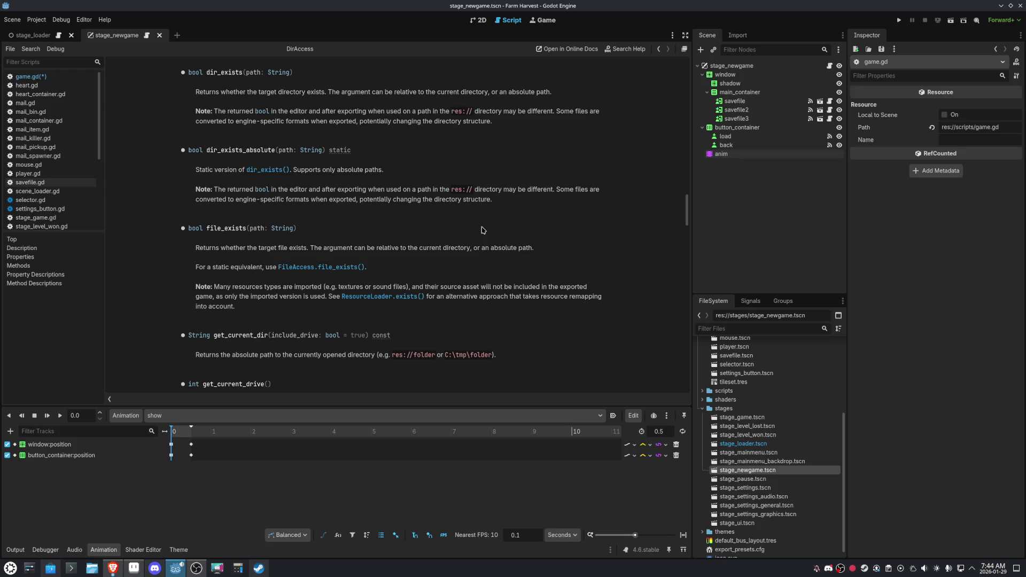
{"action": "mouse_move", "coordinate": [344, 154]}
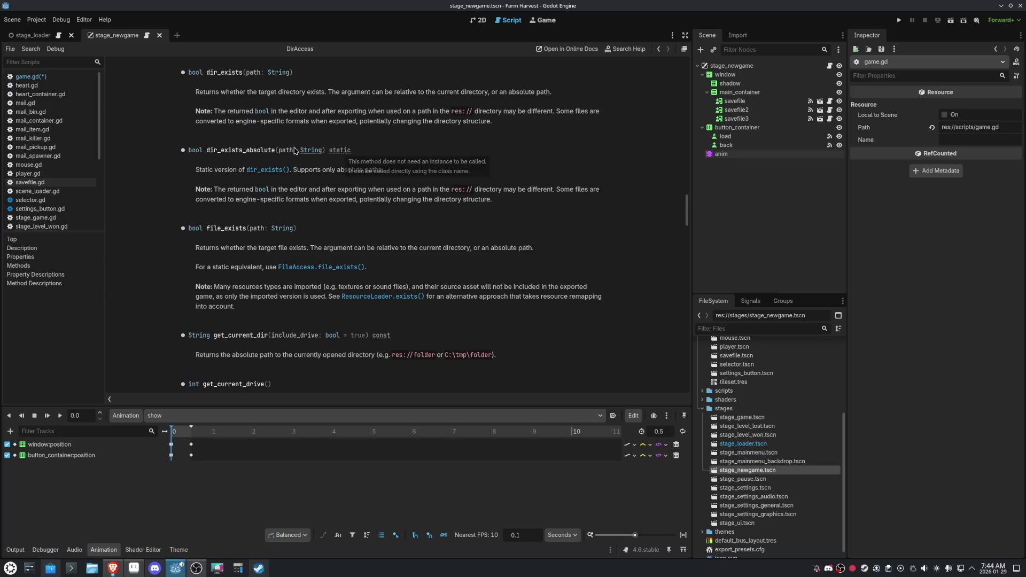
{"action": "double_click", "coordinate": [259, 151]}
{"action": "key", "text": "ctrl+c"}
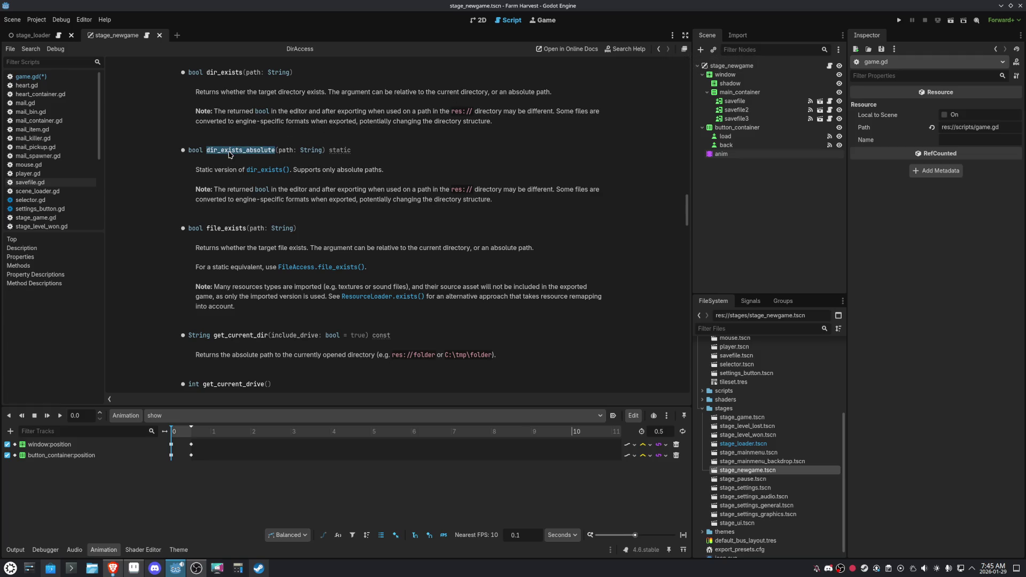
Replace dir_exists with DirAccess.dir_exists_absolute on line 229 and review its documentation
{"action": "left_click", "coordinate": [659, 50]}
{"action": "double_click", "coordinate": [312, 259]}
{"action": "key", "text": "ctrl+v"}
{"action": "left_click", "coordinate": [540, 224]}
{"action": "left_click", "coordinate": [393, 255], "text": "ctrl"}
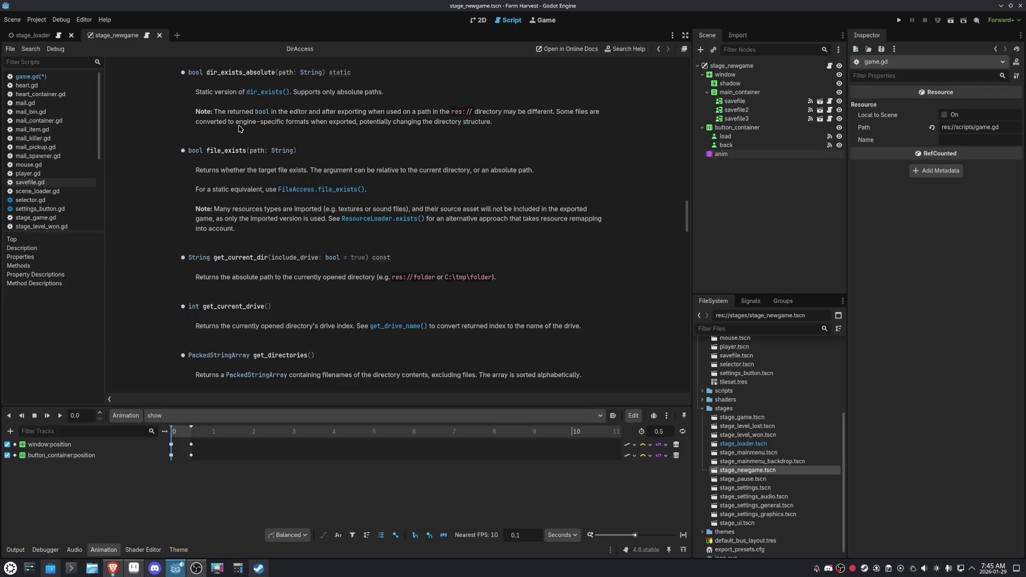
{"action": "scroll", "coordinate": [431, 185], "scroll_direction": "up", "scroll_amount": 10}
{"action": "scroll", "coordinate": [488, 204], "scroll_direction": "up", "scroll_amount": 15}
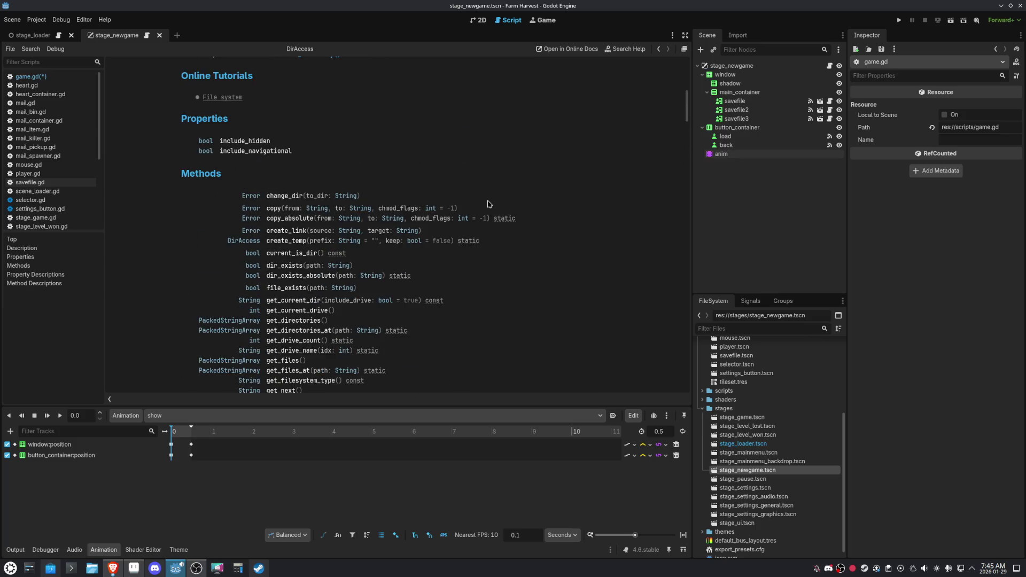
{"action": "scroll", "coordinate": [488, 204], "scroll_direction": "up", "scroll_amount": 10}
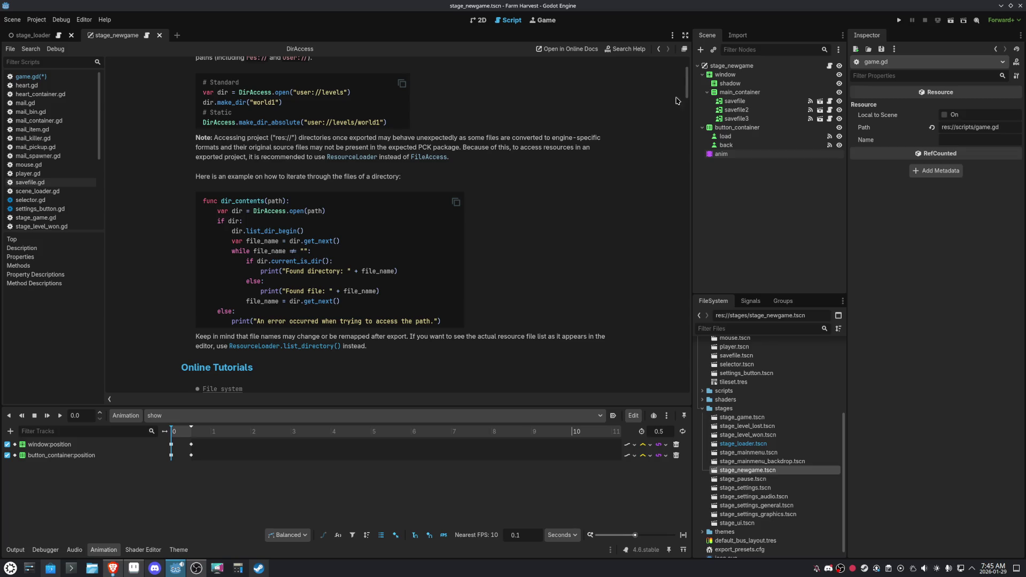
{"action": "left_click", "coordinate": [659, 49]}
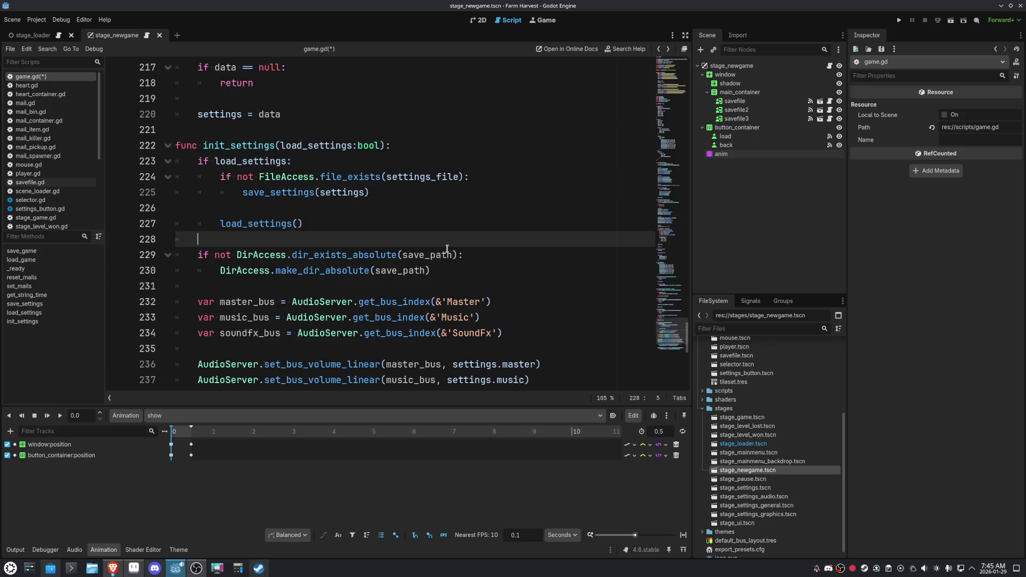
Change the savefile_format path from 'user://' to 'user://saves/', run the game, and bring up the file manager
{"action": "left_click", "coordinate": [427, 254], "text": "ctrl"}
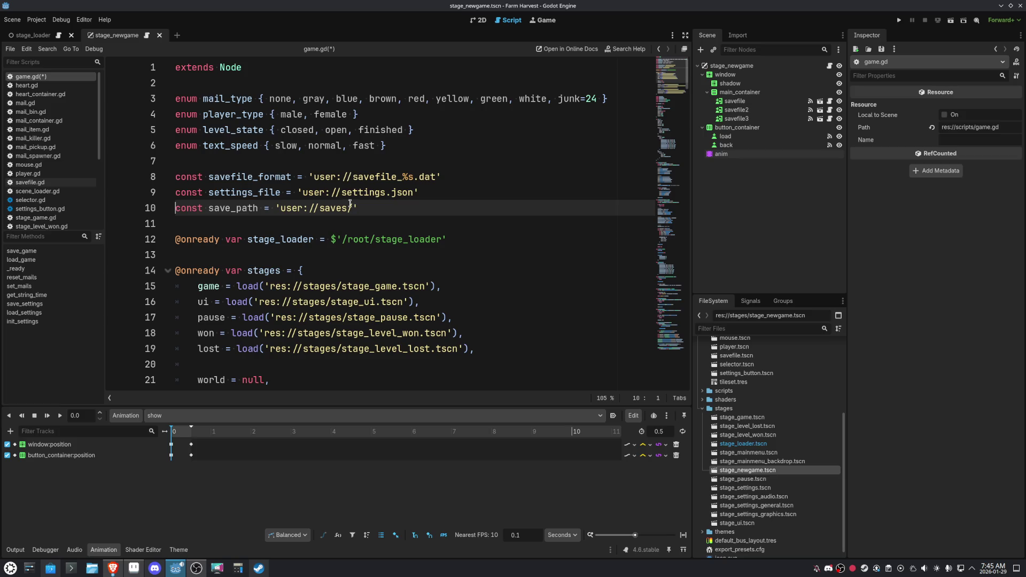
{"action": "left_click_drag", "start_coordinate": [353, 208], "coordinate": [276, 207]}
{"action": "key", "text": "ctrl+c"}
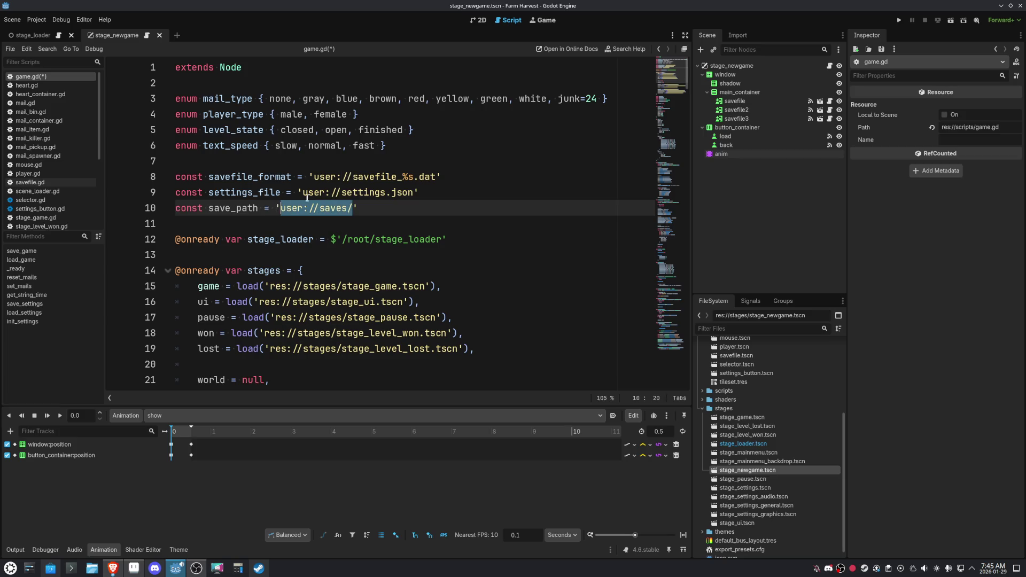
{"action": "left_click_drag", "start_coordinate": [313, 176], "coordinate": [351, 177]}
{"action": "key", "text": "ctrl+v"}
{"action": "left_click", "coordinate": [556, 234]}
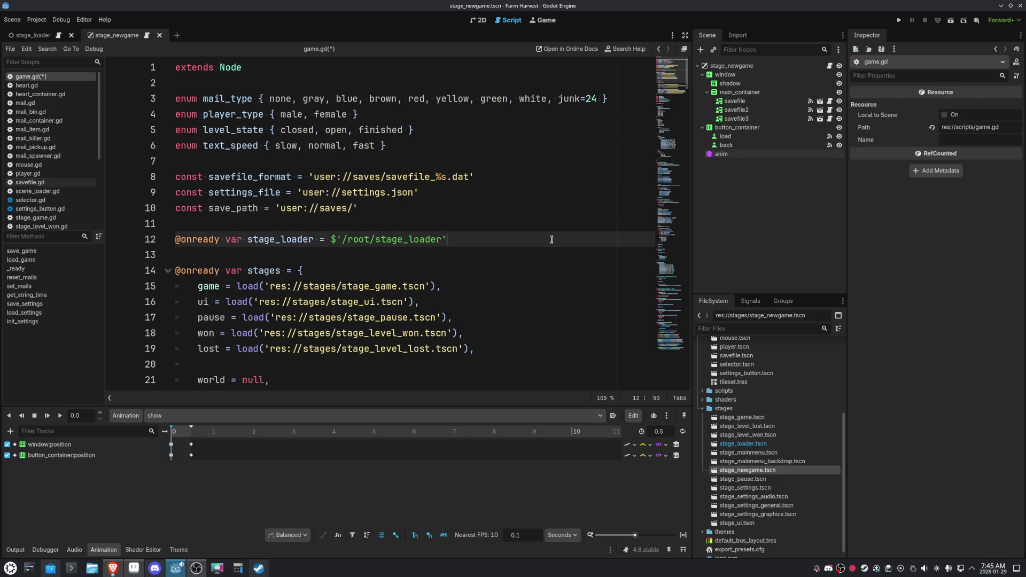
{"action": "left_click", "coordinate": [471, 189]}
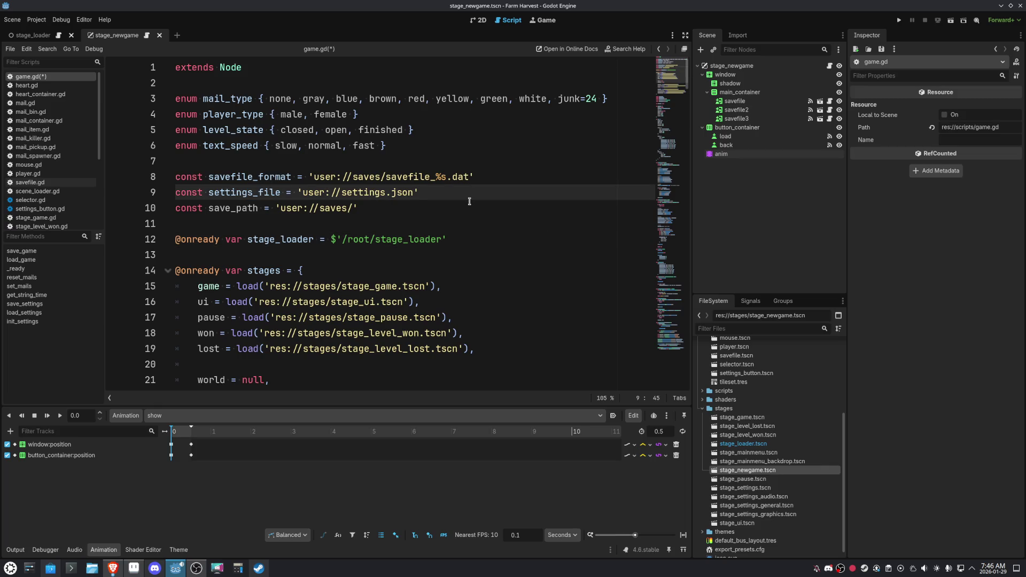
{"action": "left_click", "coordinate": [469, 201]}
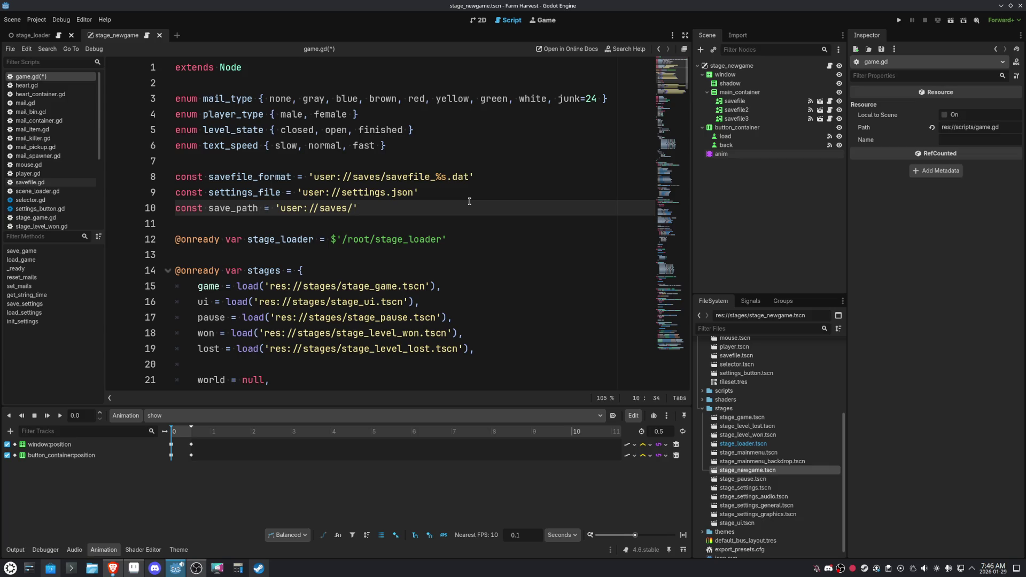
{"action": "left_click", "coordinate": [899, 23]}
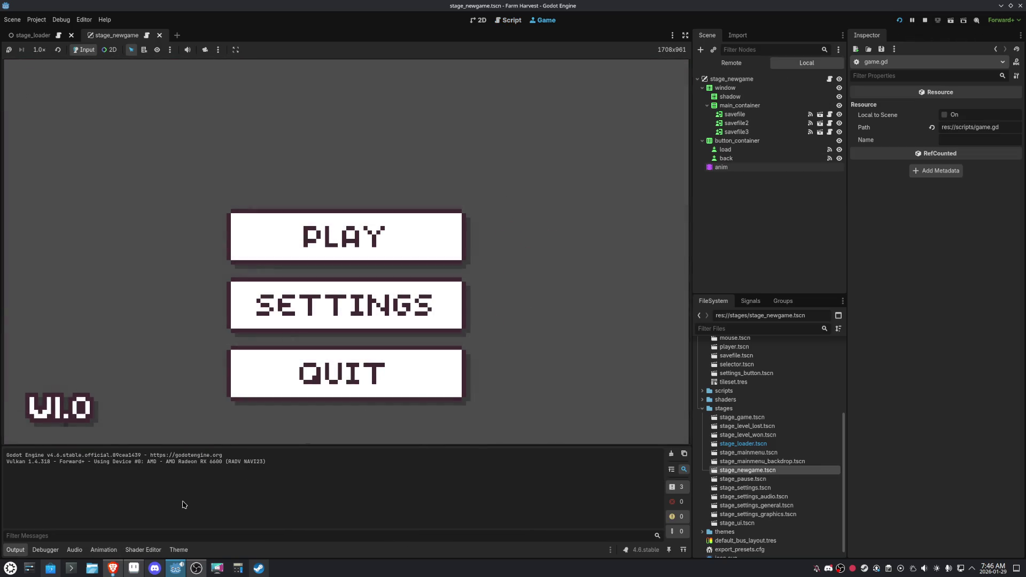
{"action": "left_click", "coordinate": [97, 573]}
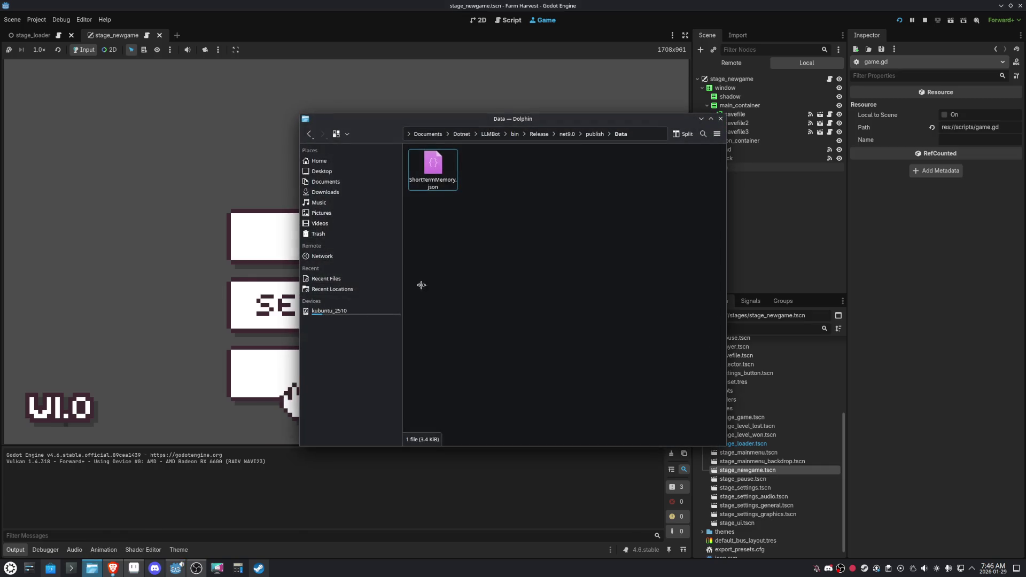
Browse Documents > Godot > farm_harvest and move the Dolphin window lower left
{"action": "left_click", "coordinate": [321, 194]}
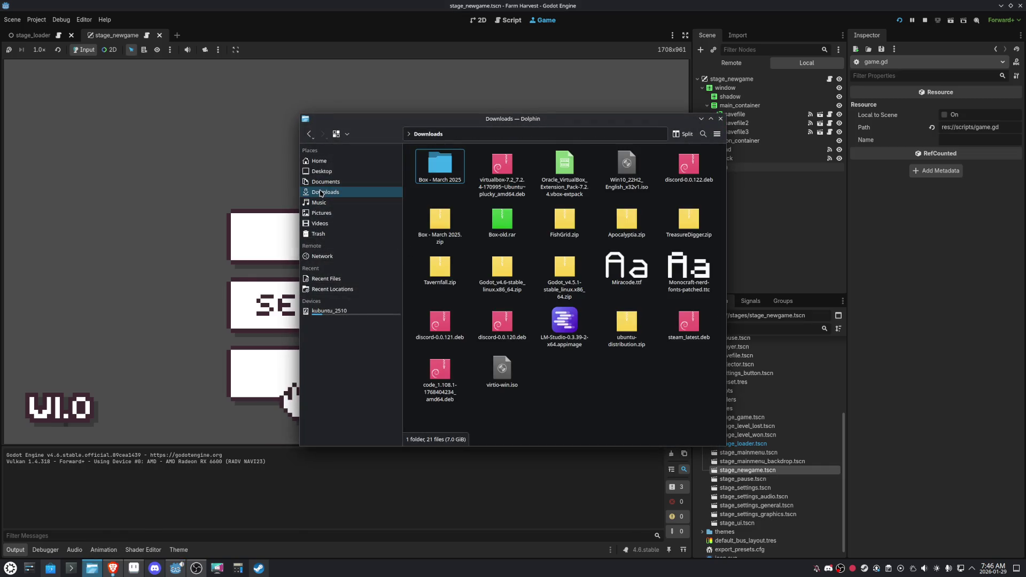
{"action": "left_click", "coordinate": [328, 182]}
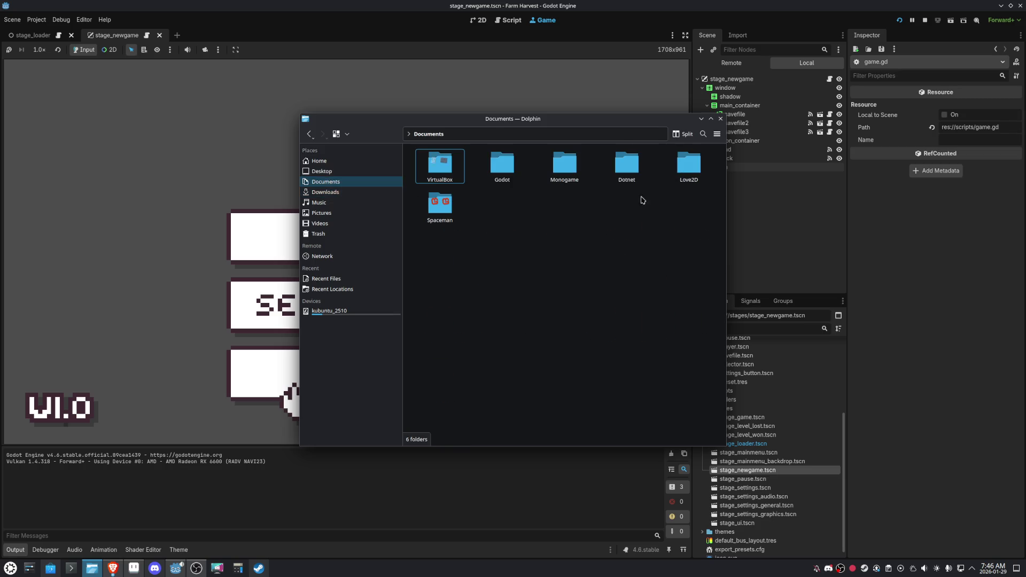
{"action": "double_click", "coordinate": [516, 173]}
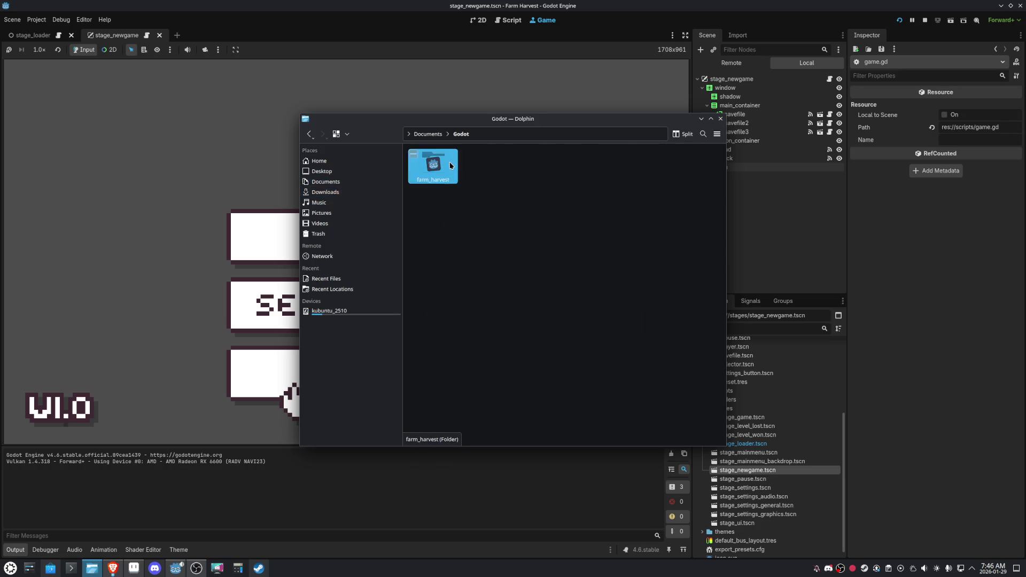
{"action": "double_click", "coordinate": [433, 166]}
{"action": "left_click_drag", "start_coordinate": [507, 123], "coordinate": [360, 164]}
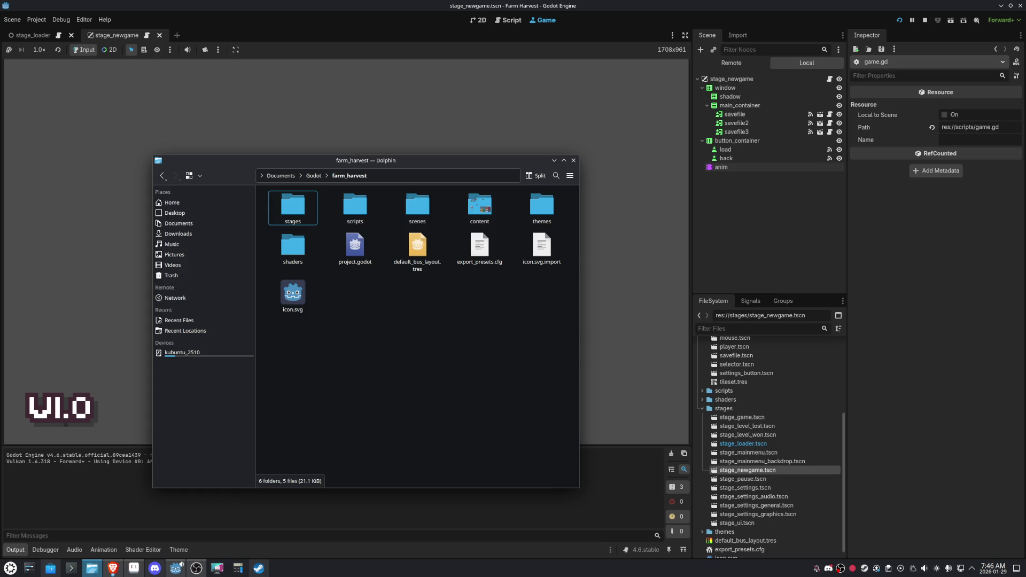
Cycle the listing through details, icons and compact layouts and group files by date
{"action": "left_click", "coordinate": [189, 176]}
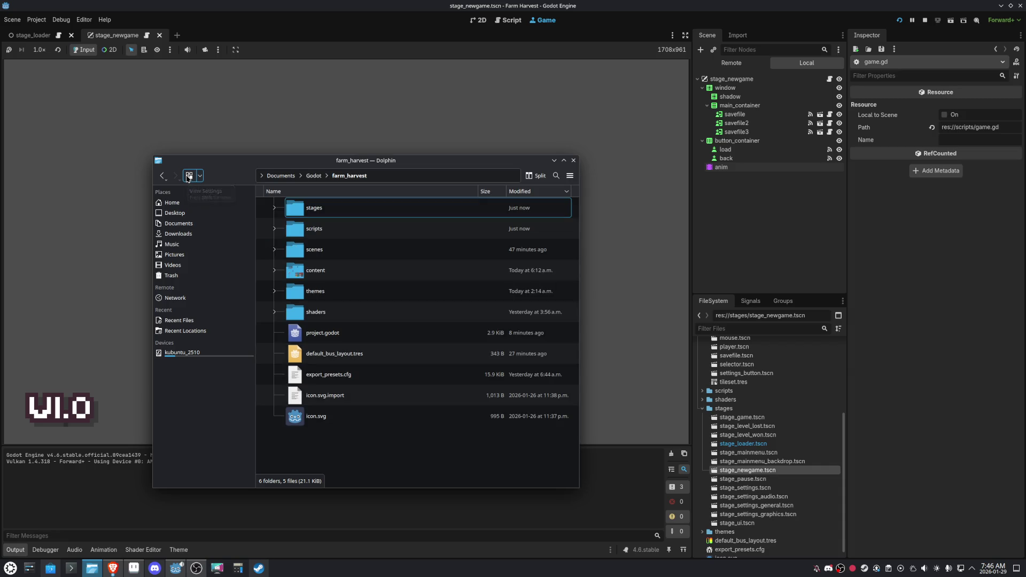
{"action": "left_click", "coordinate": [189, 176]}
{"action": "left_click", "coordinate": [200, 176]}
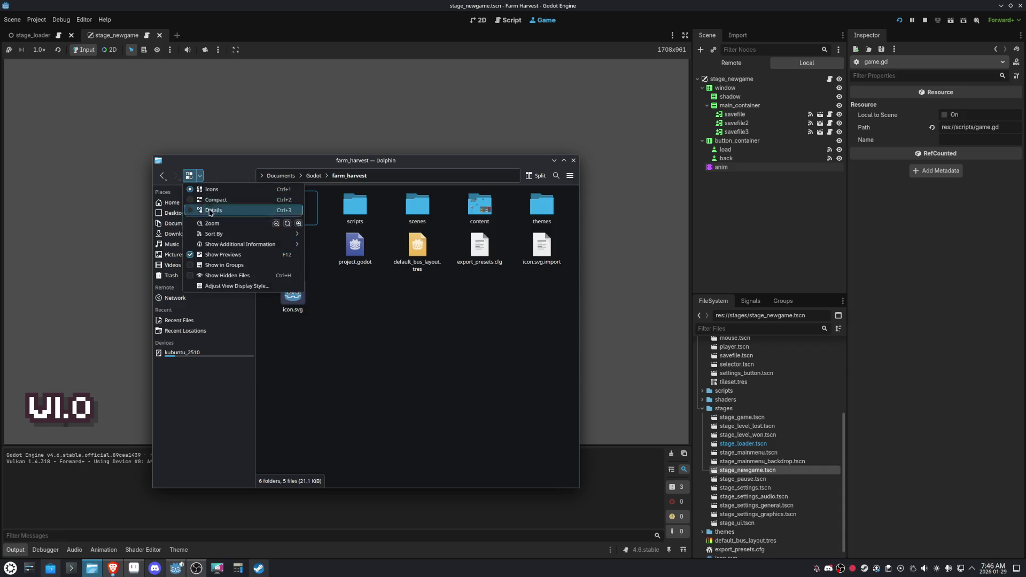
{"action": "left_click", "coordinate": [216, 266]}
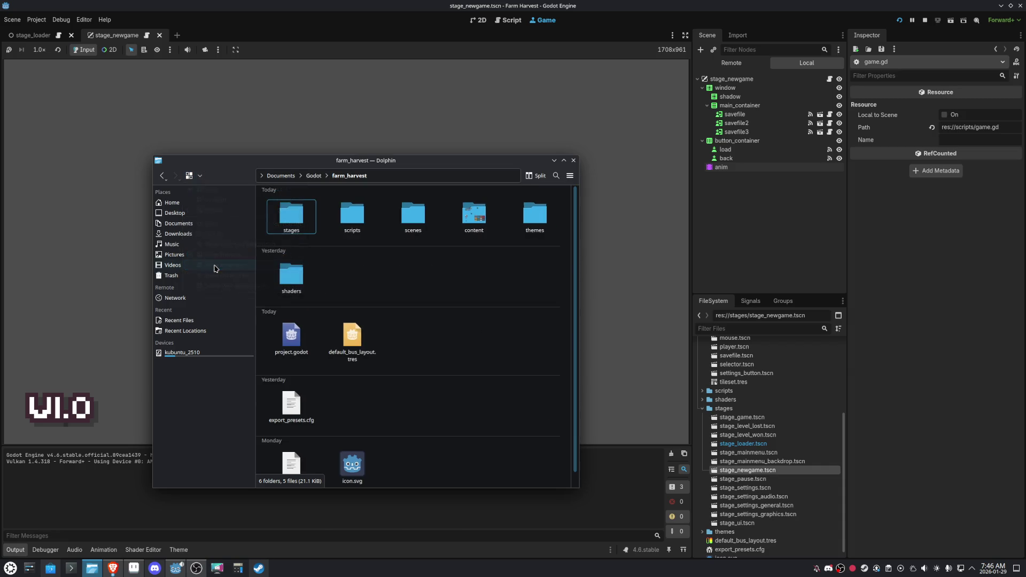
{"action": "left_click", "coordinate": [189, 177]}
{"action": "left_click", "coordinate": [189, 176]}
{"action": "left_click", "coordinate": [189, 177]}
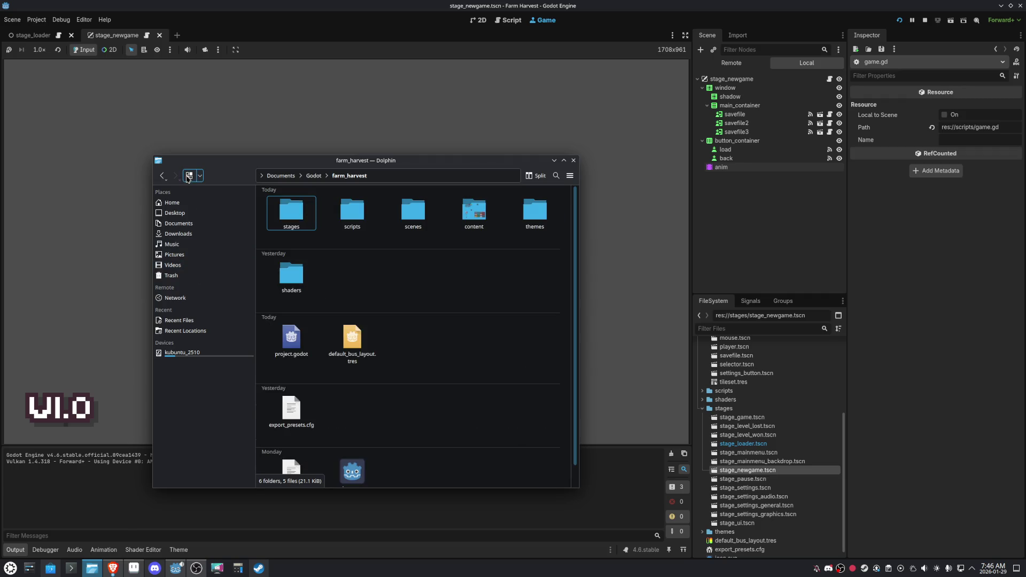
{"action": "left_click", "coordinate": [188, 177]}
{"action": "left_click", "coordinate": [188, 176]}
{"action": "left_click", "coordinate": [189, 176]}
{"action": "left_click", "coordinate": [188, 178]}
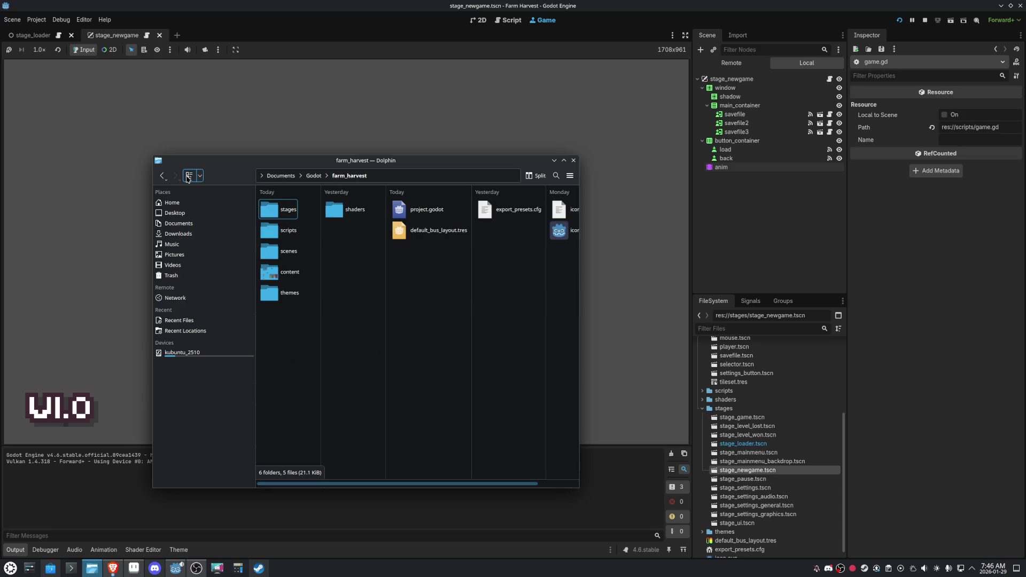
Turn off date grouping and return the listing to large icons
{"action": "left_click", "coordinate": [199, 176]}
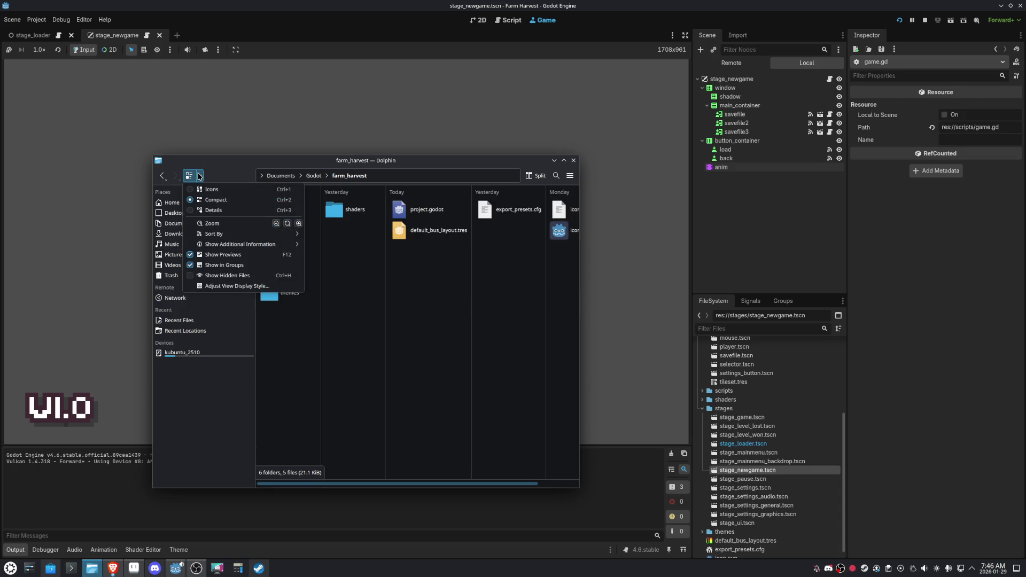
{"action": "left_click", "coordinate": [224, 266]}
{"action": "left_click", "coordinate": [188, 177]}
{"action": "left_click", "coordinate": [189, 178]}
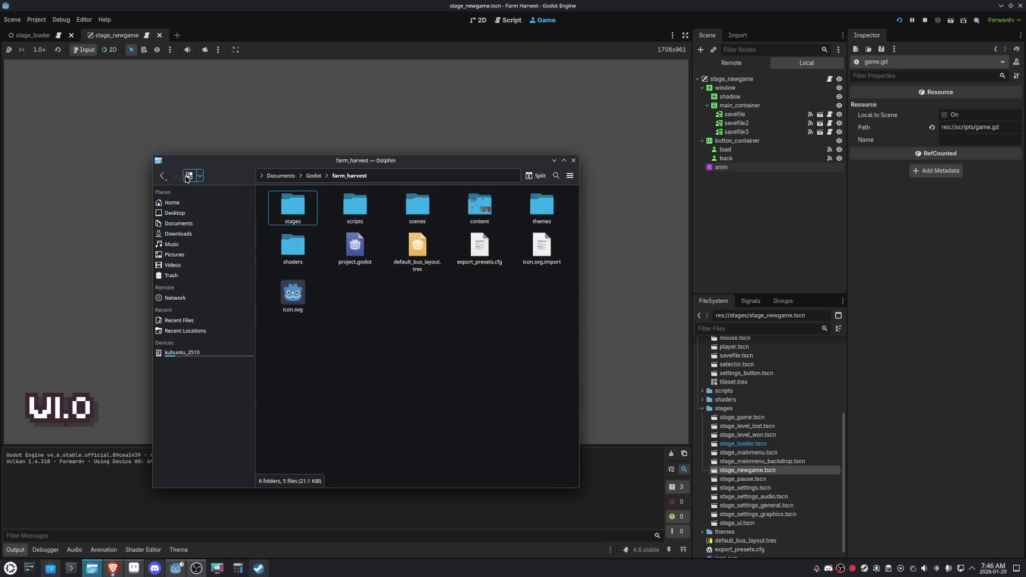
Show hidden files and inspect the .godot folder and its editor cache folder
{"action": "left_click", "coordinate": [200, 176]}
{"action": "left_click", "coordinate": [220, 277]}
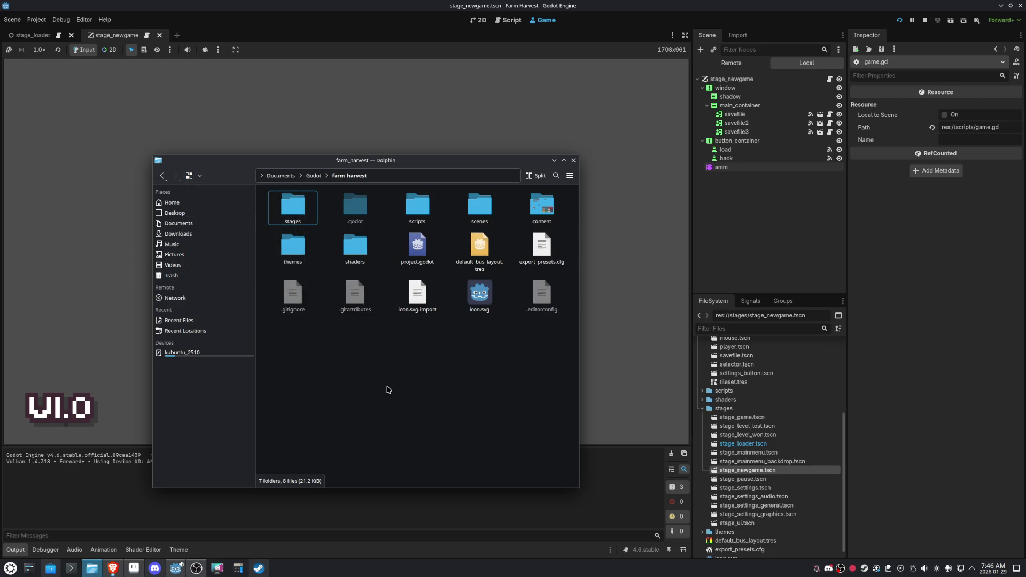
{"action": "double_click", "coordinate": [355, 205]}
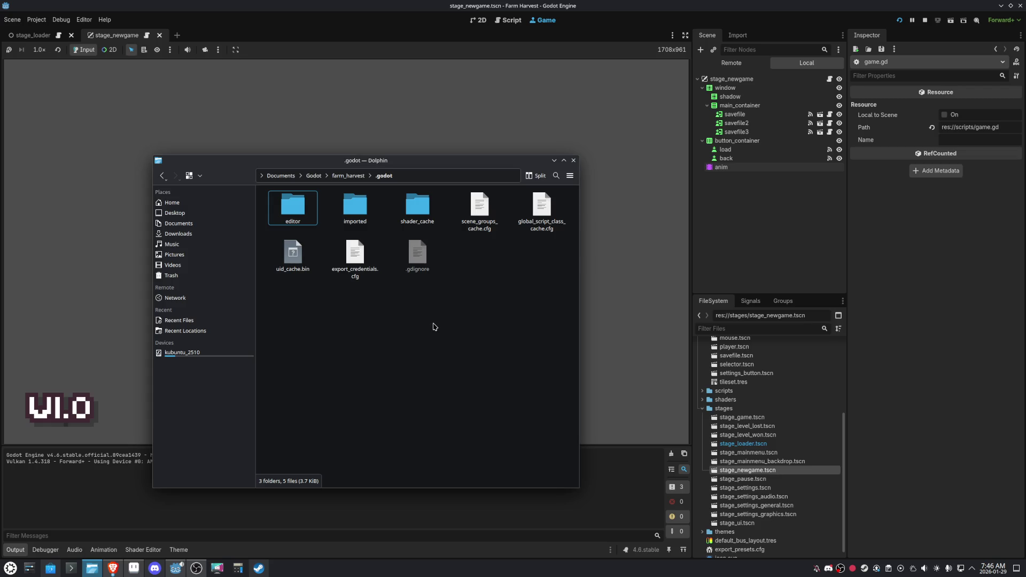
{"action": "double_click", "coordinate": [313, 224]}
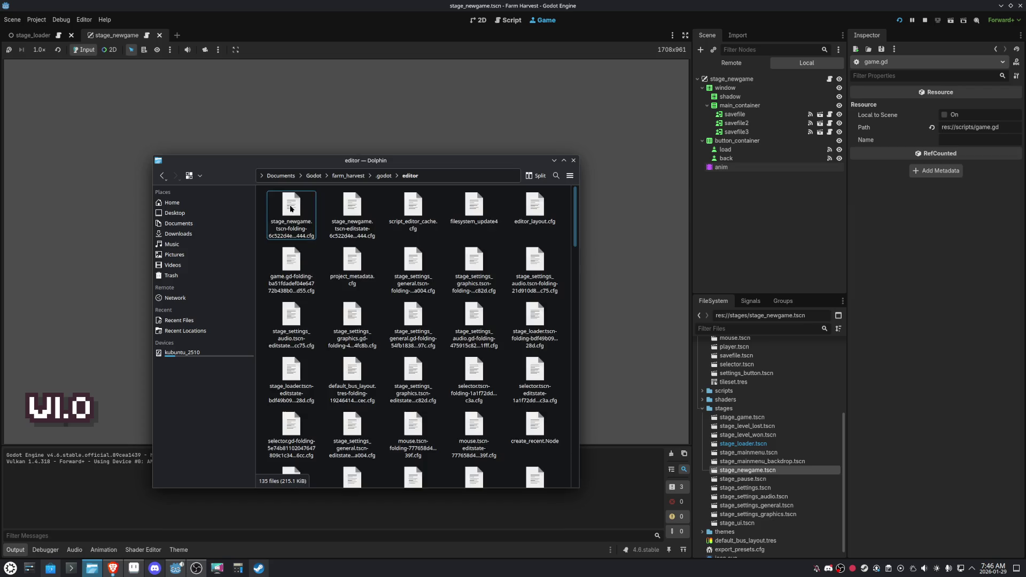
{"action": "left_click", "coordinate": [387, 177]}
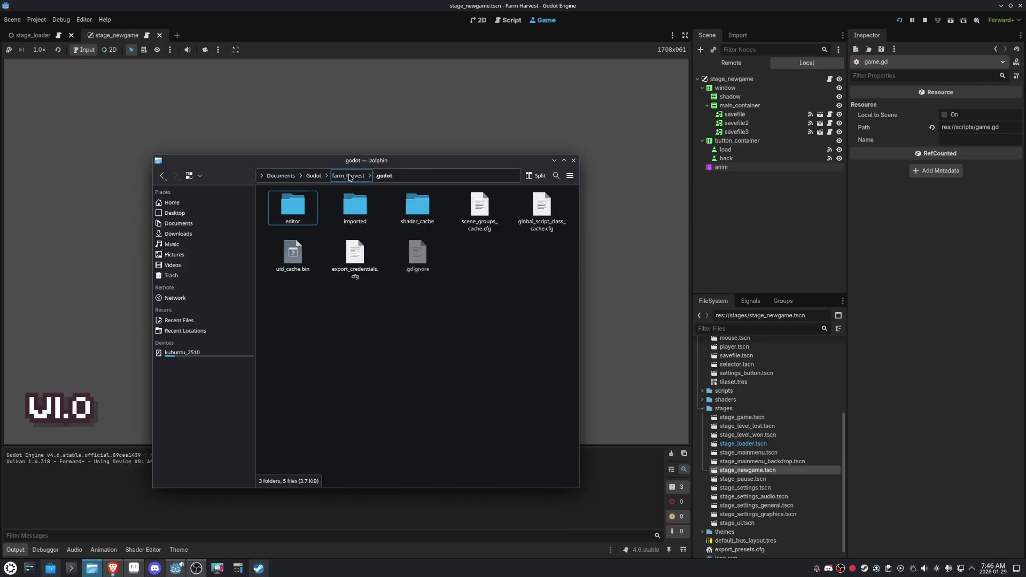
{"action": "left_click", "coordinate": [349, 176]}
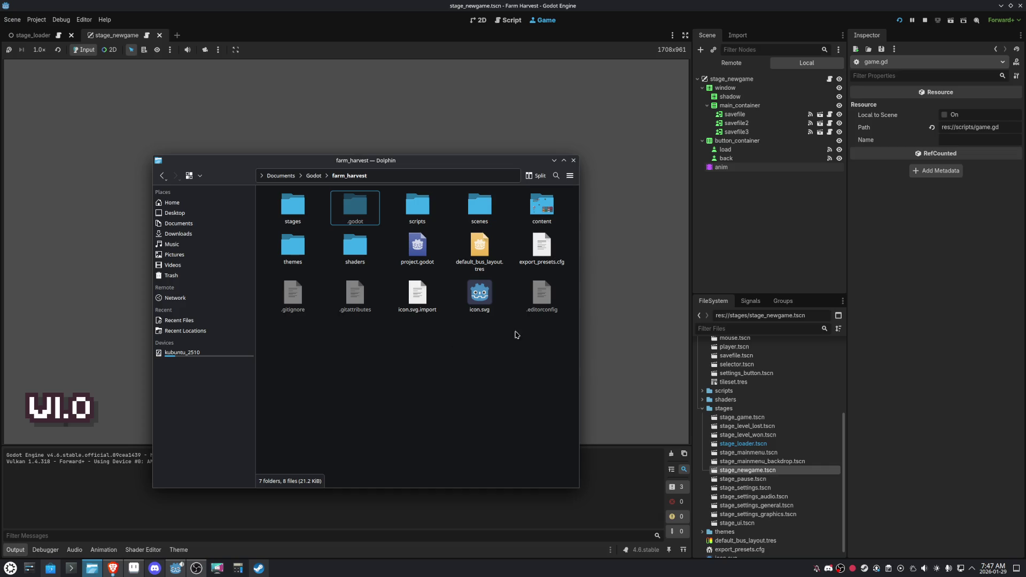
Hide hidden files again, close Dolphin, and open Godot's Project Settings
{"action": "left_click", "coordinate": [535, 291]}
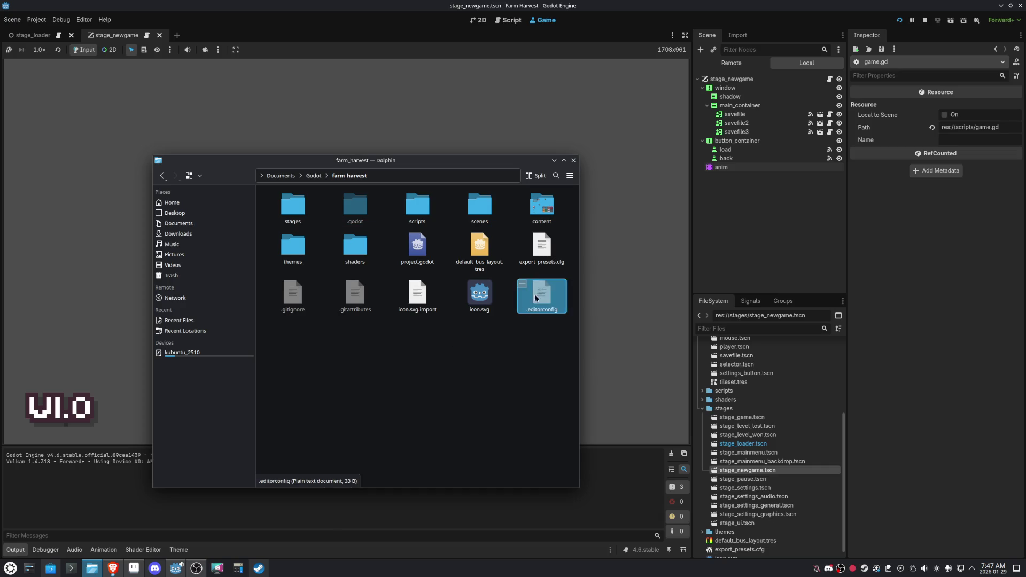
{"action": "left_click", "coordinate": [413, 413]}
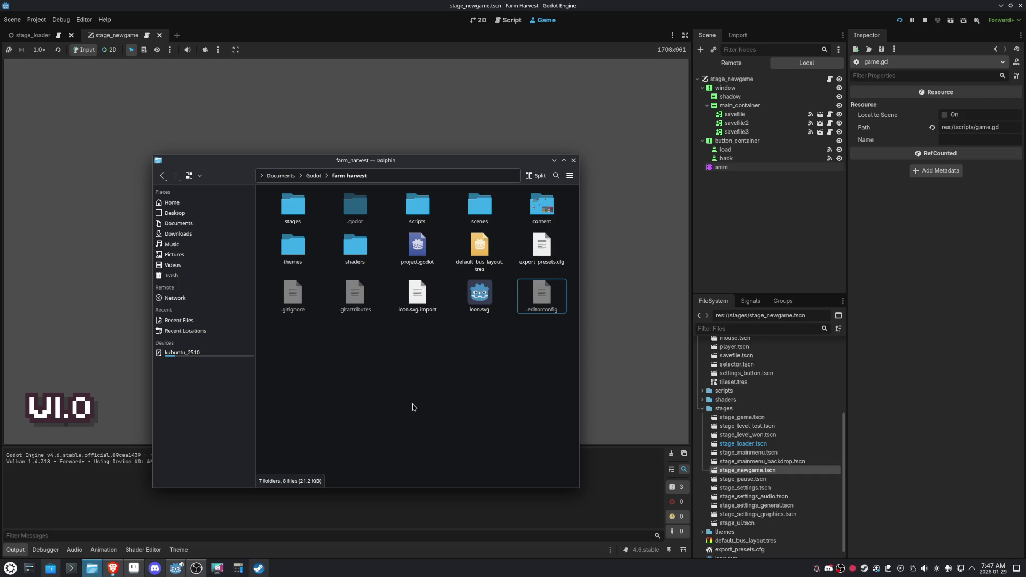
{"action": "left_click", "coordinate": [200, 176]}
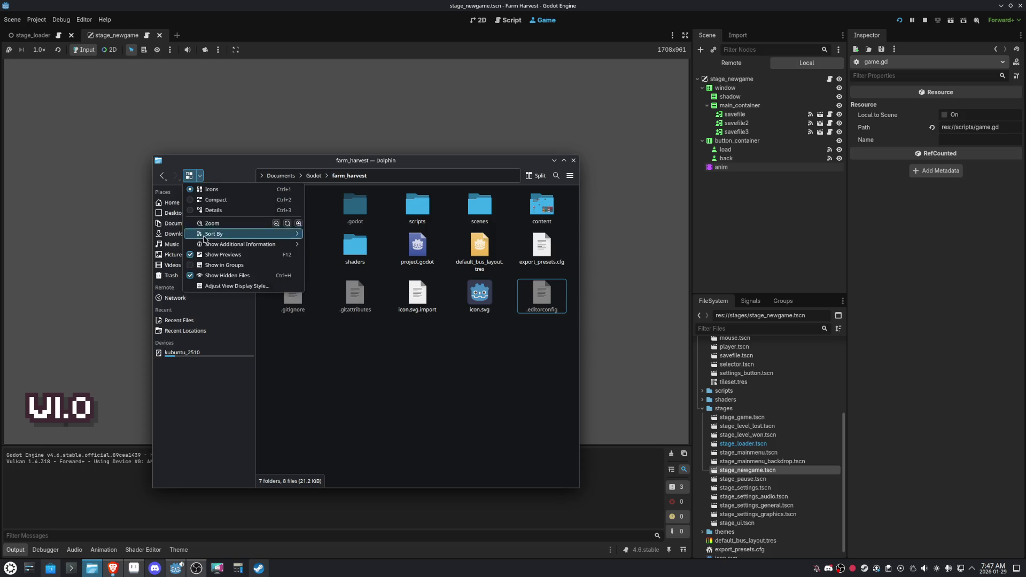
{"action": "left_click", "coordinate": [214, 275]}
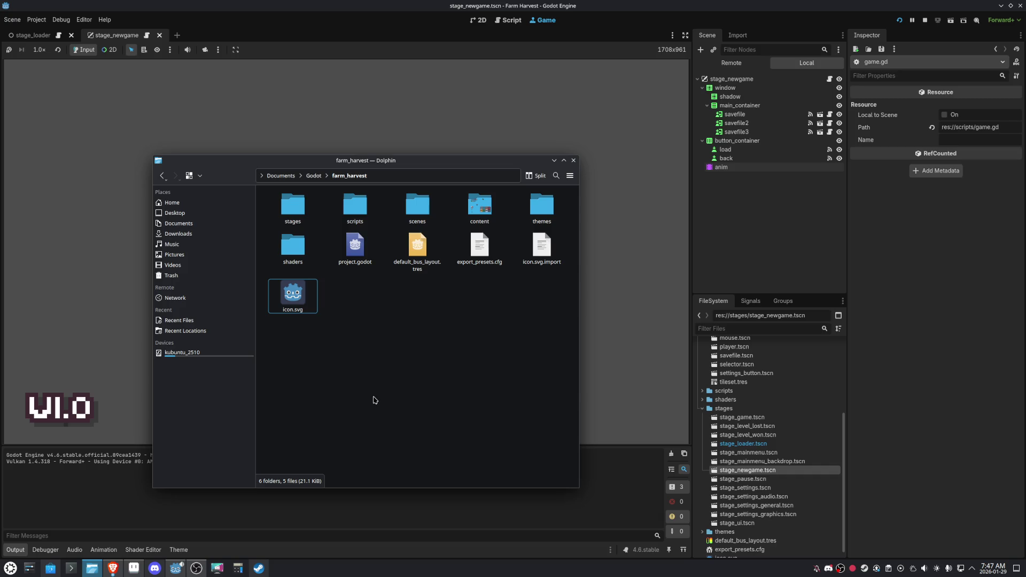
{"action": "left_click", "coordinate": [573, 160]}
{"action": "left_click", "coordinate": [37, 19]}
{"action": "left_click", "coordinate": [54, 32]}
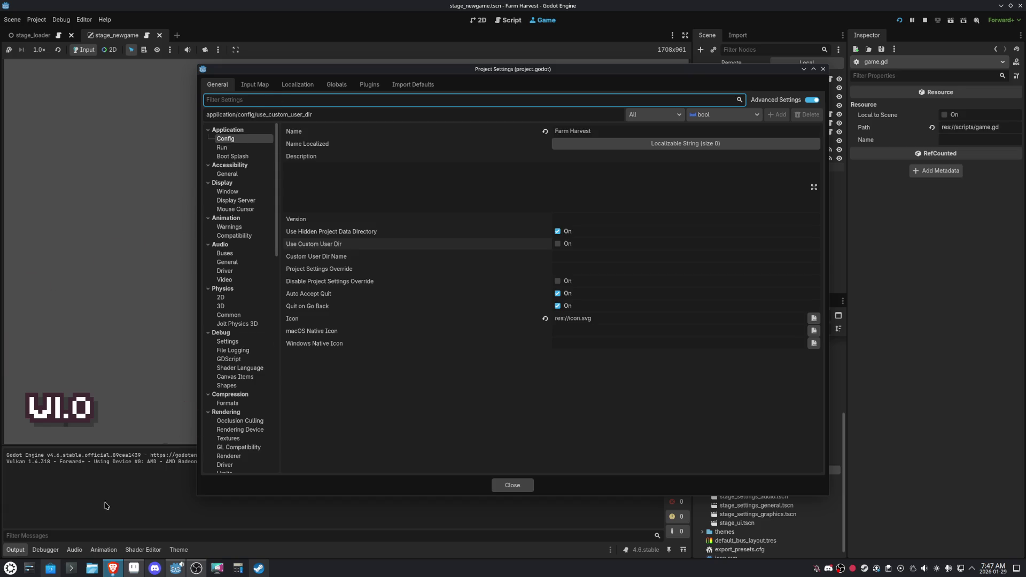
Reopen Dolphin from the taskbar and make its location bar editable
{"action": "left_click", "coordinate": [87, 574]}
{"action": "left_click", "coordinate": [535, 130]}
Paste the app_userdata path, check Farm Harvest's empty saves folder, then close Project Settings
{"action": "key", "text": "ctrl+a"}
{"action": "type", "text": "~/.local/share/godot/app_userdata/"}
{"action": "key", "text": "Return"}
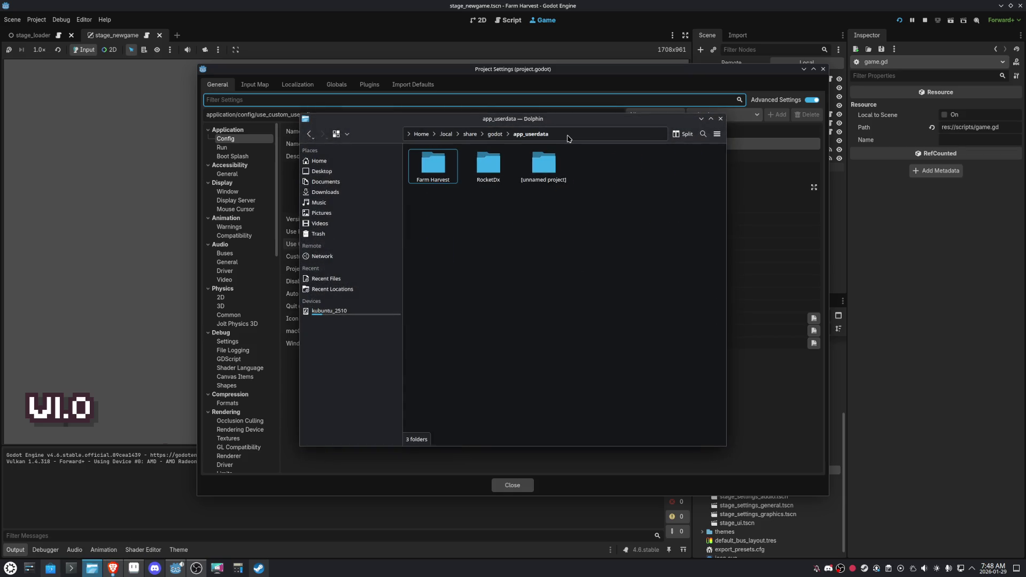
{"action": "double_click", "coordinate": [450, 167]}
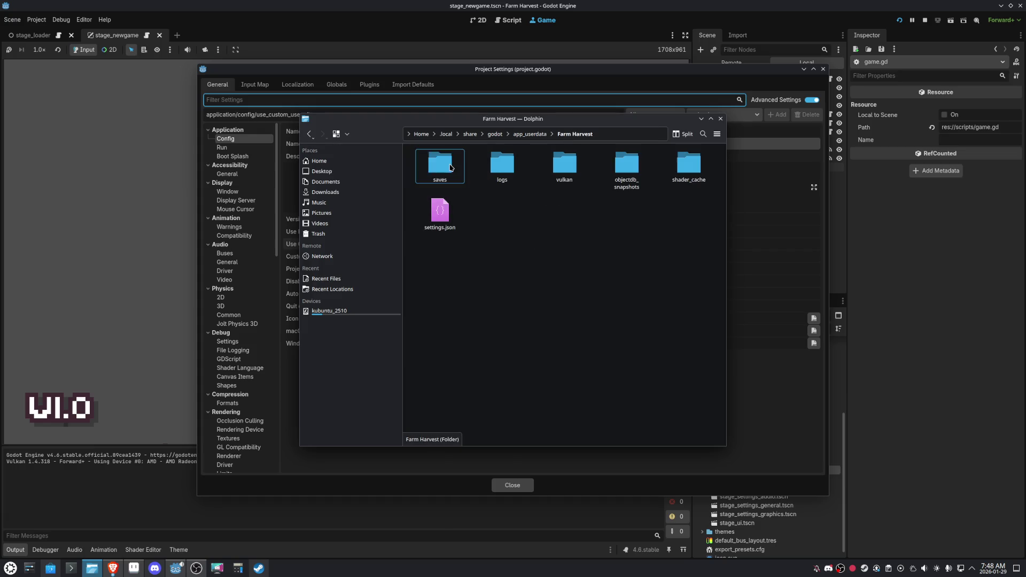
{"action": "double_click", "coordinate": [450, 168]}
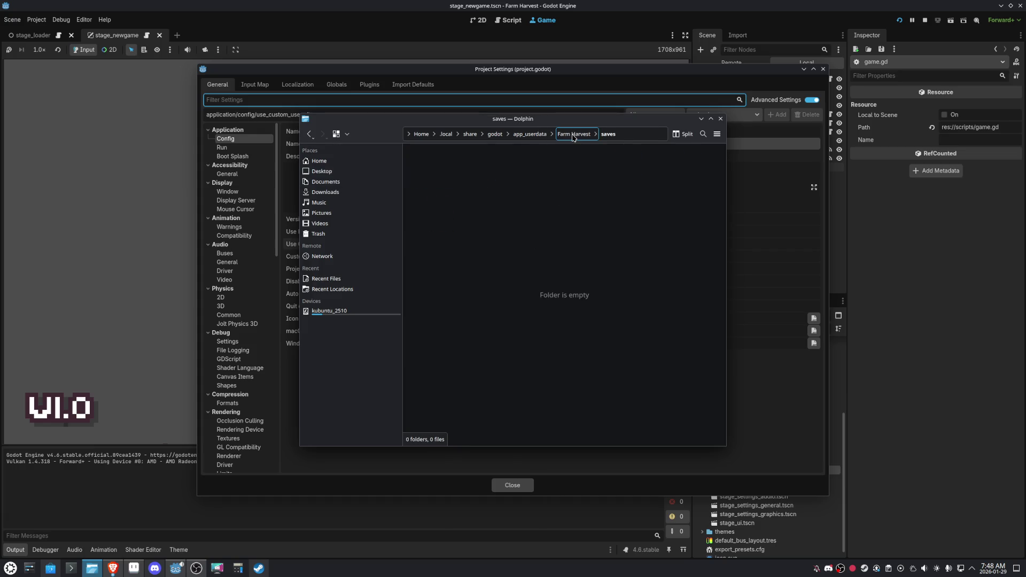
{"action": "left_click", "coordinate": [575, 135]}
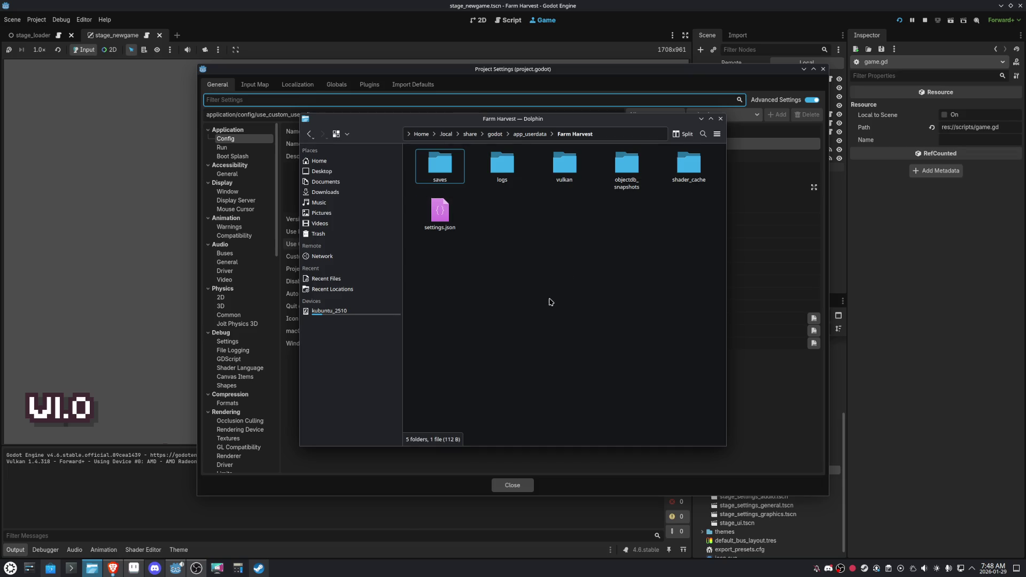
{"action": "left_click", "coordinate": [771, 359]}
{"action": "left_click", "coordinate": [513, 486]}
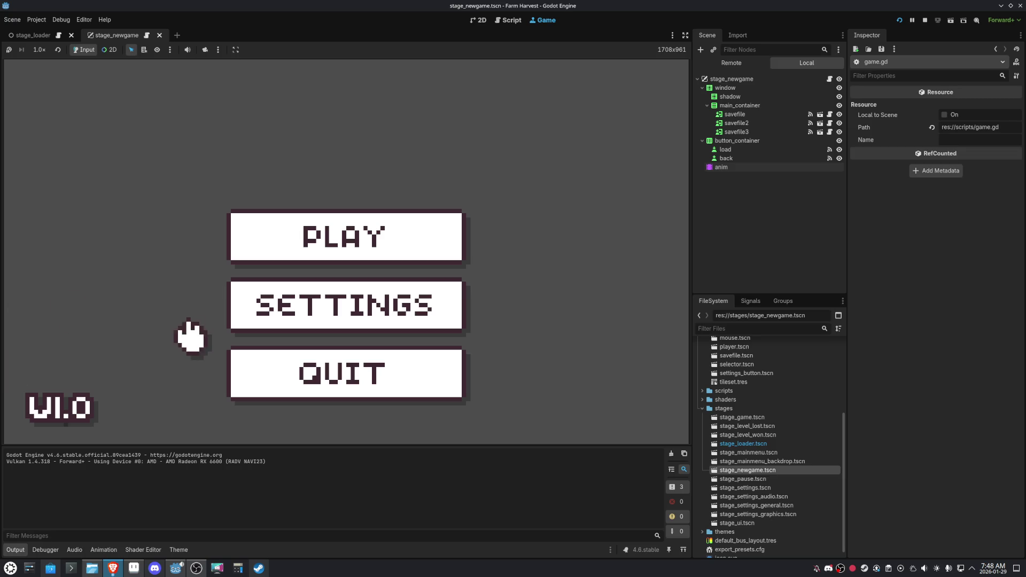
Stop the game and scroll game.gd to init_settings' dir_exists_absolute call
{"action": "left_click", "coordinate": [925, 21]}
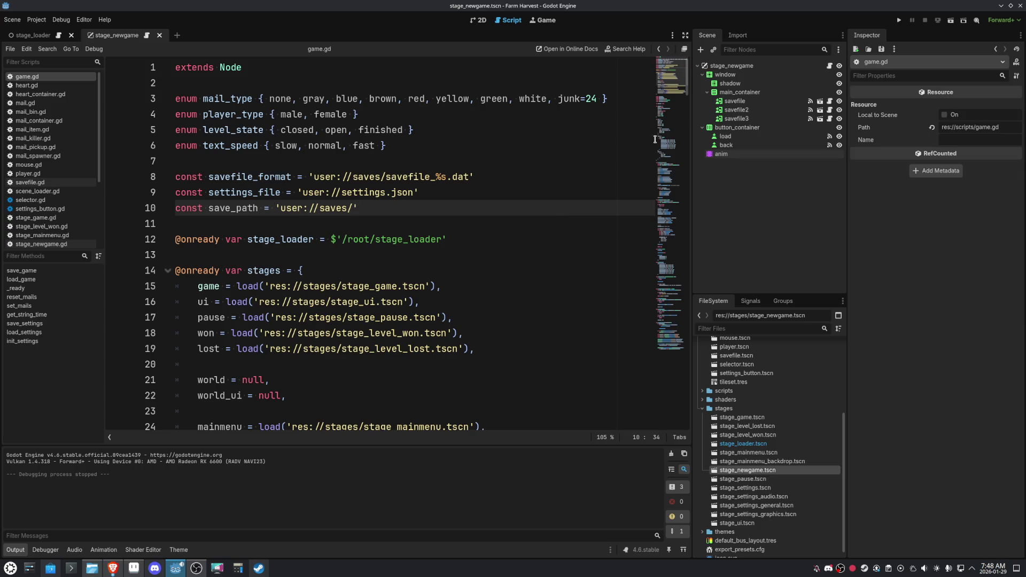
{"action": "mouse_move", "coordinate": [667, 130]}
{"action": "left_mouse_down"}
{"action": "mouse_move", "coordinate": [662, 347]}
{"action": "mouse_move", "coordinate": [666, 337]}
{"action": "left_mouse_up"}
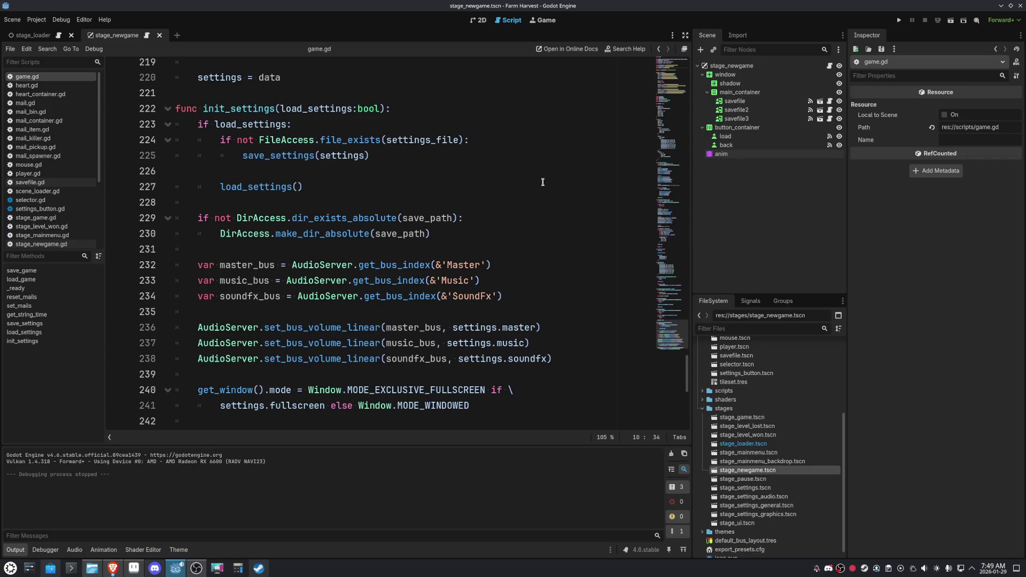
{"action": "mouse_move", "coordinate": [376, 218]}
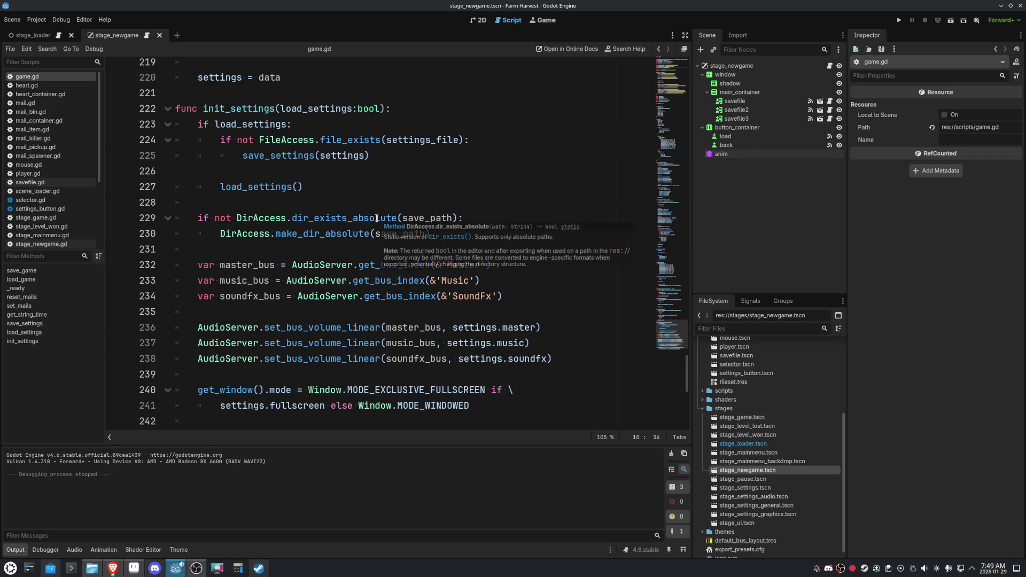
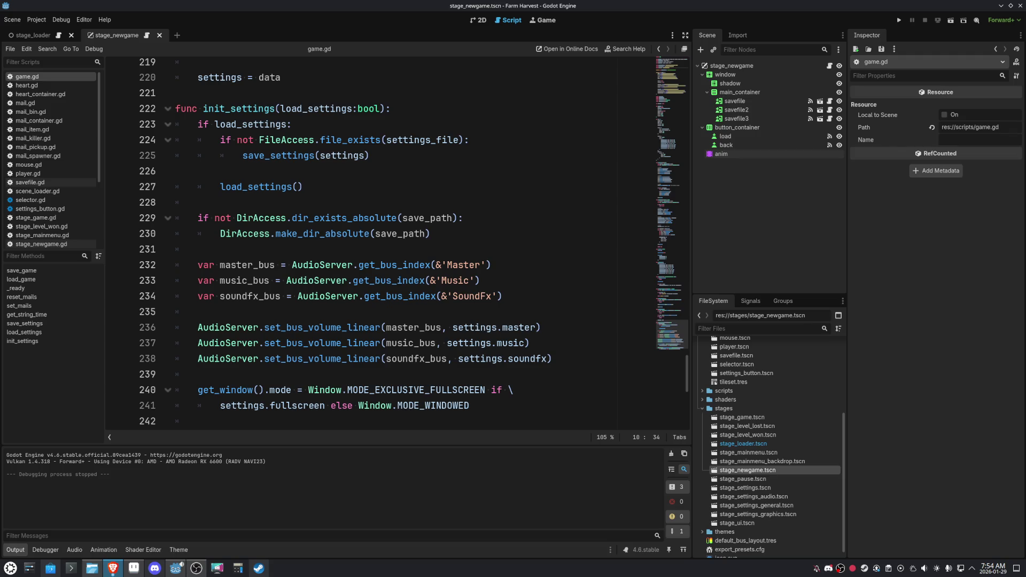
Edit game.gd around the load_settings() call and lines 226–227, undoing the last change
{"action": "scroll", "coordinate": [316, 178], "scroll_direction": "down", "scroll_amount": 2}
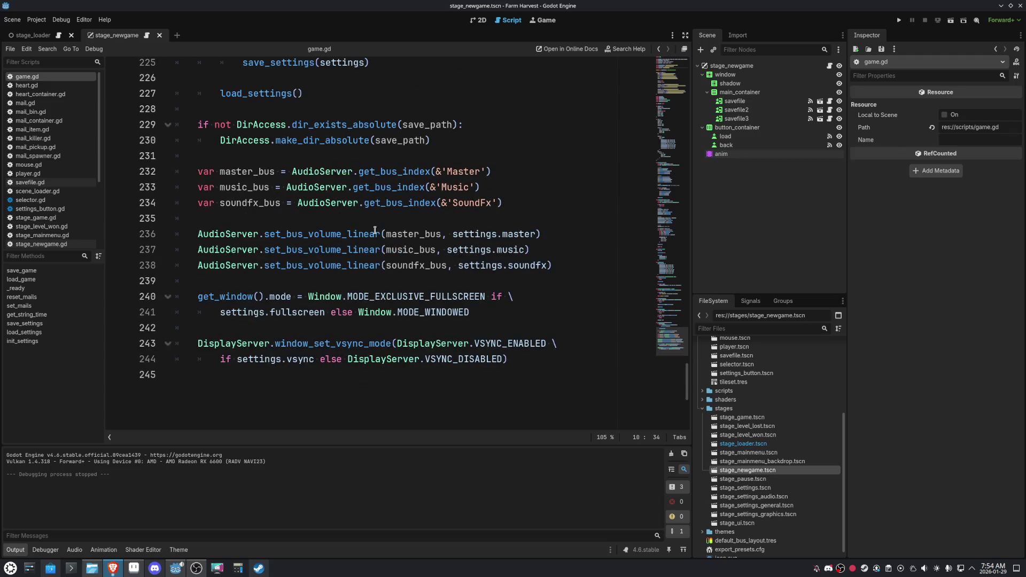
{"action": "scroll", "coordinate": [452, 288], "scroll_direction": "up", "scroll_amount": 2}
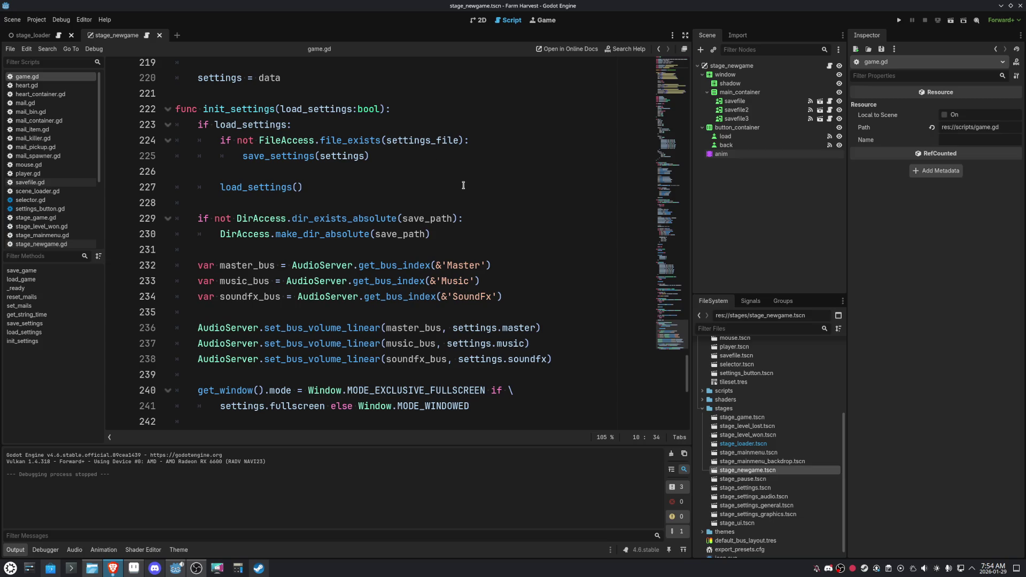
{"action": "left_click", "coordinate": [209, 184]}
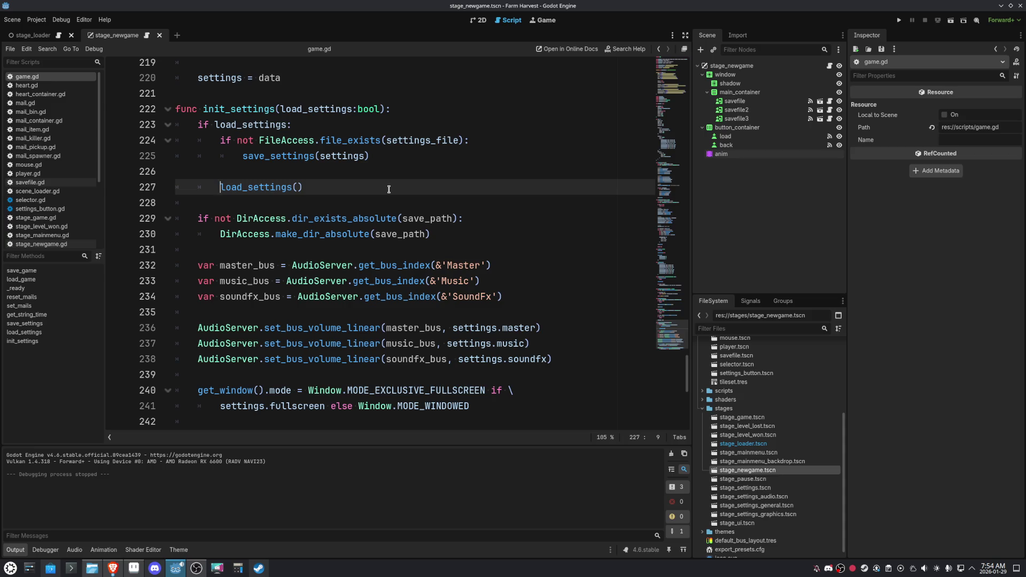
{"action": "left_click", "coordinate": [340, 169]}
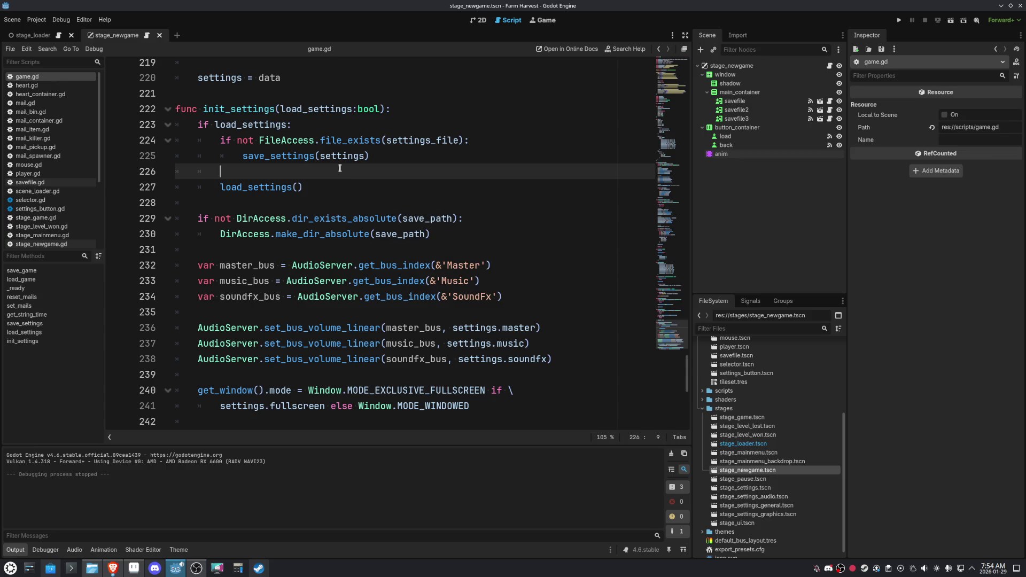
{"action": "left_click", "coordinate": [357, 187]}
{"action": "scroll", "coordinate": [360, 193], "scroll_direction": "down", "scroll_amount": 4}
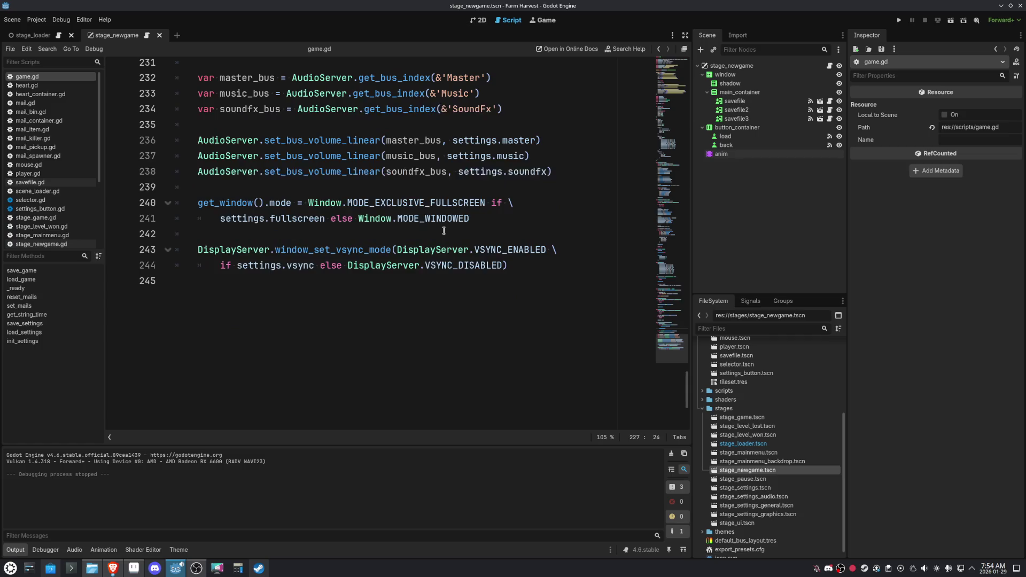
{"action": "scroll", "coordinate": [335, 348], "scroll_direction": "up", "scroll_amount": 6}
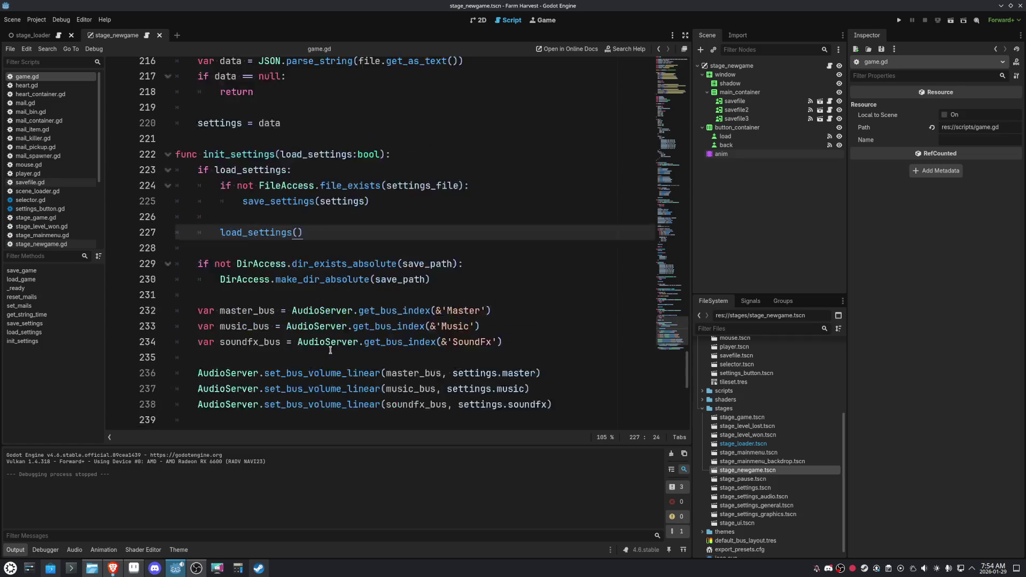
{"action": "key", "text": "ctrl+z"}
{"action": "scroll", "coordinate": [503, 297], "scroll_direction": "up", "scroll_amount": 20}
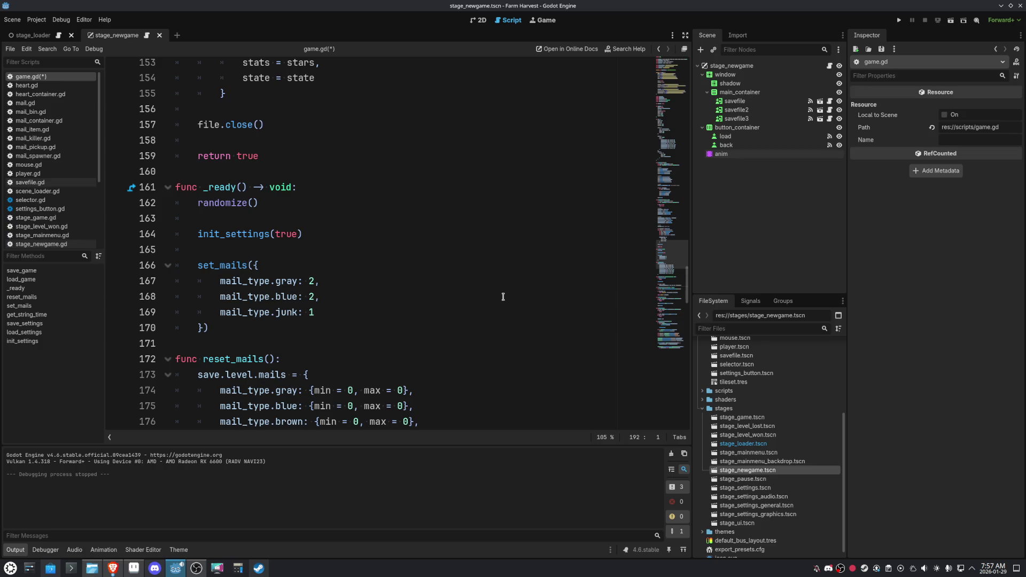
Switch to Aseprite and pan the ui sprite to view its bottom rows
{"action": "left_click", "coordinate": [133, 568]}
{"action": "scroll", "coordinate": [425, 305], "scroll_direction": "down", "scroll_amount": 3}
{"action": "mouse_move", "coordinate": [425, 305]}
{"action": "left_mouse_down"}
{"action": "mouse_move", "coordinate": [489, 231]}
{"action": "mouse_move", "coordinate": [508, 176]}
{"action": "left_mouse_up"}
Look through the mail_bins and Tileset sprites, then select the whole tileset
{"action": "left_click", "coordinate": [93, 25]}
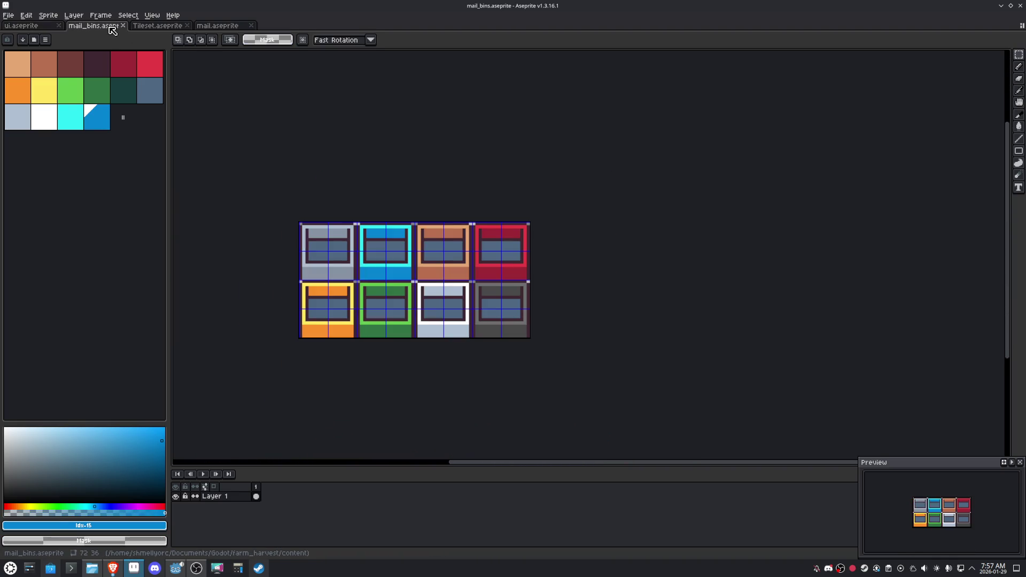
{"action": "left_click", "coordinate": [166, 25]}
{"action": "scroll", "coordinate": [523, 271], "scroll_direction": "down", "scroll_amount": 2}
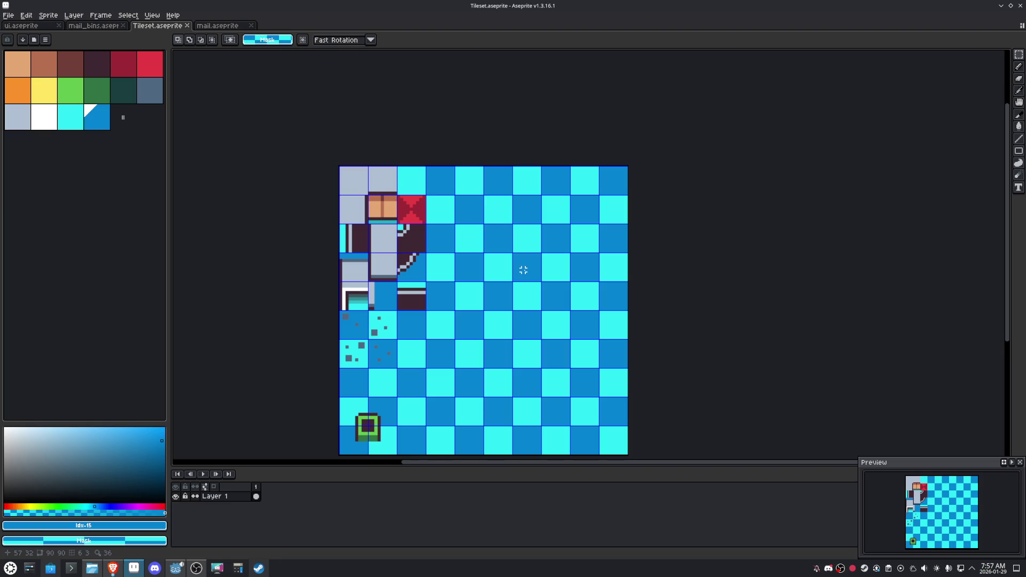
{"action": "mouse_move", "coordinate": [523, 277]}
{"action": "left_mouse_down"}
{"action": "mouse_move", "coordinate": [505, 242]}
{"action": "mouse_move", "coordinate": [511, 256]}
{"action": "left_mouse_up"}
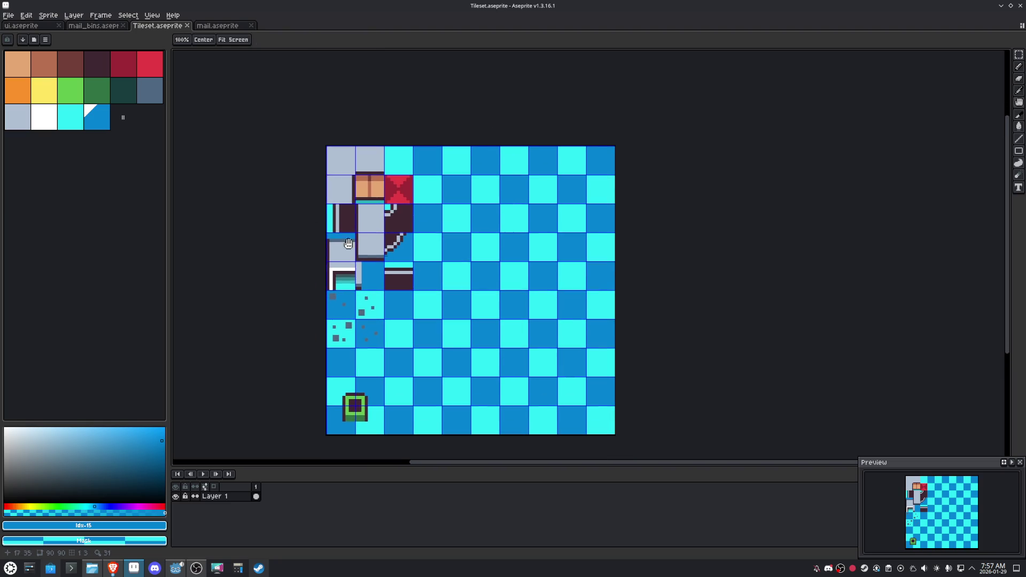
{"action": "key", "text": "ctrl+a"}
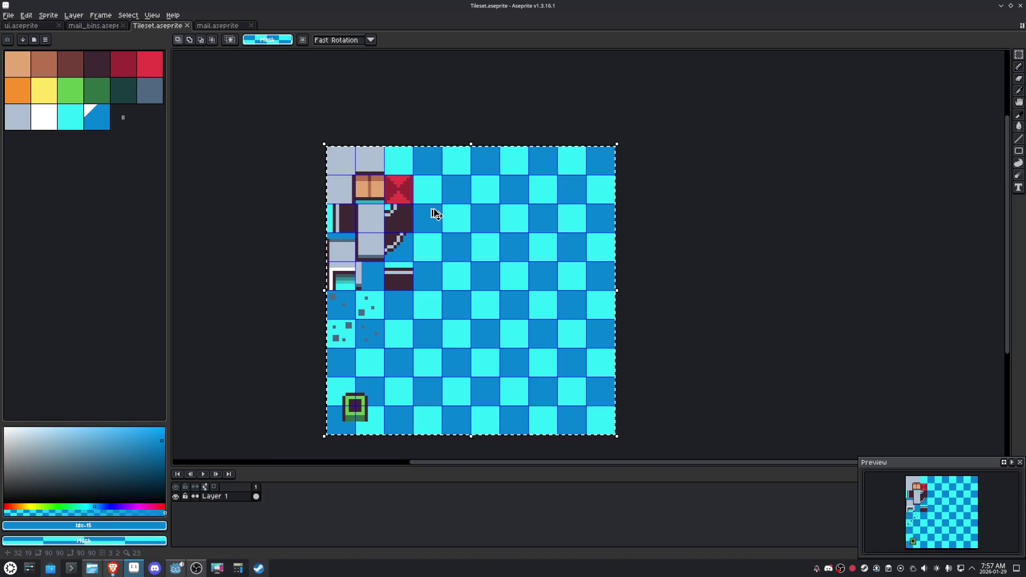
Create a new blank 90×90 sprite, discarding a trial paste of the tileset
{"action": "key", "text": "ctrl+n"}
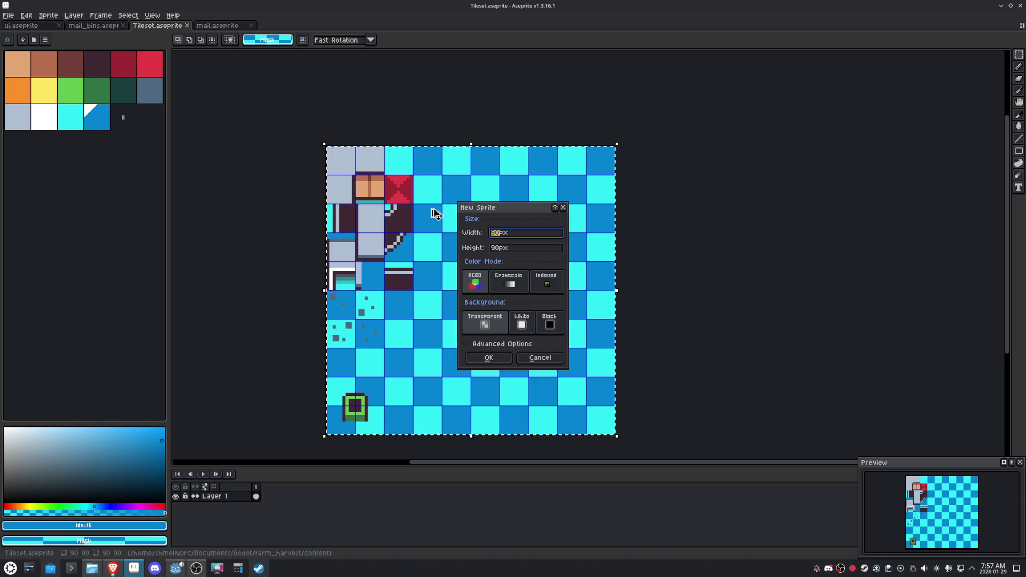
{"action": "key", "text": "Return"}
{"action": "key", "text": "ctrl+v"}
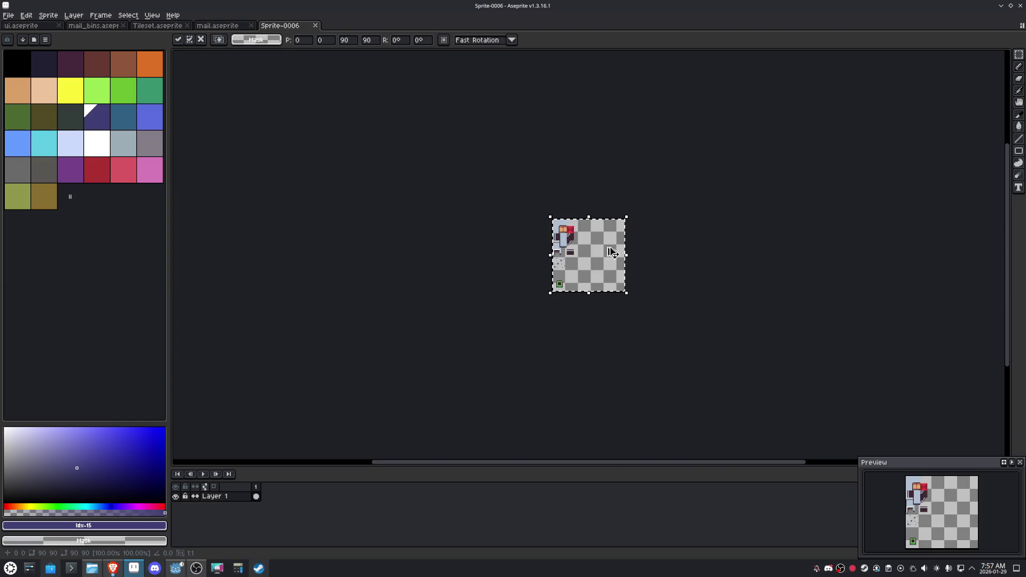
{"action": "key", "text": "ctrl+z"}
{"action": "scroll", "coordinate": [594, 211], "scroll_direction": "up", "scroll_amount": 5}
{"action": "mouse_move", "coordinate": [349, 199]}
{"action": "left_mouse_down"}
{"action": "mouse_move", "coordinate": [425, 268]}
{"action": "mouse_move", "coordinate": [417, 255]}
{"action": "left_mouse_up"}
{"action": "key", "text": "ctrl+d"}
Set the grid to 9×9 pixels in Grid Settings
{"action": "left_click", "coordinate": [153, 15]}
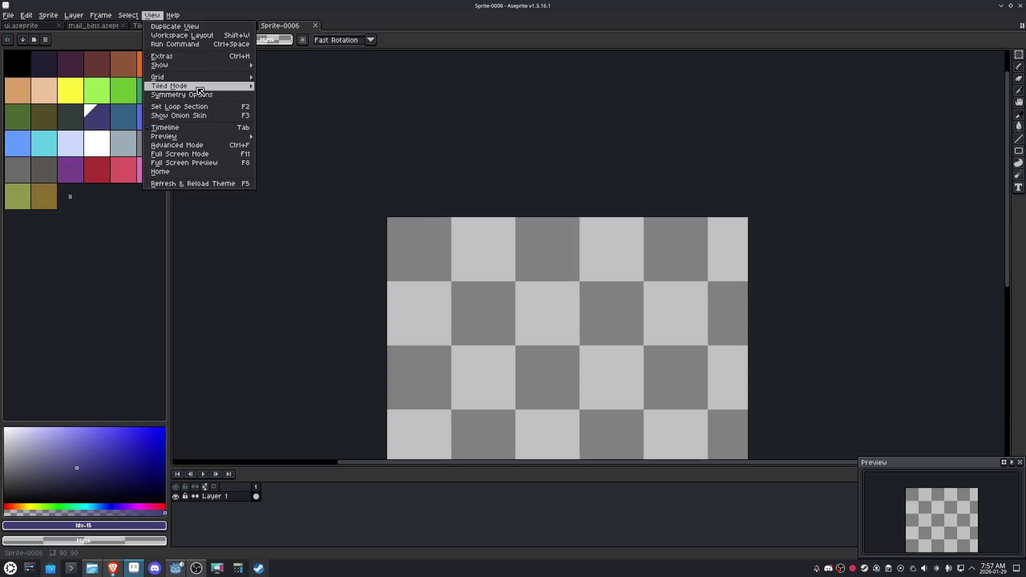
{"action": "mouse_move", "coordinate": [204, 82]}
{"action": "left_click", "coordinate": [293, 77]}
{"action": "double_click", "coordinate": [497, 286]}
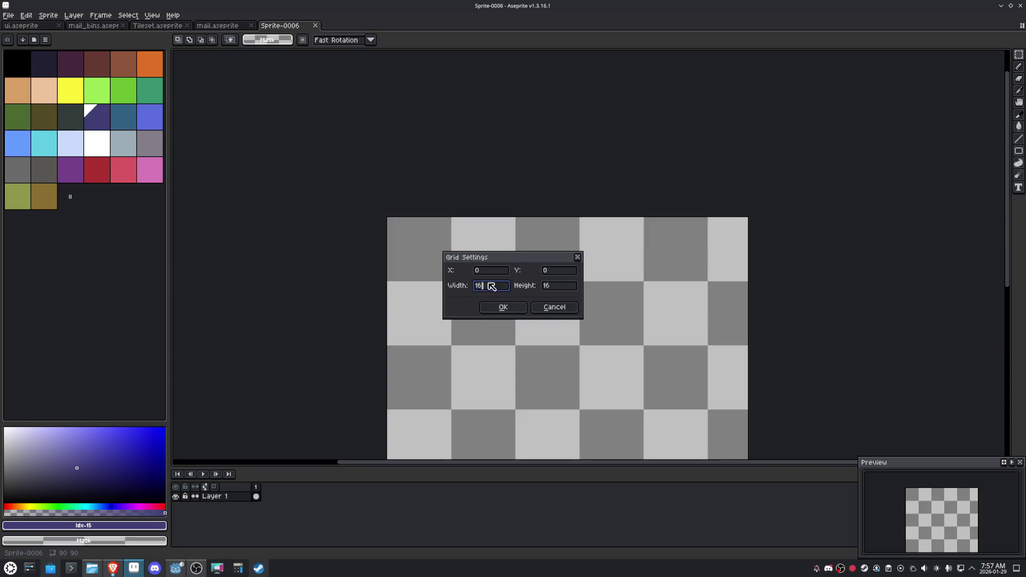
{"action": "type", "text": "9"}
{"action": "key", "text": "Tab"}
{"action": "type", "text": "9"}
{"action": "left_click", "coordinate": [497, 312]}
Browse the palette presets, including EDG16, without loading one
{"action": "left_click", "coordinate": [27, 15]}
{"action": "key", "text": "Escape"}
{"action": "left_click", "coordinate": [23, 39]}
{"action": "left_click", "coordinate": [80, 80]}
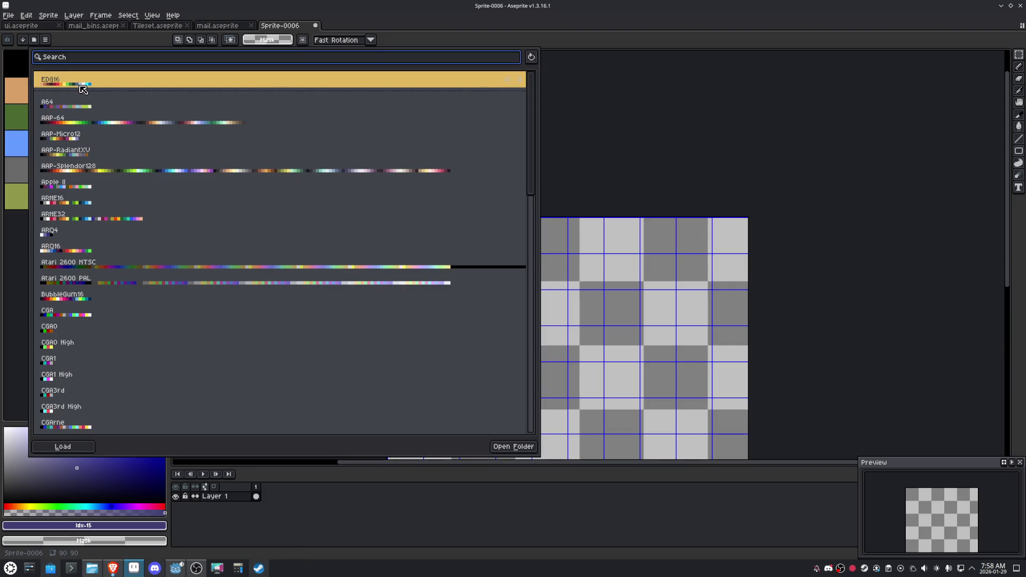
{"action": "left_click", "coordinate": [15, 231]}
Set a custom 9×9 checkerboard size in the Background preferences
{"action": "left_click", "coordinate": [26, 15]}
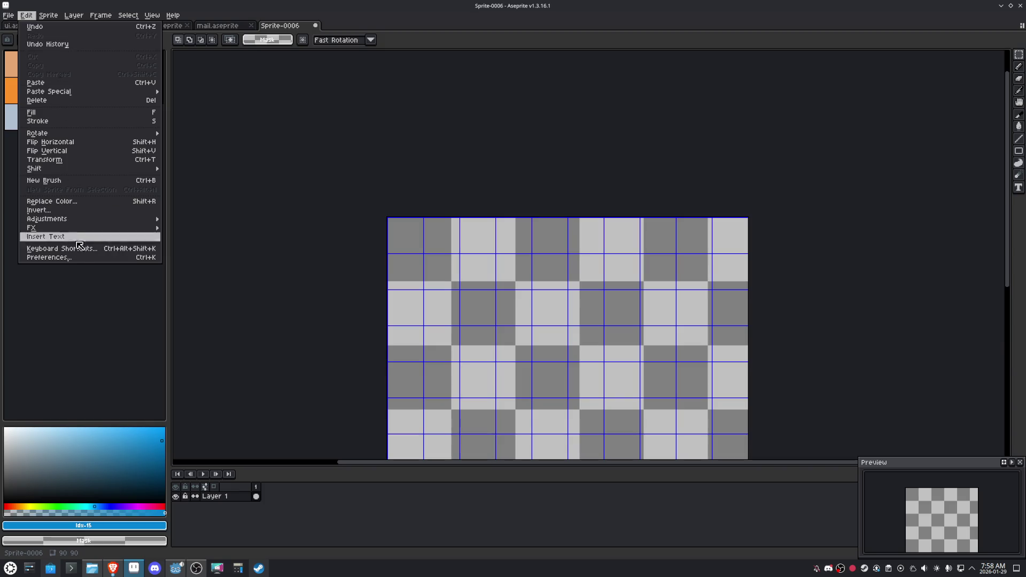
{"action": "left_click", "coordinate": [86, 263]}
{"action": "left_click", "coordinate": [458, 202]}
{"action": "left_click", "coordinate": [465, 253]}
{"action": "double_click", "coordinate": [505, 202]}
{"action": "type", "text": "9"}
{"action": "left_click", "coordinate": [549, 204]}
{"action": "key", "text": "BackSpace"}
{"action": "key", "text": "BackSpace"}
{"action": "type", "text": "9"}
Make the checkerboard colours red and dark red and apply the background
{"action": "left_click", "coordinate": [467, 217]}
{"action": "left_click", "coordinate": [454, 233]}
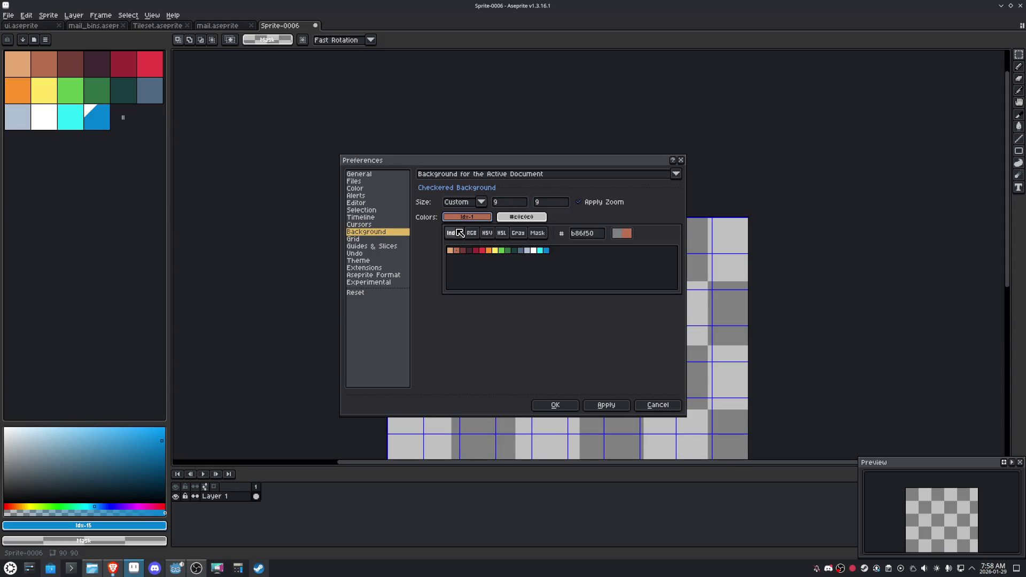
{"action": "left_click", "coordinate": [539, 251]}
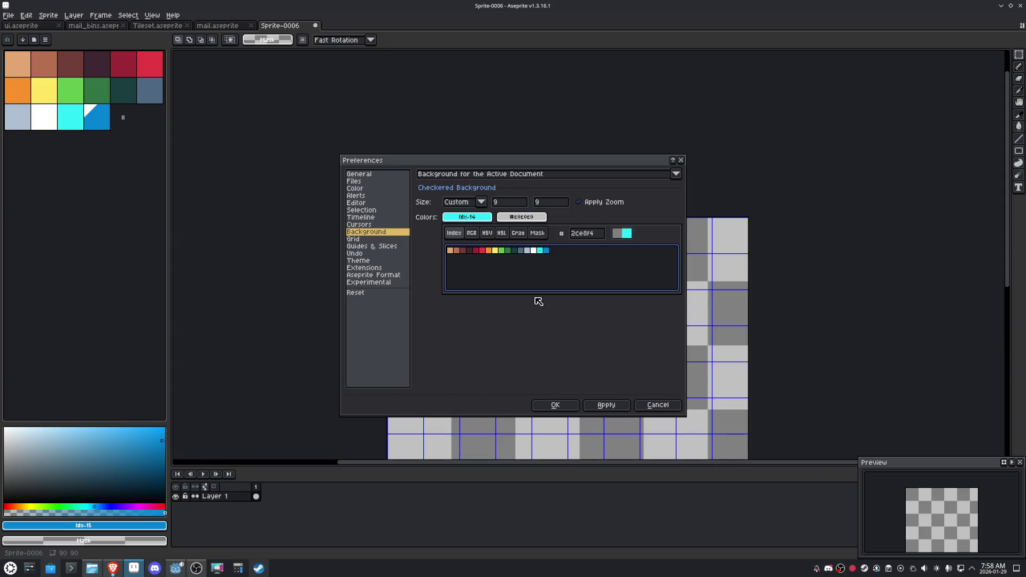
{"action": "left_click", "coordinate": [475, 219]}
{"action": "left_click", "coordinate": [483, 250]}
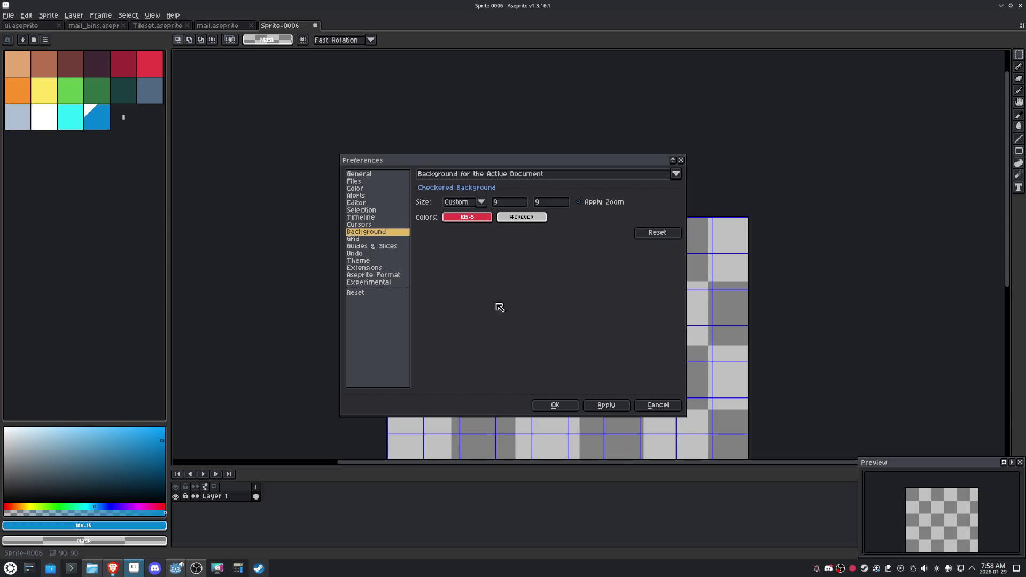
{"action": "left_click", "coordinate": [515, 219]}
{"action": "left_click", "coordinate": [509, 234]}
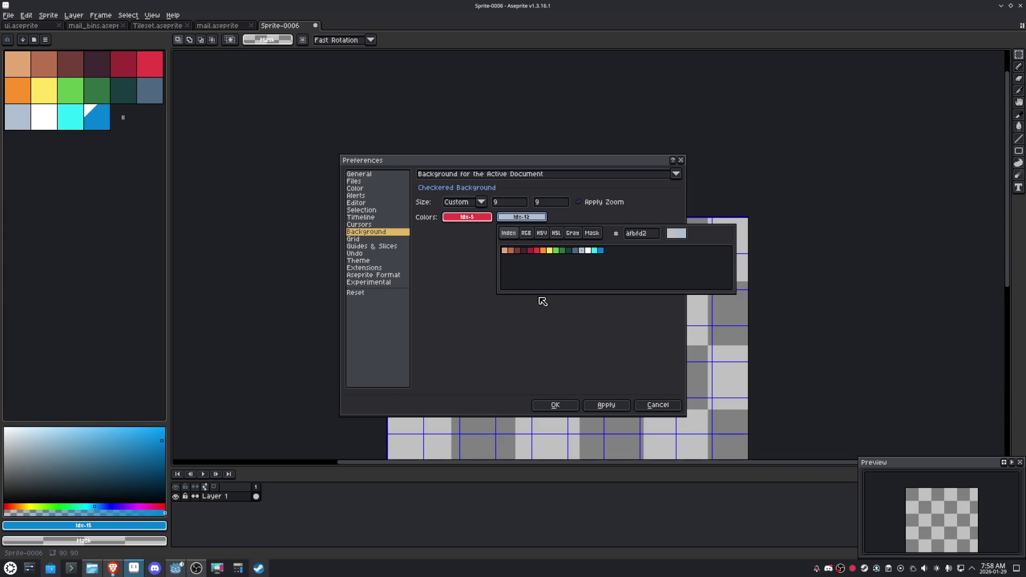
{"action": "left_click", "coordinate": [531, 250]}
{"action": "left_click", "coordinate": [555, 405]}
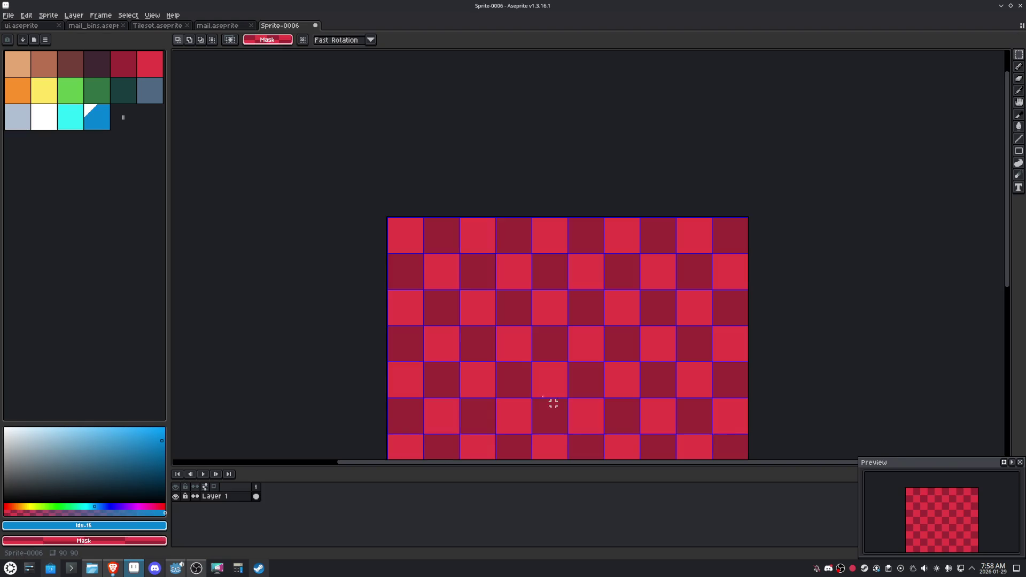
{"action": "scroll", "coordinate": [433, 235], "scroll_direction": "up", "scroll_amount": 2}
{"action": "scroll", "coordinate": [415, 231], "scroll_direction": "down", "scroll_amount": 2}
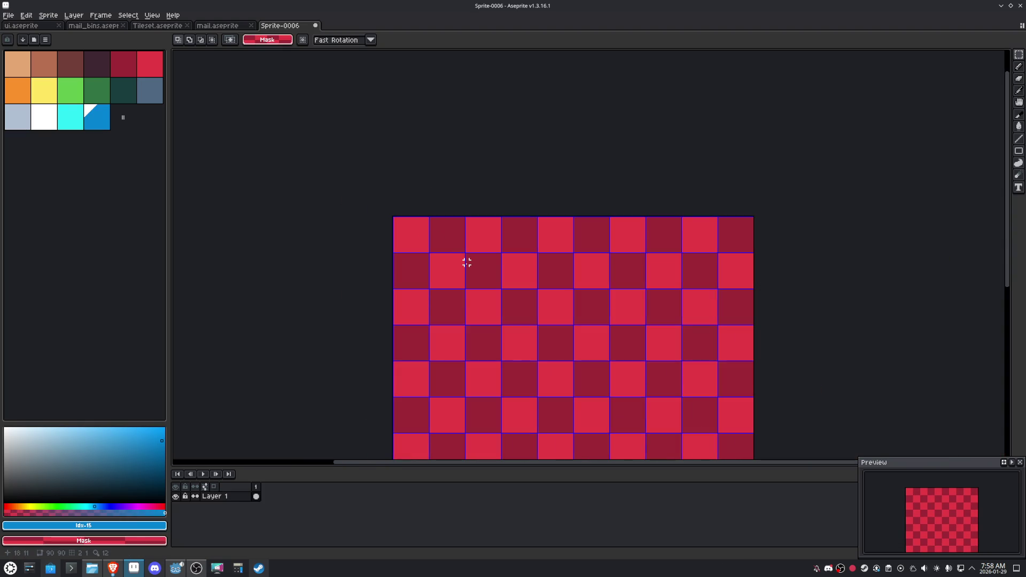
{"action": "key", "text": "ctrl+s"}
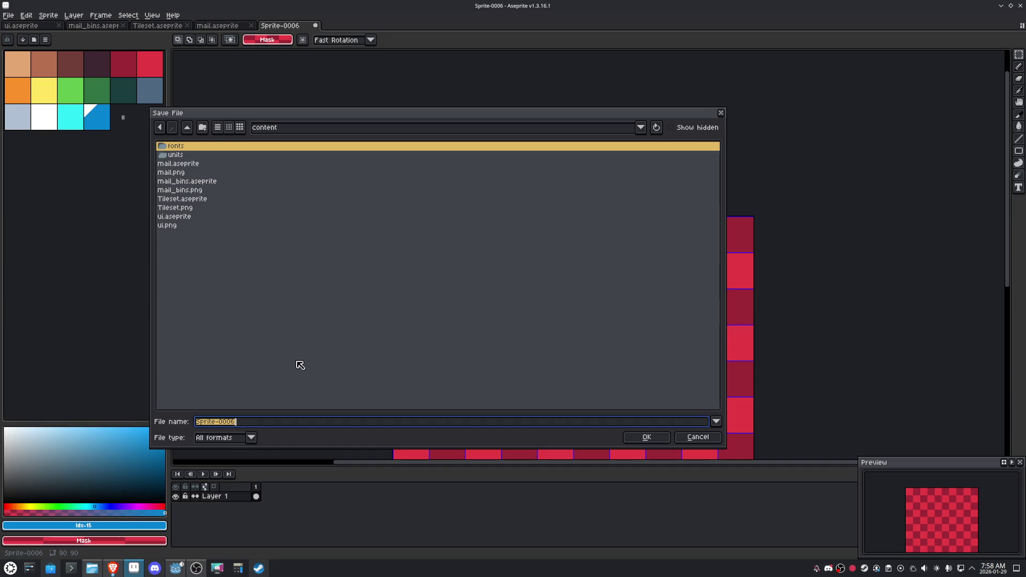
Enter tileset_world as the file name, fixing typos, and save
{"action": "type", "text": "world_"}
{"action": "type", "text": "ti"}
{"action": "key", "text": "ctrl+a"}
{"action": "type", "text": "tileseT_wo"}
{"action": "key", "text": "BackSpace"}
{"action": "key", "text": "BackSpace"}
{"action": "type", "text": "t_"}
{"action": "type", "text": "d"}
{"action": "key", "text": "Return"}
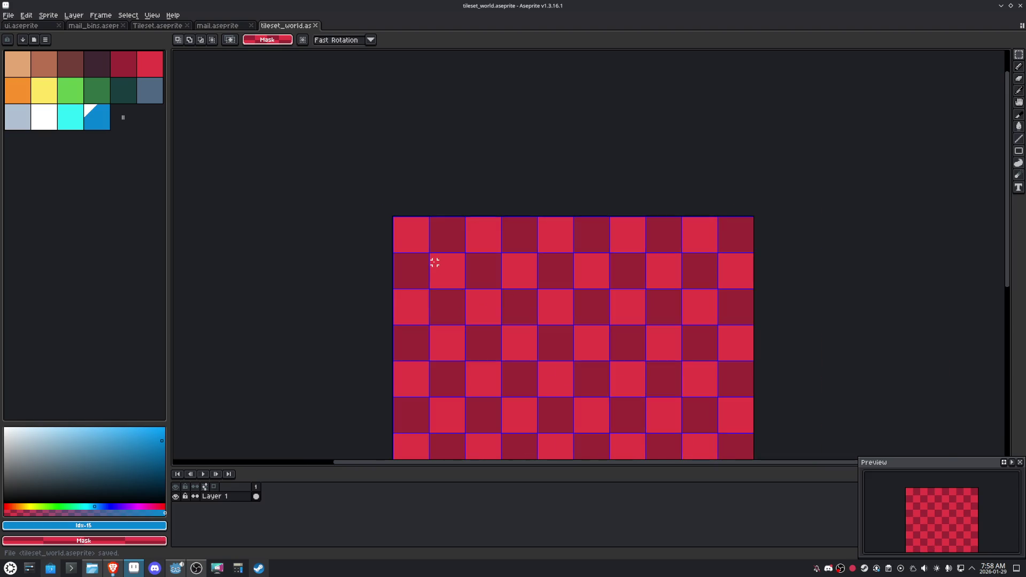
Draw dark purple outline lines in the top-left tile with the Pencil
{"action": "left_click", "coordinate": [88, 65]}
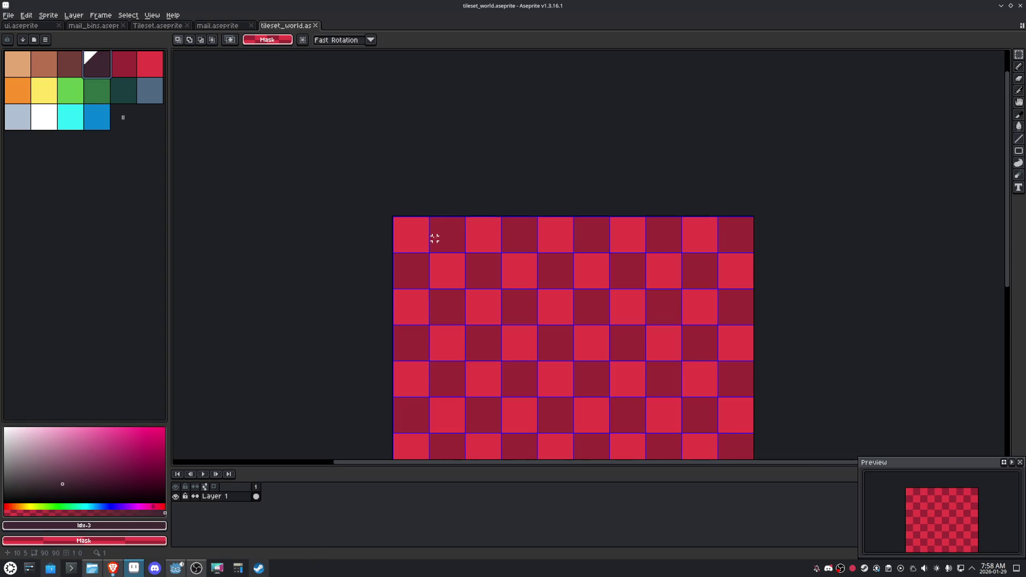
{"action": "key", "text": "b"}
{"action": "scroll", "coordinate": [435, 239], "scroll_direction": "up", "scroll_amount": 3}
{"action": "mouse_move", "coordinate": [426, 210]}
{"action": "left_mouse_down"}
{"action": "mouse_move", "coordinate": [362, 207]}
{"action": "mouse_move", "coordinate": [377, 343]}
{"action": "mouse_move", "coordinate": [367, 435]}
{"action": "mouse_move", "coordinate": [367, 320]}
{"action": "left_mouse_up"}
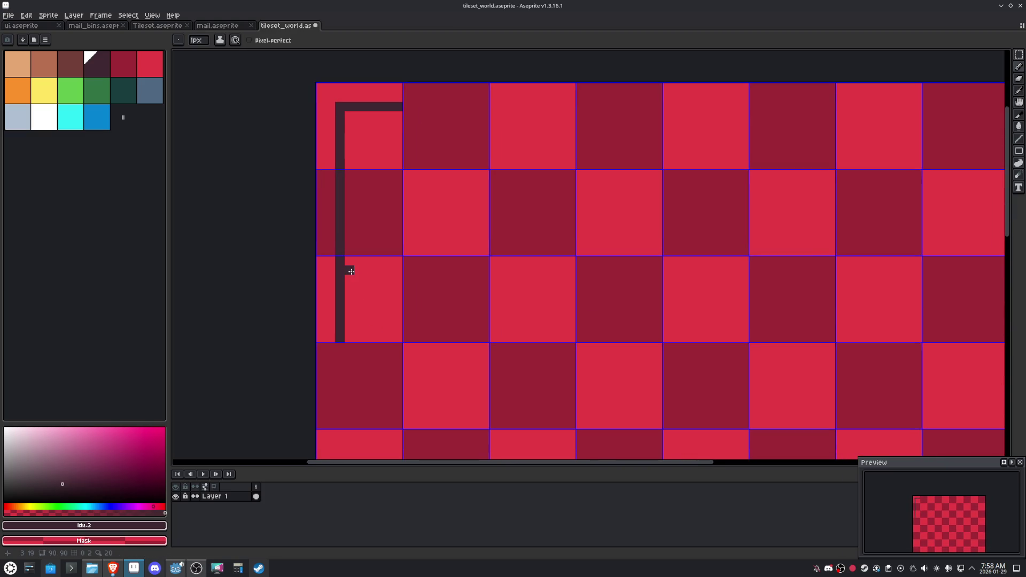
{"action": "left_click_drag", "start_coordinate": [347, 279], "coordinate": [402, 279]}
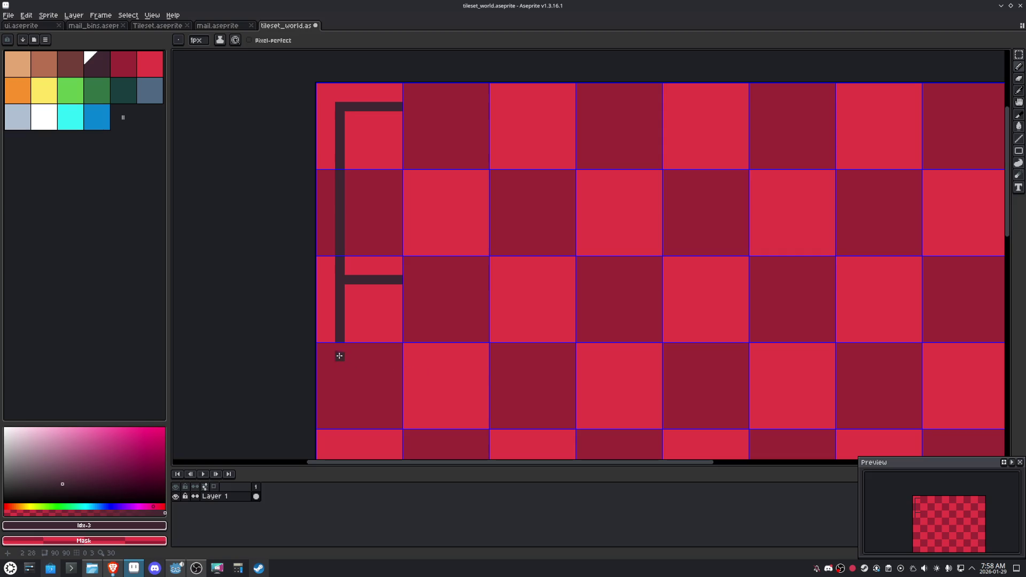
{"action": "left_click_drag", "start_coordinate": [339, 346], "coordinate": [345, 420]}
{"action": "key", "text": "ctrl+z"}
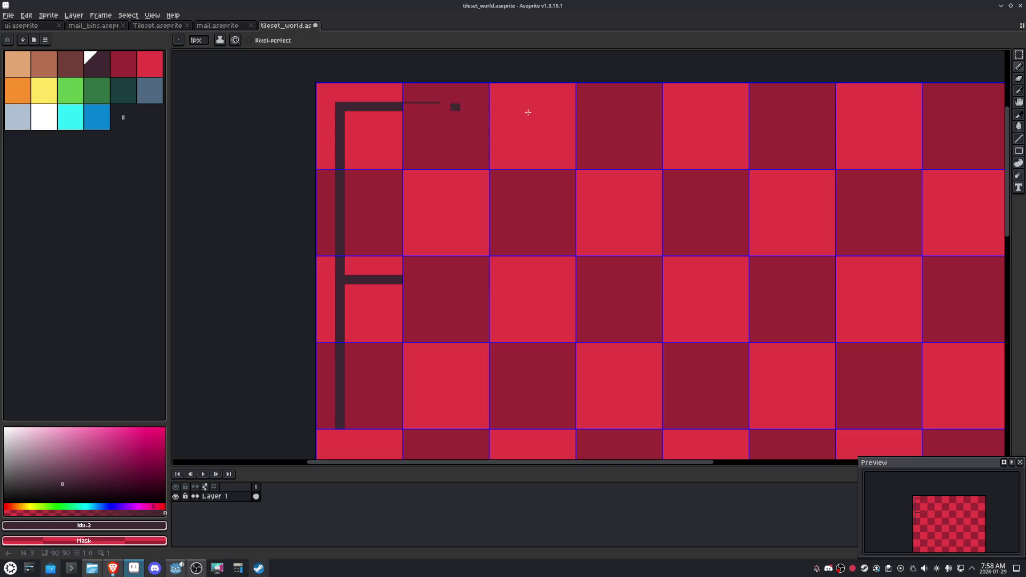
Extend the top and middle lines right and redraw the right edge to the bottom
{"action": "left_click_drag", "start_coordinate": [403, 106], "coordinate": [662, 105]}
{"action": "mouse_move", "coordinate": [403, 280]}
{"action": "left_mouse_down"}
{"action": "mouse_move", "coordinate": [649, 267]}
{"action": "mouse_move", "coordinate": [657, 287]}
{"action": "mouse_move", "coordinate": [657, 107]}
{"action": "mouse_move", "coordinate": [632, 138]}
{"action": "mouse_move", "coordinate": [635, 255]}
{"action": "mouse_move", "coordinate": [649, 279]}
{"action": "left_mouse_up"}
{"action": "key", "text": "ctrl+z"}
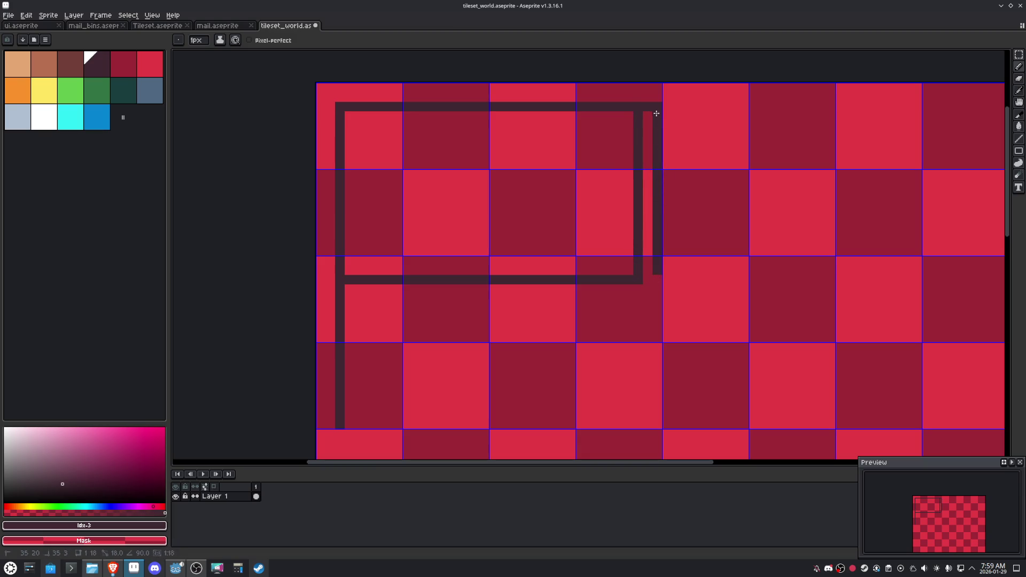
{"action": "key", "text": "ctrl+z"}
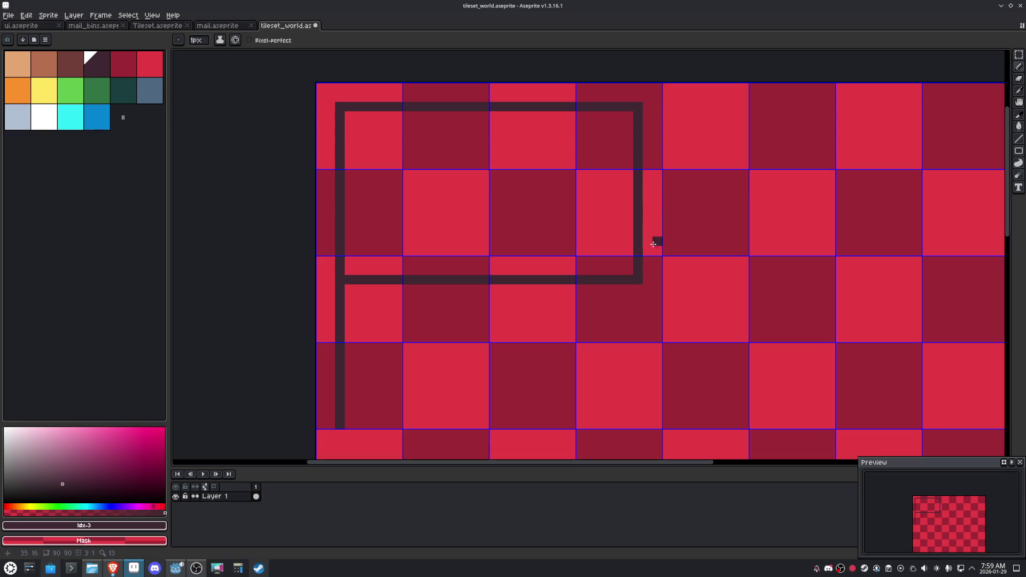
{"action": "mouse_move", "coordinate": [638, 286]}
{"action": "left_mouse_down"}
{"action": "mouse_move", "coordinate": [646, 413]}
{"action": "mouse_move", "coordinate": [636, 425]}
{"action": "left_mouse_up"}
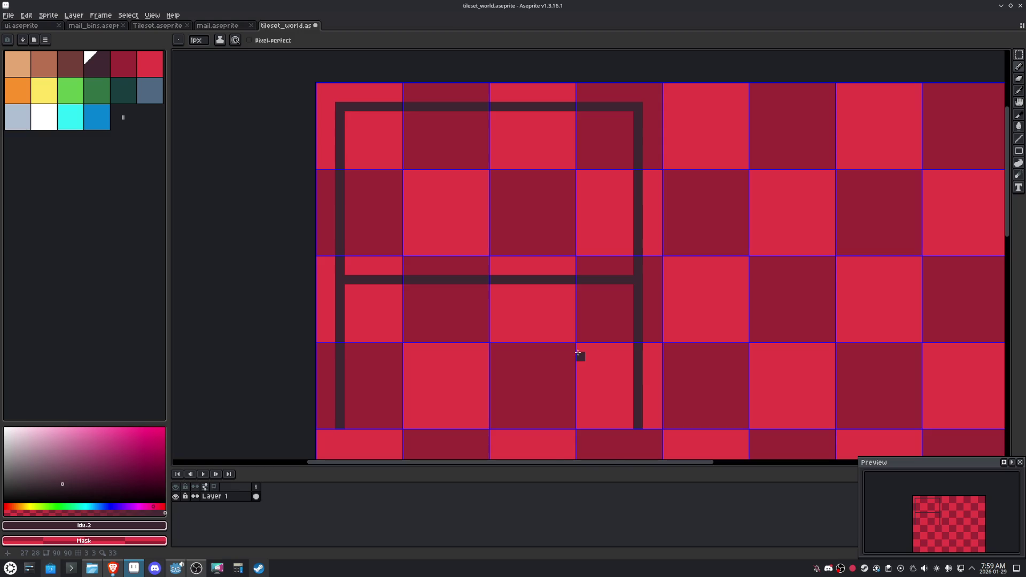
{"action": "scroll", "coordinate": [578, 355], "scroll_direction": "down", "scroll_amount": 2}
{"action": "scroll", "coordinate": [470, 331], "scroll_direction": "up", "scroll_amount": 2}
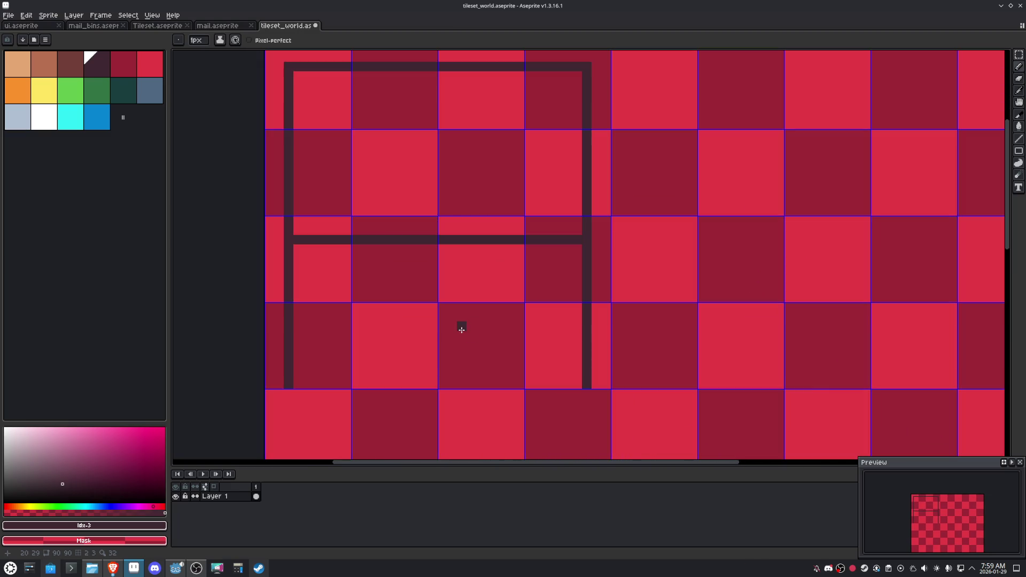
{"action": "left_click", "coordinate": [79, 97]}
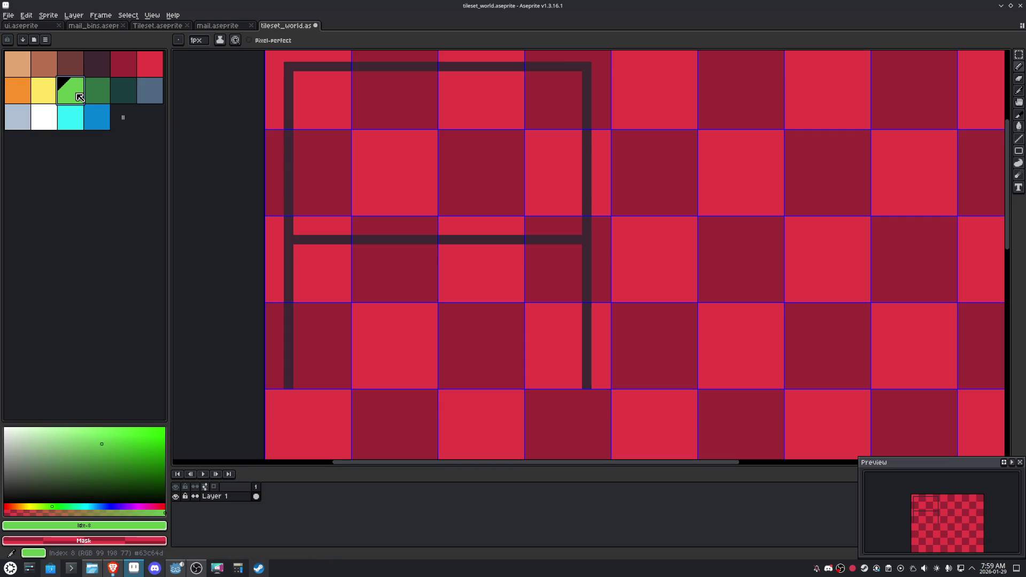
Fill the upper box light green and draw a dark green rim along its bottom
{"action": "key", "text": "g"}
{"action": "left_click", "coordinate": [363, 125]}
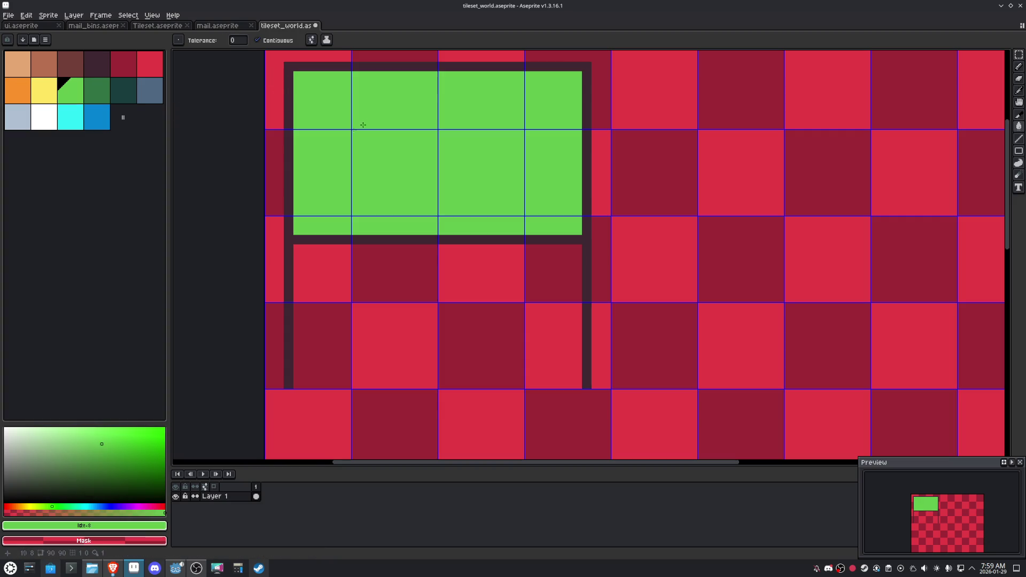
{"action": "left_click", "coordinate": [97, 90]}
{"action": "key", "text": "b"}
{"action": "left_click", "coordinate": [581, 239]}
{"action": "mouse_move", "coordinate": [581, 237]}
{"action": "left_mouse_down"}
{"action": "mouse_move", "coordinate": [297, 240]}
{"action": "mouse_move", "coordinate": [577, 249]}
{"action": "left_mouse_up"}
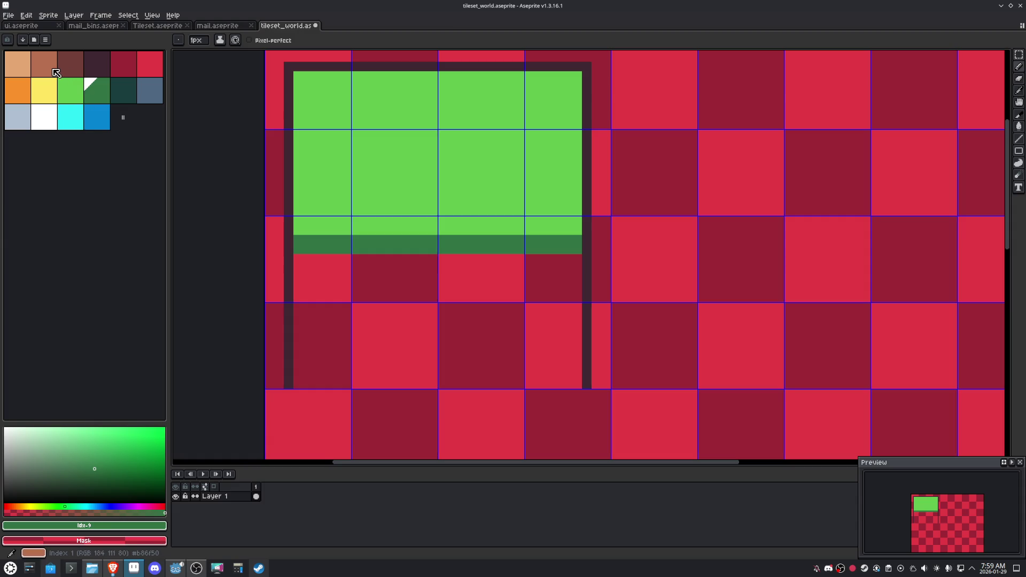
Edge the bottom in peach, darken the bottom-right corner, and fill the dirt peach
{"action": "left_click", "coordinate": [26, 67]}
{"action": "mouse_move", "coordinate": [298, 384]}
{"action": "left_mouse_down"}
{"action": "mouse_move", "coordinate": [546, 384]}
{"action": "mouse_move", "coordinate": [586, 373]}
{"action": "left_mouse_up"}
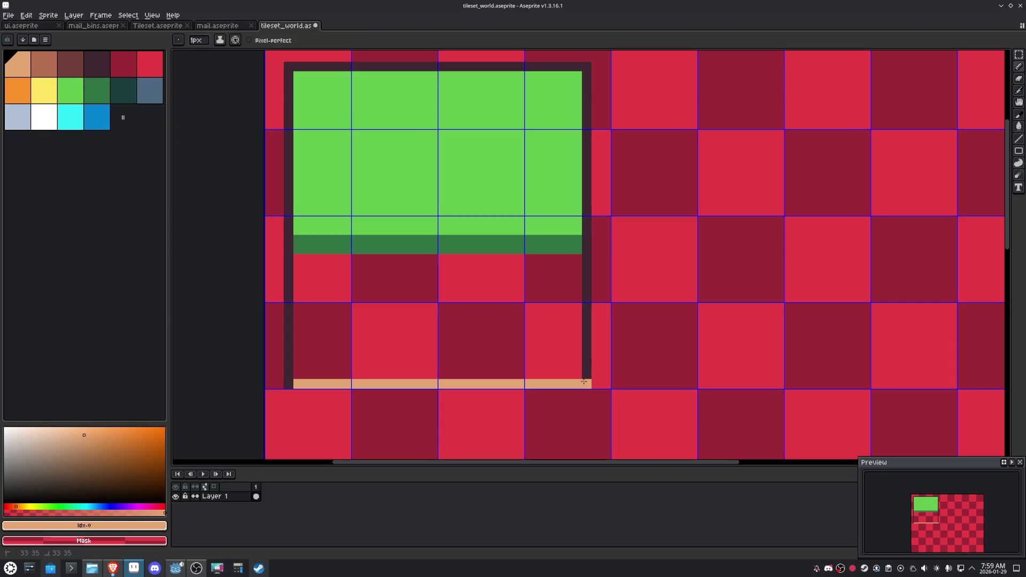
{"action": "left_click", "coordinate": [586, 364], "text": "alt"}
{"action": "left_click", "coordinate": [586, 383]}
{"action": "left_click", "coordinate": [544, 378]}
{"action": "key", "text": "g"}
{"action": "left_click", "coordinate": [485, 339]}
Draw two brown rows along the dirt's top, discarding a dark right-edge outline
{"action": "left_click", "coordinate": [53, 67]}
{"action": "key", "text": "b"}
{"action": "mouse_move", "coordinate": [298, 259]}
{"action": "left_mouse_down"}
{"action": "mouse_move", "coordinate": [577, 265]}
{"action": "mouse_move", "coordinate": [295, 268]}
{"action": "mouse_move", "coordinate": [296, 384]}
{"action": "left_mouse_up"}
{"action": "left_click", "coordinate": [293, 260], "text": "alt"}
{"action": "left_click_drag", "start_coordinate": [575, 381], "coordinate": [579, 261]}
{"action": "key", "text": "ctrl+z"}
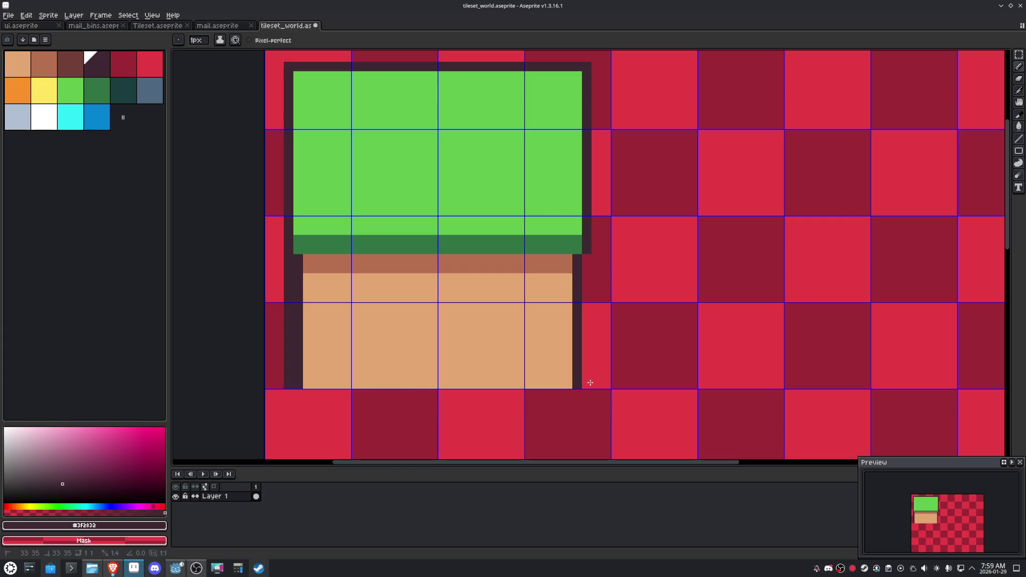
{"action": "key", "text": "ctrl+z"}
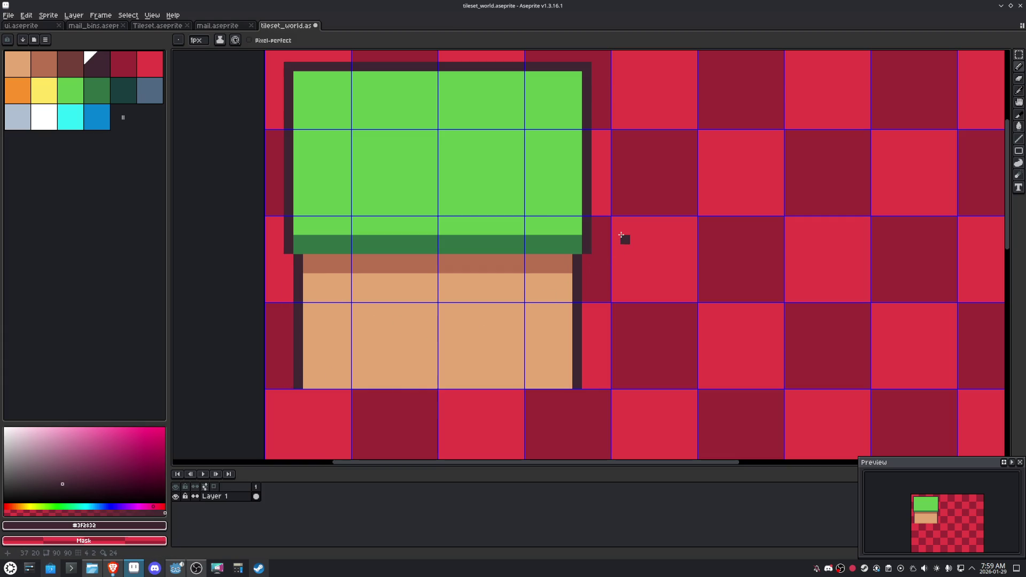
Add dark green and dark outline pixels at the grass rim's ends
{"action": "left_click", "coordinate": [576, 237], "text": "alt"}
{"action": "left_click", "coordinate": [578, 231]}
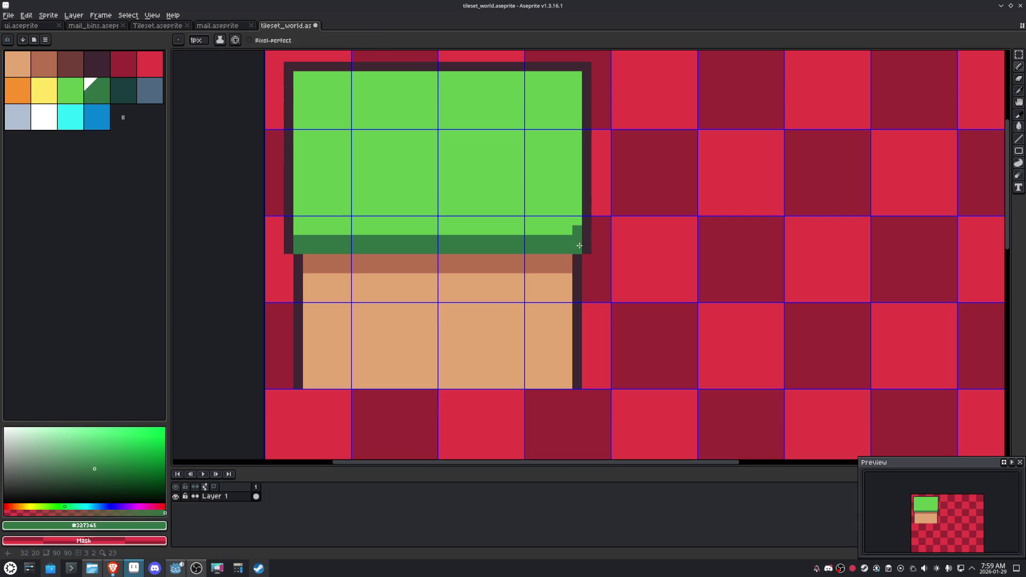
{"action": "left_click", "coordinate": [577, 256], "text": "alt"}
{"action": "left_click", "coordinate": [317, 242], "text": "alt"}
{"action": "left_click", "coordinate": [298, 230]}
{"action": "left_click", "coordinate": [289, 249], "text": "alt"}
{"action": "left_click", "coordinate": [299, 249]}
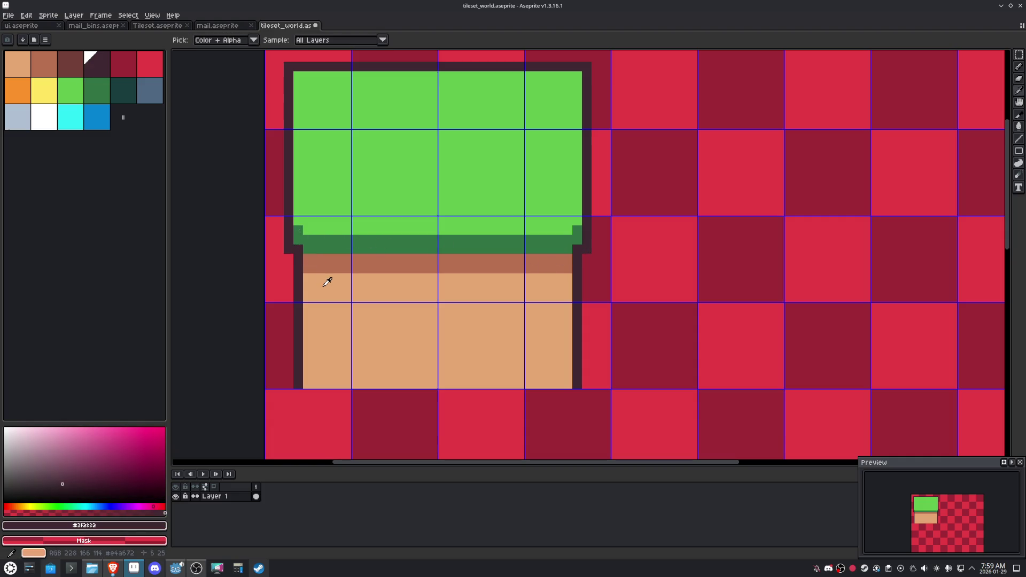
Round the top-left and top-right corners by adding and erasing outline pixels
{"action": "key", "text": "alt"}
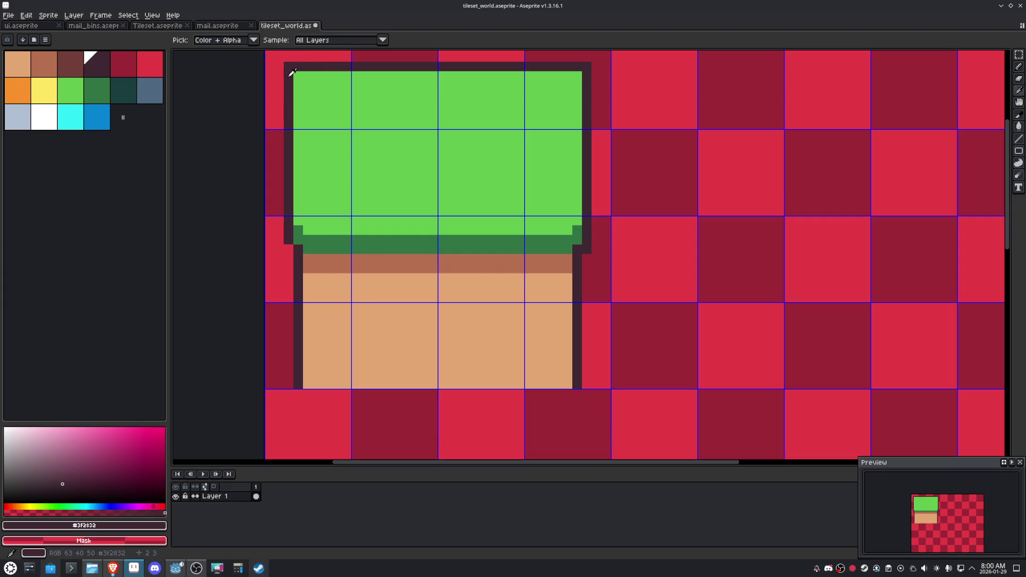
{"action": "left_click", "coordinate": [298, 76]}
{"action": "right_click", "coordinate": [289, 67]}
{"action": "left_click", "coordinate": [578, 86]}
{"action": "right_click", "coordinate": [578, 86]}
{"action": "left_click", "coordinate": [578, 76]}
{"action": "right_click", "coordinate": [587, 75]}
{"action": "right_click", "coordinate": [582, 67]}
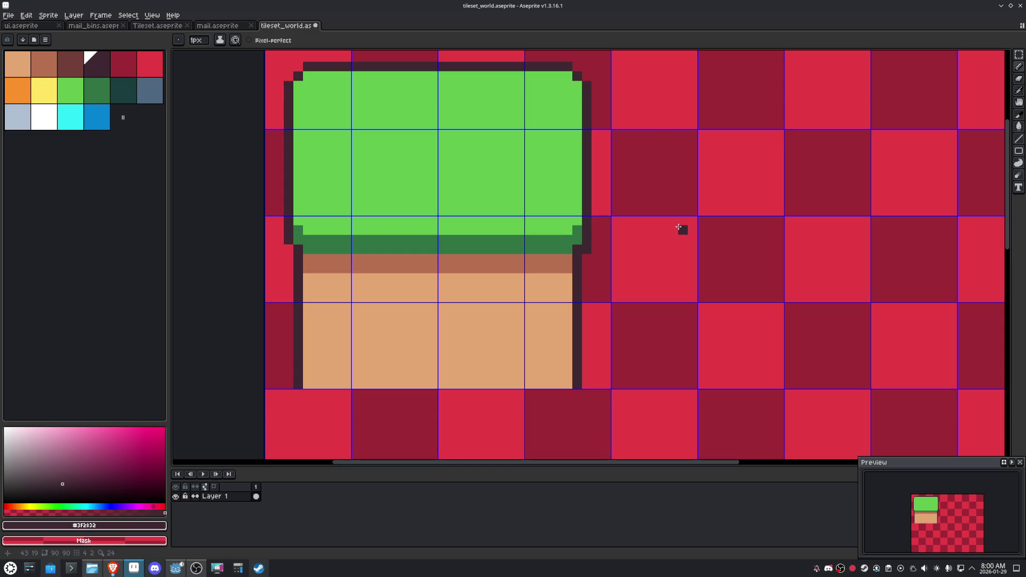
{"action": "right_click", "coordinate": [587, 249]}
Thicken the dark green rim leftward and add another brown soil row
{"action": "left_click", "coordinate": [568, 239], "text": "alt"}
{"action": "mouse_move", "coordinate": [561, 259]}
{"action": "left_mouse_down"}
{"action": "mouse_move", "coordinate": [315, 260]}
{"action": "mouse_move", "coordinate": [390, 278]}
{"action": "mouse_move", "coordinate": [554, 273]}
{"action": "left_mouse_up"}
{"action": "left_click", "coordinate": [319, 268], "text": "alt"}
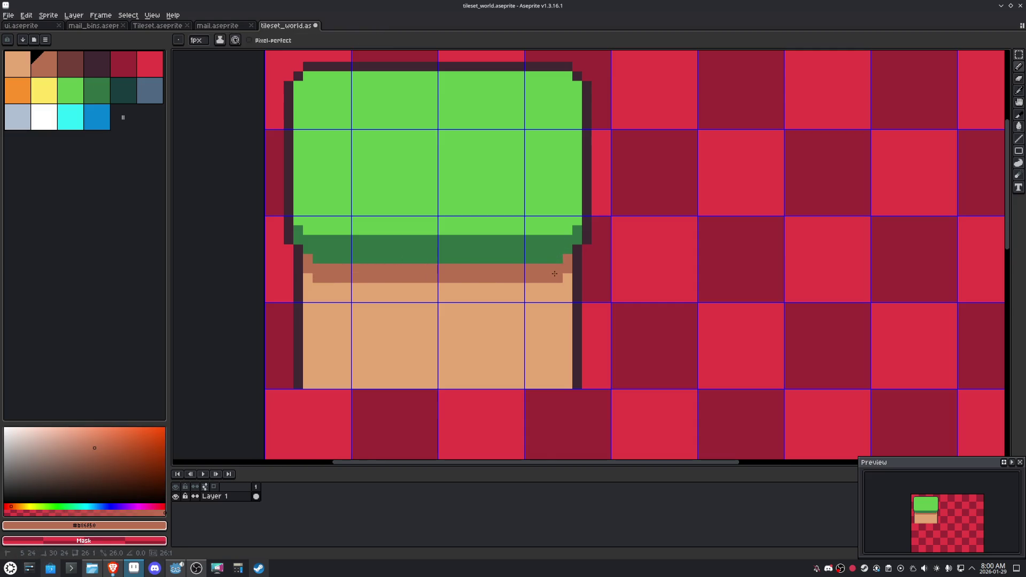
{"action": "scroll", "coordinate": [539, 292], "scroll_direction": "down", "scroll_amount": 4}
{"action": "scroll", "coordinate": [539, 293], "scroll_direction": "up", "scroll_amount": 2}
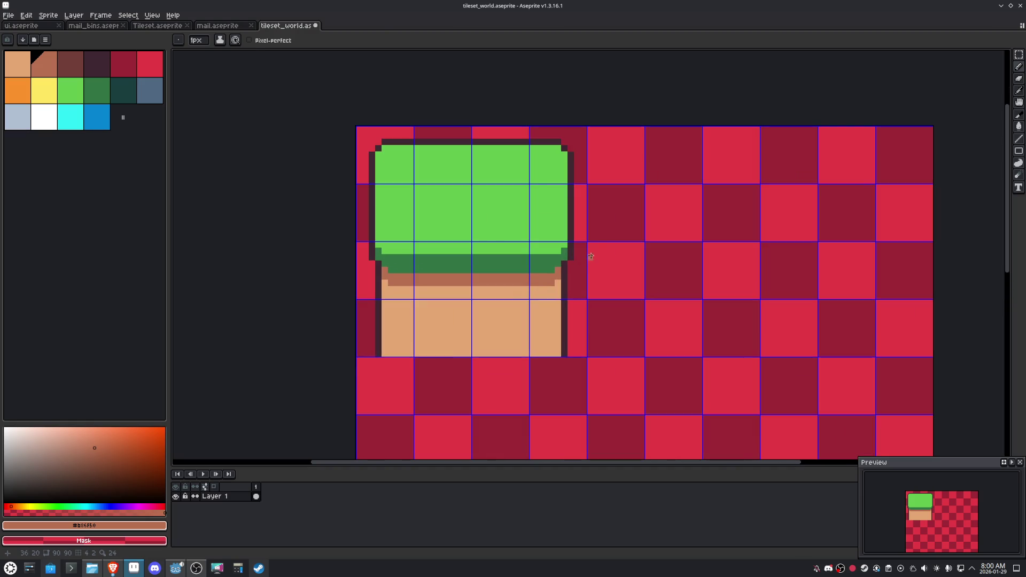
{"action": "scroll", "coordinate": [512, 245], "scroll_direction": "up", "scroll_amount": 1}
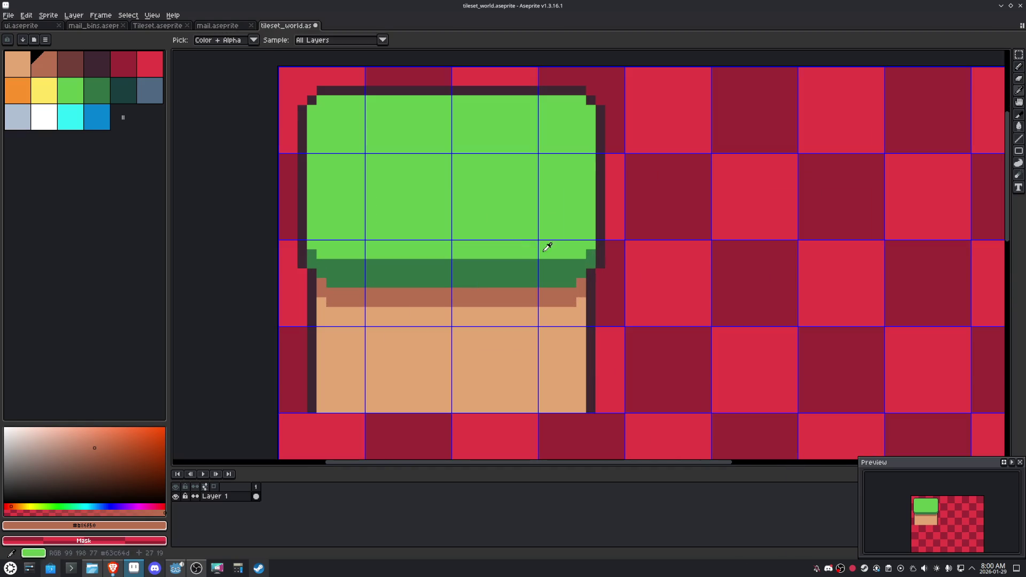
Add dark green pixels at the rim's left and right corners
{"action": "left_click", "coordinate": [584, 262], "text": "alt"}
{"action": "left_click", "coordinate": [585, 256]}
{"action": "left_click", "coordinate": [591, 246]}
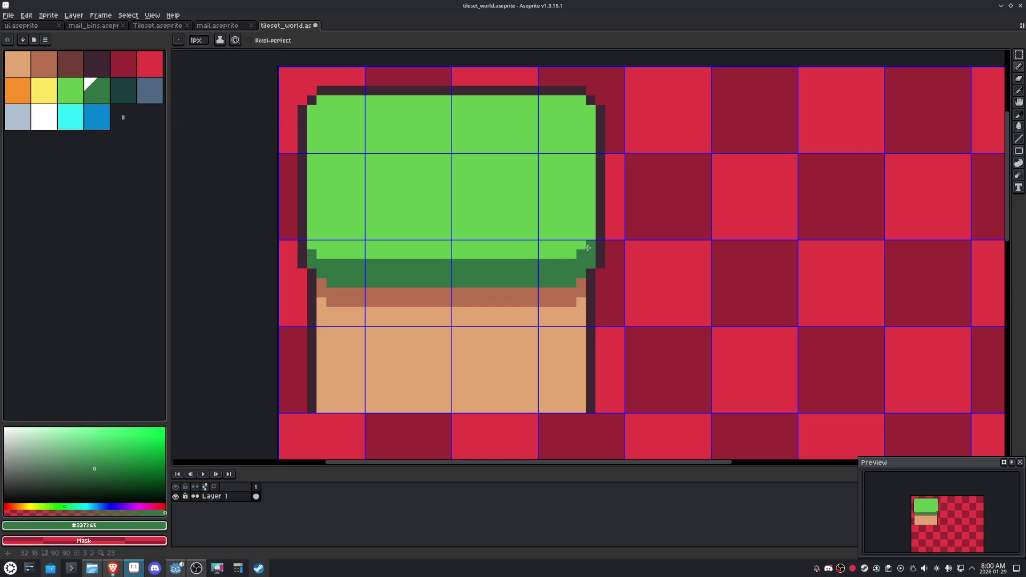
{"action": "left_click", "coordinate": [317, 252]}
{"action": "left_click", "coordinate": [313, 245]}
{"action": "left_click", "coordinate": [415, 257]}
{"action": "key", "text": "ctrl+z"}
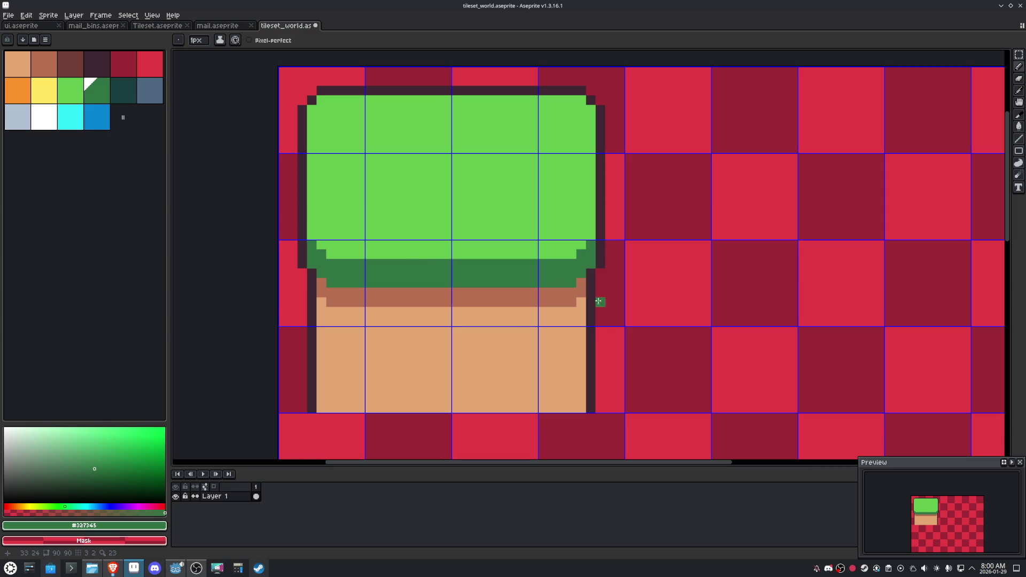
Move the grass and soil block down two pixels
{"action": "key", "text": "m"}
{"action": "mouse_move", "coordinate": [610, 312]}
{"action": "left_mouse_down"}
{"action": "mouse_move", "coordinate": [339, 264]}
{"action": "mouse_move", "coordinate": [286, 199]}
{"action": "left_mouse_up"}
{"action": "key", "text": "Down"}
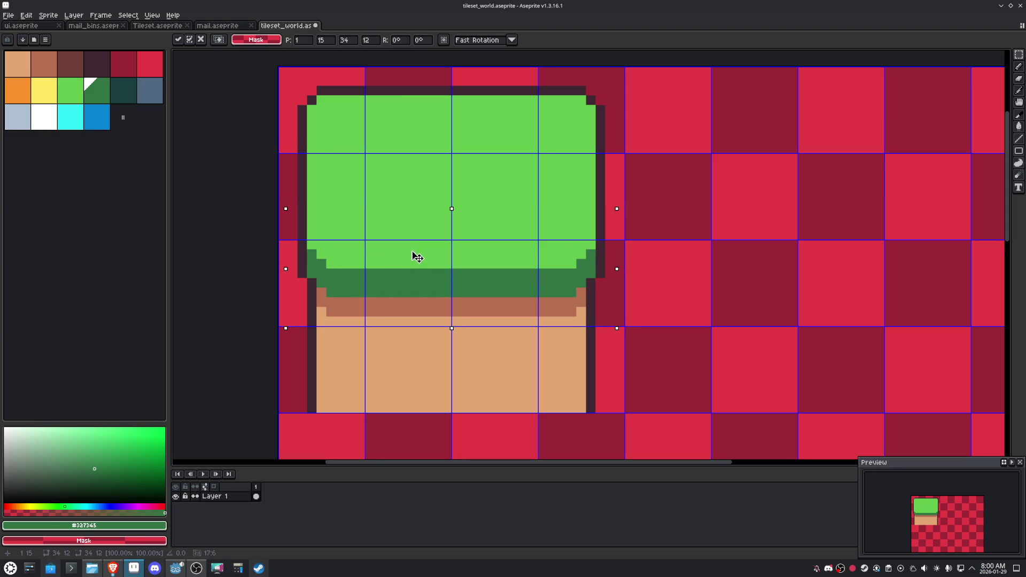
{"action": "key", "text": "Down"}
{"action": "key", "text": "Return"}
Stretch the soil row down one more tile
{"action": "scroll", "coordinate": [678, 298], "scroll_direction": "down", "scroll_amount": 3}
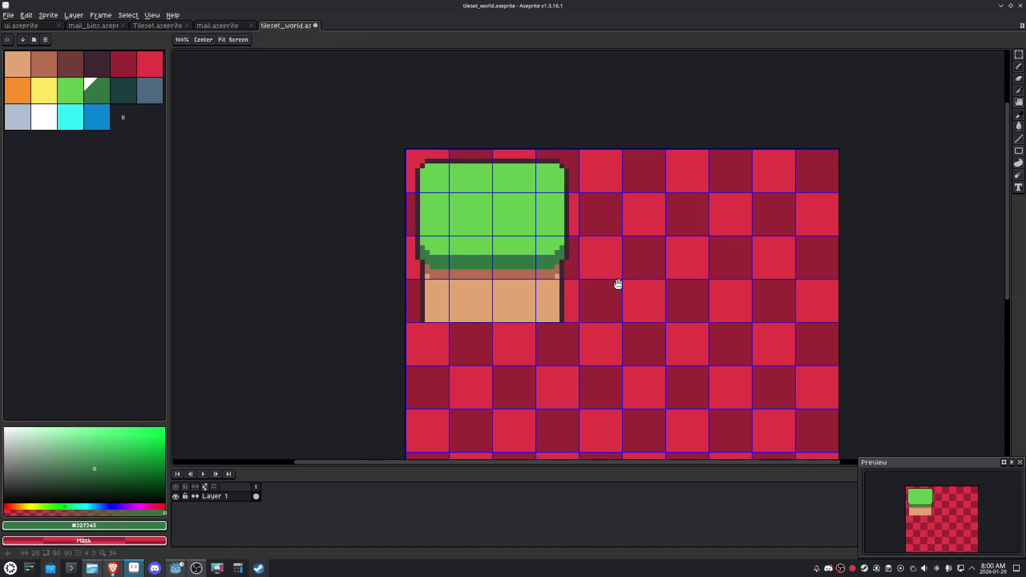
{"action": "key", "text": "m"}
{"action": "left_click_drag", "start_coordinate": [567, 314], "coordinate": [412, 317]}
{"action": "left_click_drag", "start_coordinate": [504, 329], "coordinate": [500, 364]}
{"action": "left_click", "coordinate": [499, 377]}
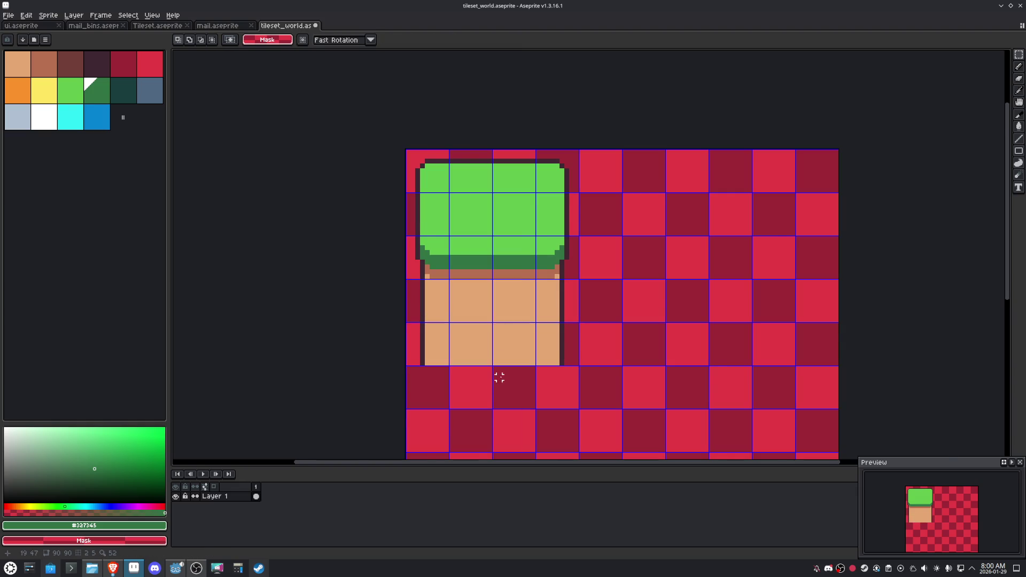
Zoom and pan so the whole grass-over-dirt tileset block is in view
{"action": "scroll", "coordinate": [499, 378], "scroll_direction": "up", "scroll_amount": 1}
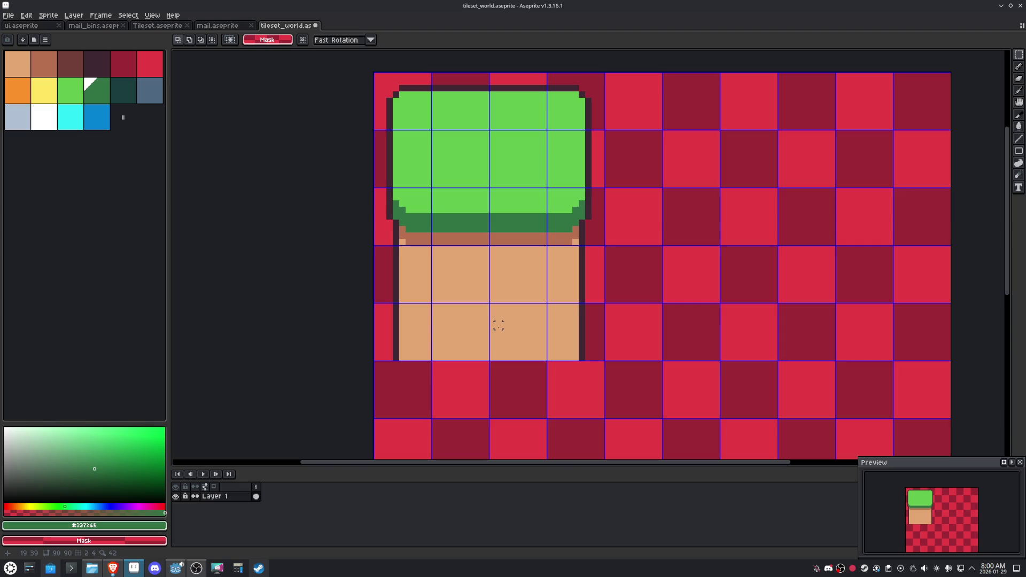
{"action": "scroll", "coordinate": [498, 325], "scroll_direction": "up", "scroll_amount": 1}
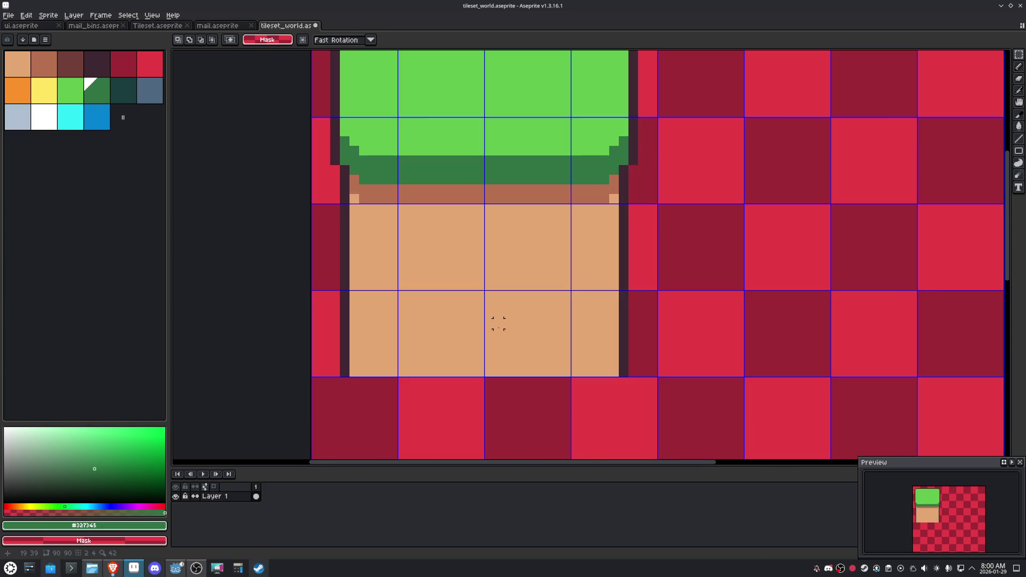
{"action": "scroll", "coordinate": [508, 323], "scroll_direction": "down", "scroll_amount": 2}
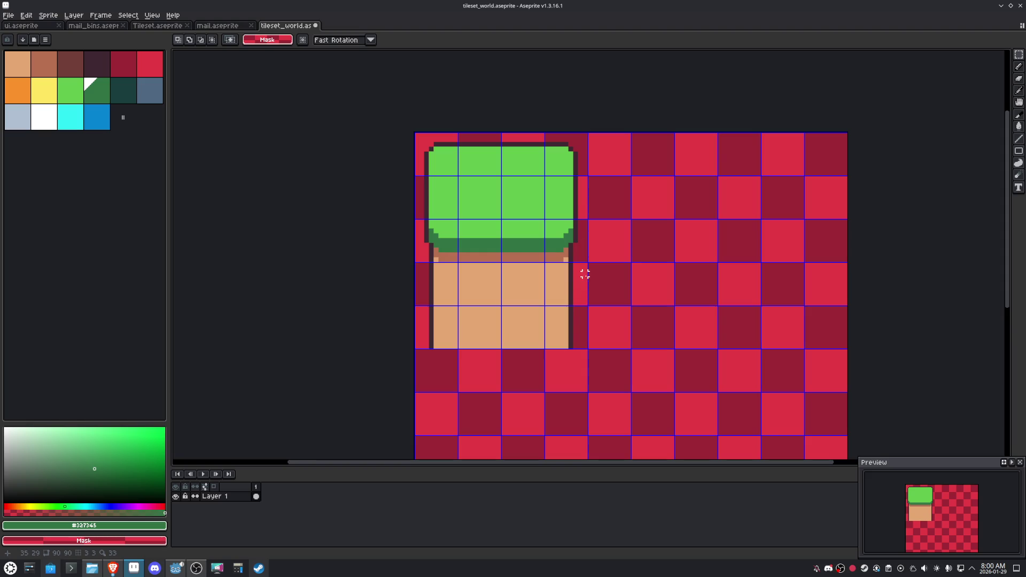
{"action": "scroll", "coordinate": [593, 257], "scroll_direction": "up", "scroll_amount": 1}
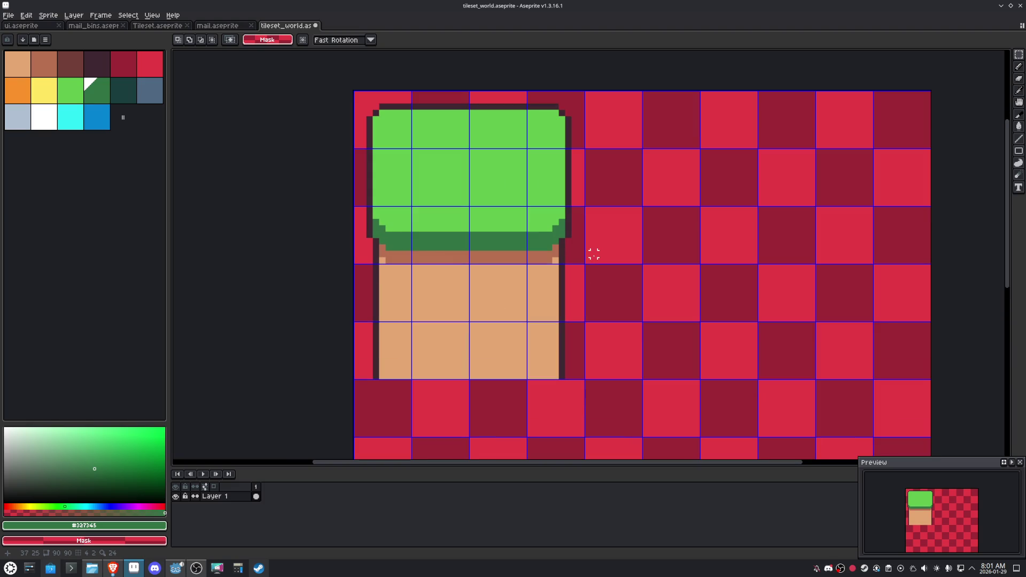
{"action": "scroll", "coordinate": [593, 254], "scroll_direction": "down", "scroll_amount": 2}
{"action": "scroll", "coordinate": [594, 255], "scroll_direction": "up", "scroll_amount": 1}
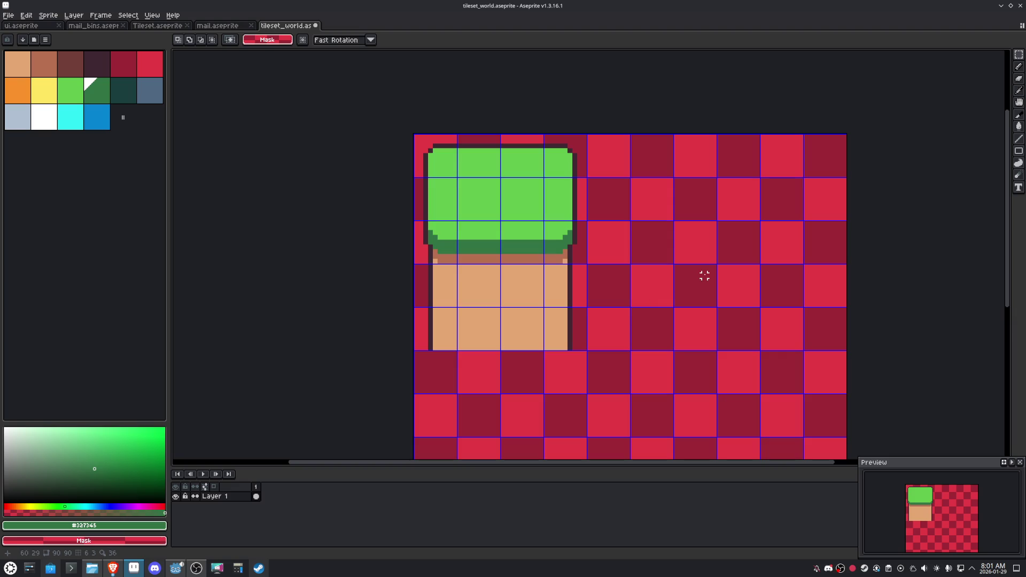
{"action": "scroll", "coordinate": [454, 357], "scroll_direction": "up", "scroll_amount": 3}
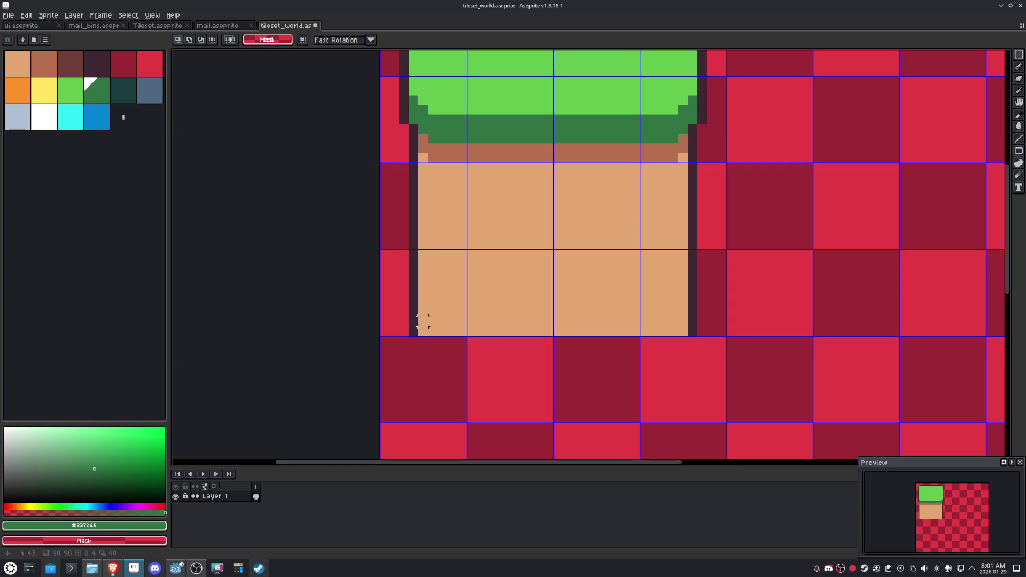
{"action": "scroll", "coordinate": [588, 412], "scroll_direction": "down", "scroll_amount": 3}
{"action": "mouse_move", "coordinate": [642, 398]}
{"action": "left_mouse_down"}
{"action": "mouse_move", "coordinate": [582, 259]}
{"action": "mouse_move", "coordinate": [552, 251]}
{"action": "left_mouse_up"}
Select the right half of the grass-dirt block with the Rectangular Marquee
{"action": "key", "text": "m"}
{"action": "left_click_drag", "start_coordinate": [453, 378], "coordinate": [523, 388]}
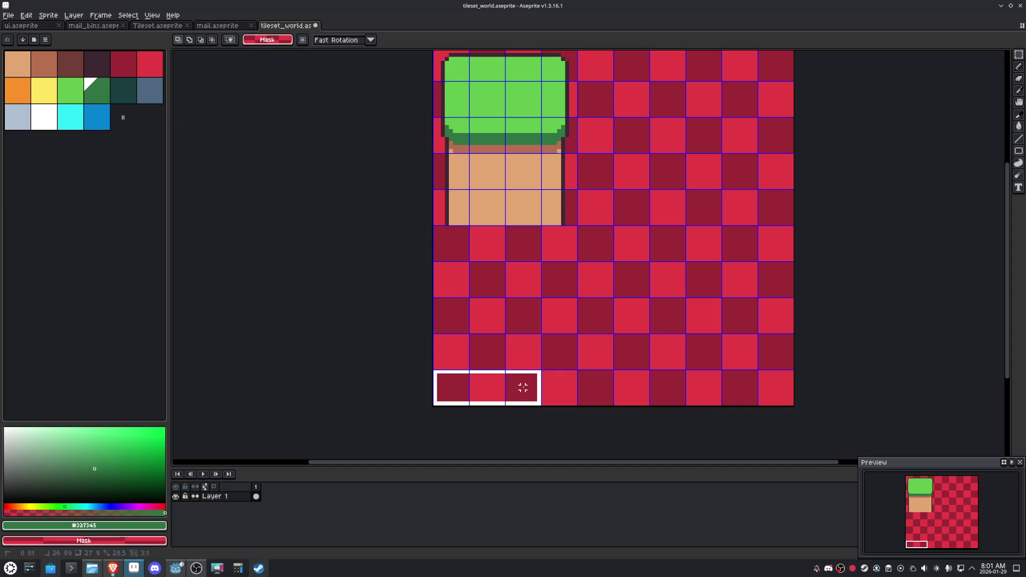
{"action": "left_click", "coordinate": [523, 388]}
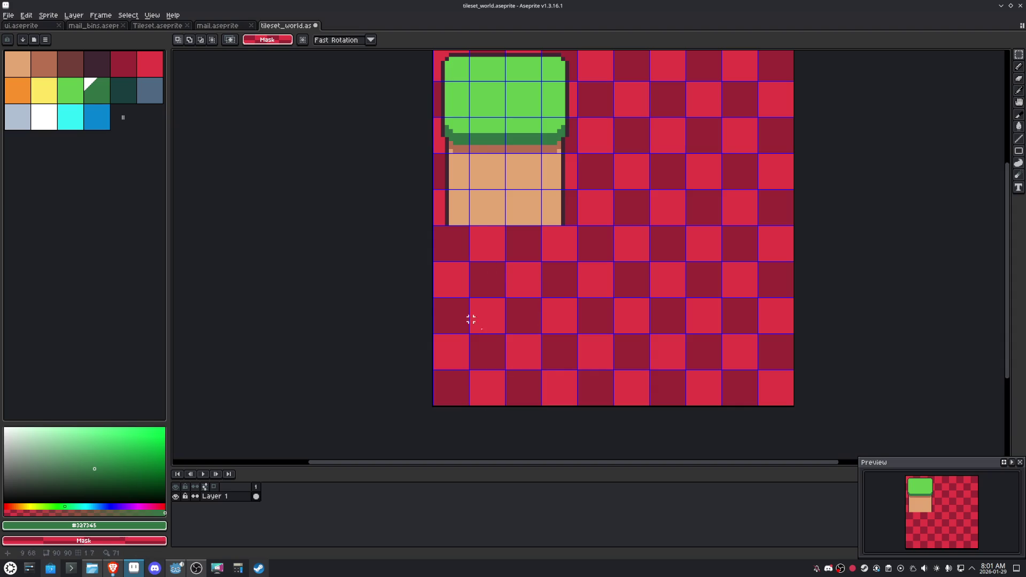
{"action": "left_click_drag", "start_coordinate": [518, 250], "coordinate": [509, 288]}
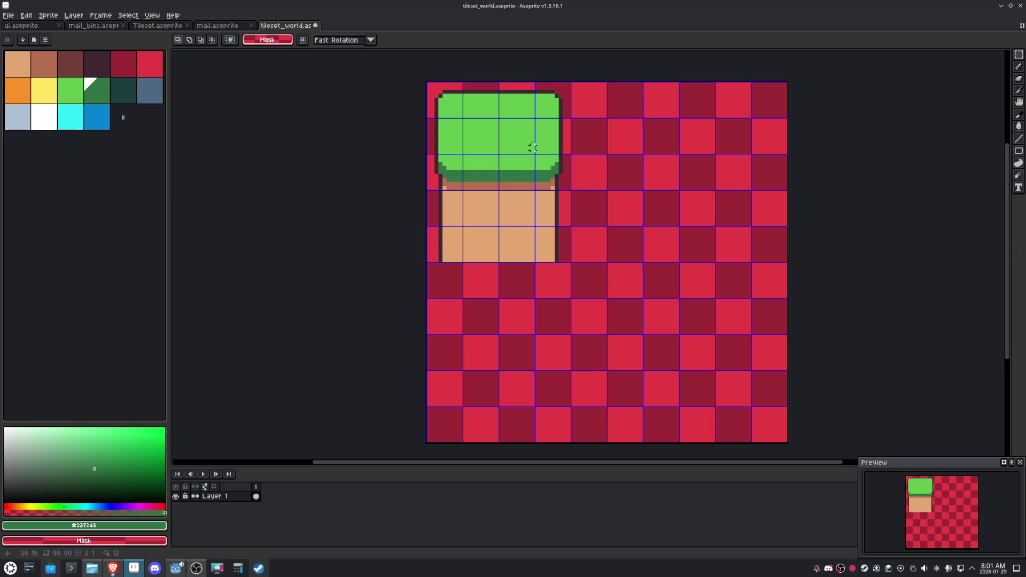
{"action": "mouse_move", "coordinate": [512, 108]}
{"action": "left_mouse_down"}
{"action": "mouse_move", "coordinate": [553, 173]}
{"action": "mouse_move", "coordinate": [552, 248]}
{"action": "left_mouse_up"}
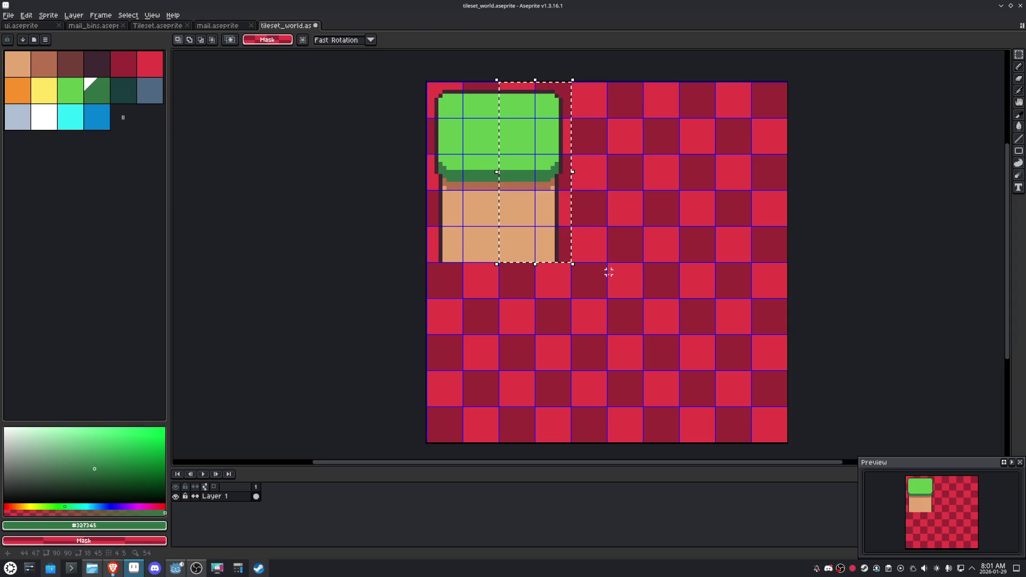
Delete the selected right half, leaving a one-column grass-and-dirt block
{"action": "key", "text": "Delete"}
{"action": "key", "text": "ctrl+d"}
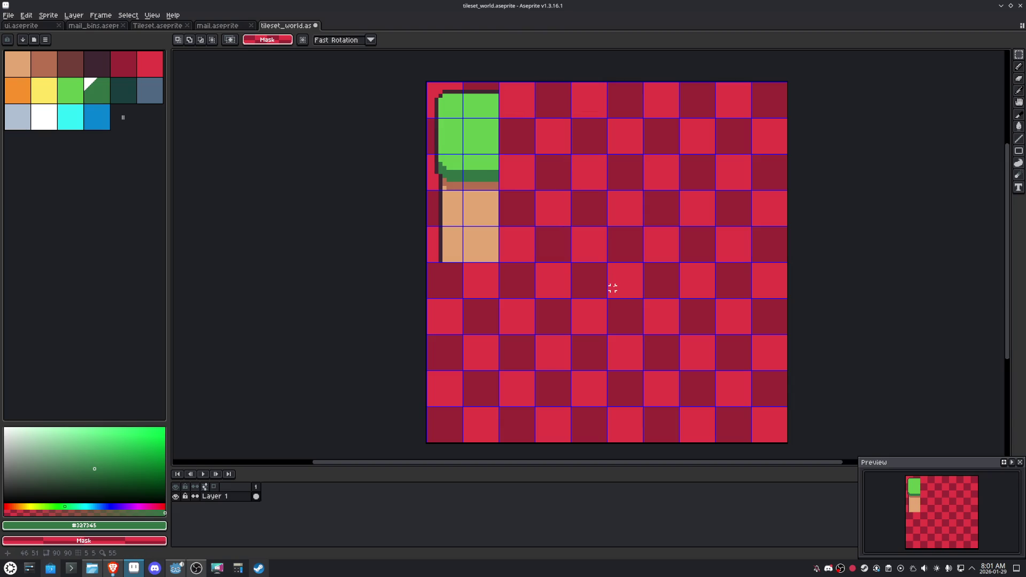
{"action": "left_click_drag", "start_coordinate": [483, 246], "coordinate": [431, 244]}
{"action": "key", "text": "ctrl+d"}
Draw a white waterline across the dirt and a blue pixel line along its bottom edge
{"action": "scroll", "coordinate": [512, 224], "scroll_direction": "up", "scroll_amount": 3}
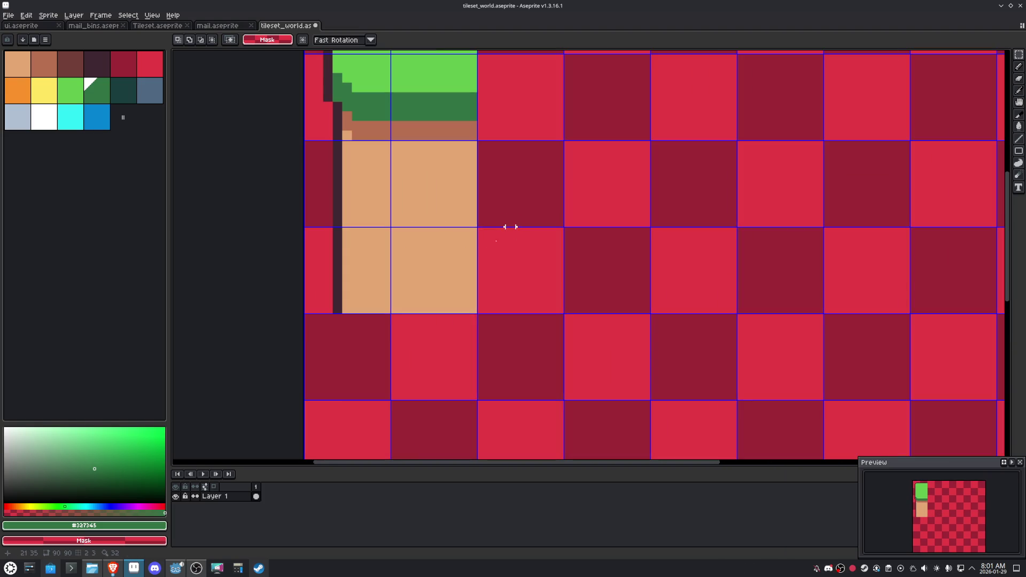
{"action": "left_click", "coordinate": [45, 119]}
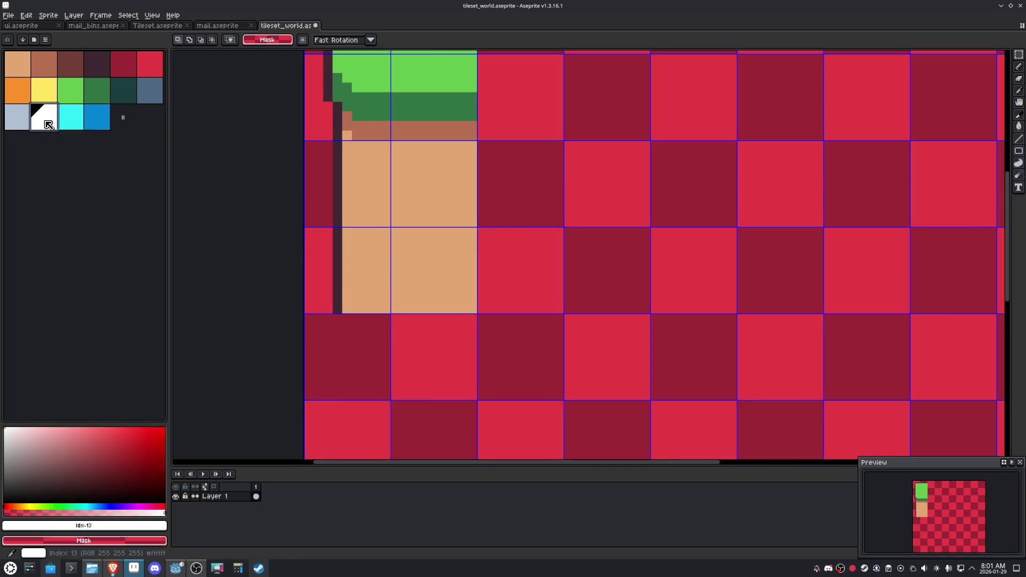
{"action": "key", "text": "v"}
{"action": "key", "text": "b"}
{"action": "left_click_drag", "start_coordinate": [336, 270], "coordinate": [477, 268]}
{"action": "left_click", "coordinate": [98, 118]}
{"action": "left_click_drag", "start_coordinate": [337, 279], "coordinate": [346, 308]}
{"action": "left_click", "coordinate": [466, 303], "text": "shift"}
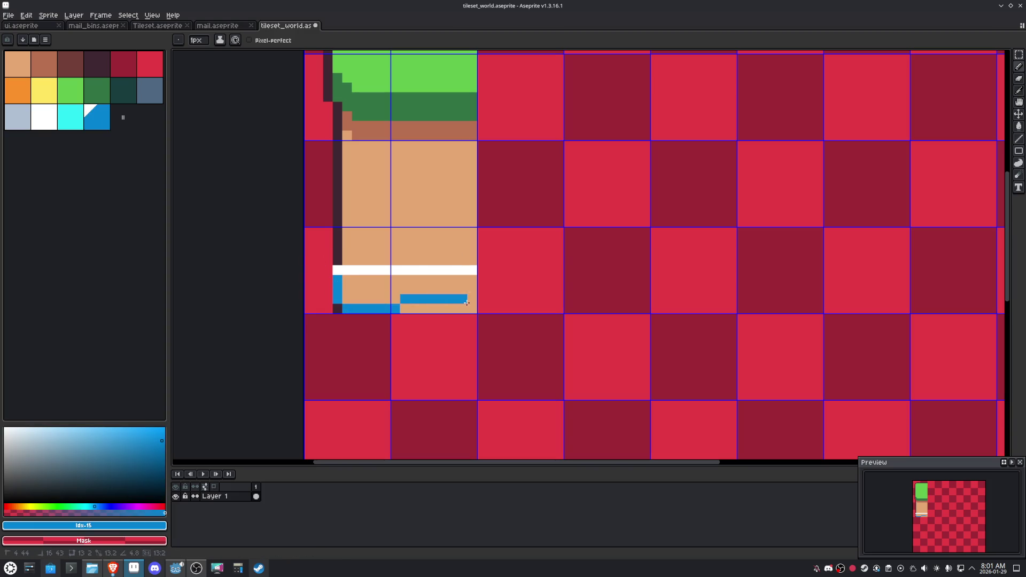
{"action": "left_click", "coordinate": [472, 309], "text": "shift"}
{"action": "right_click", "coordinate": [337, 308]}
{"action": "left_click", "coordinate": [385, 299]}
Fill the area below the waterline blue and add white foam down the block's left edge
{"action": "key", "text": "g"}
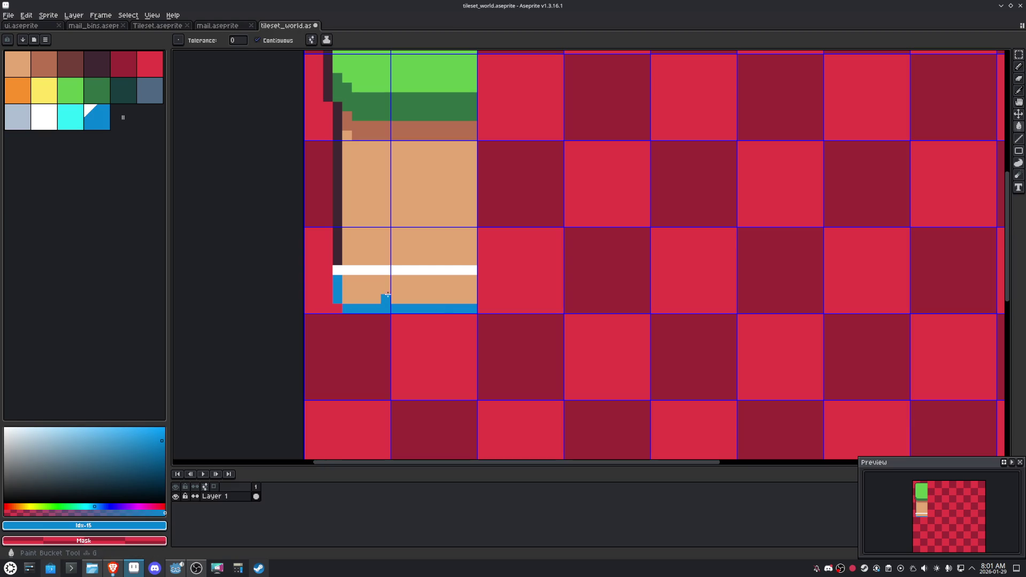
{"action": "left_click", "coordinate": [387, 295]}
{"action": "scroll", "coordinate": [388, 293], "scroll_direction": "down", "scroll_amount": 4}
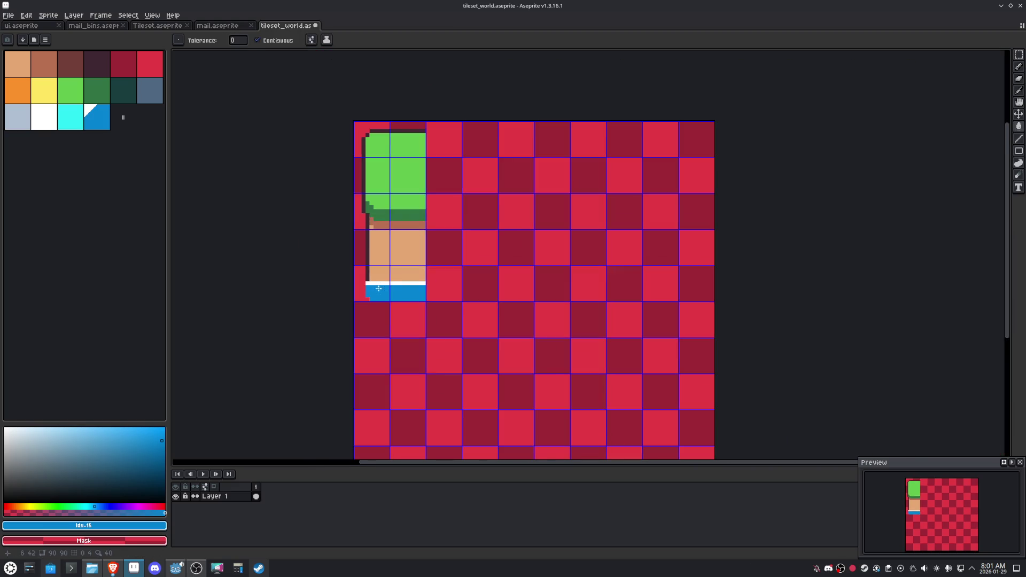
{"action": "scroll", "coordinate": [380, 289], "scroll_direction": "up", "scroll_amount": 2}
{"action": "left_click", "coordinate": [365, 281], "text": "alt"}
{"action": "left_click", "coordinate": [355, 257]}
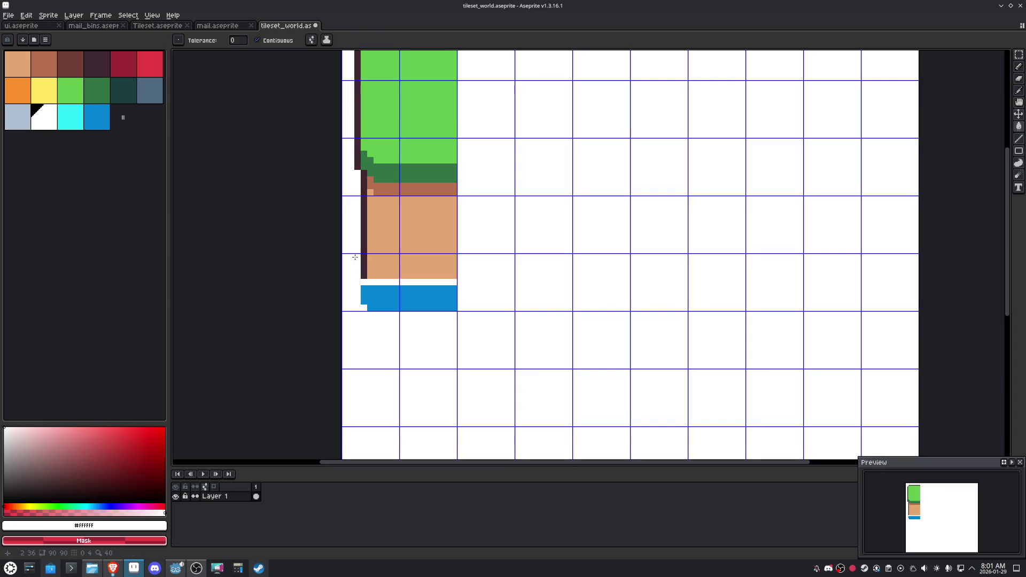
{"action": "key", "text": "ctrl+z"}
{"action": "key", "text": "b"}
{"action": "left_click_drag", "start_coordinate": [358, 258], "coordinate": [357, 276]}
{"action": "left_click", "coordinate": [454, 307]}
{"action": "key", "text": "ctrl+z"}
Sample the water blue and outline colours, pan to an empty tile, and pick the grass green
{"action": "key", "text": "alt"}
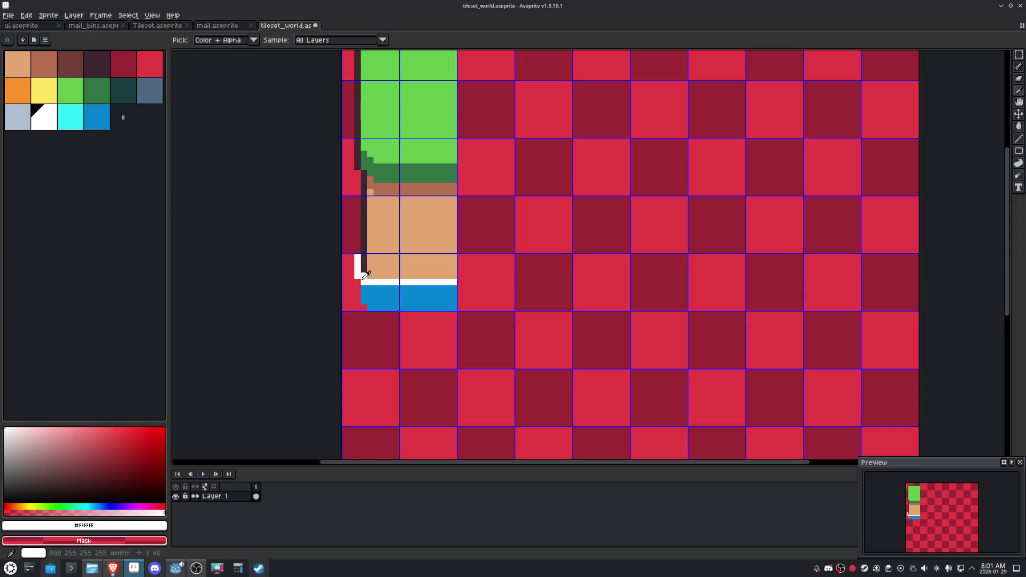
{"action": "left_click", "coordinate": [364, 289], "text": "alt"}
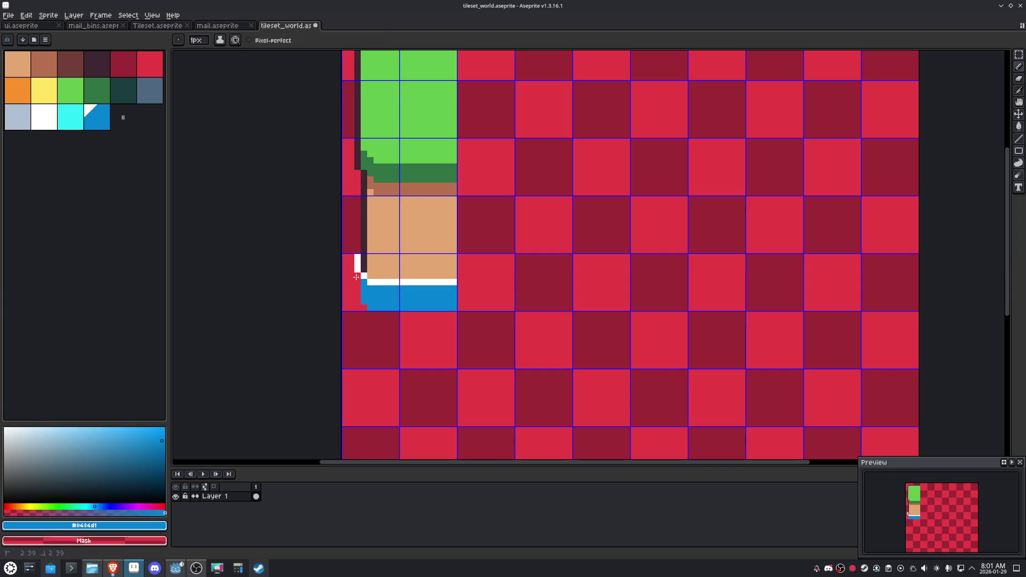
{"action": "left_click", "coordinate": [364, 267], "text": "alt"}
{"action": "scroll", "coordinate": [534, 289], "scroll_direction": "down", "scroll_amount": 1}
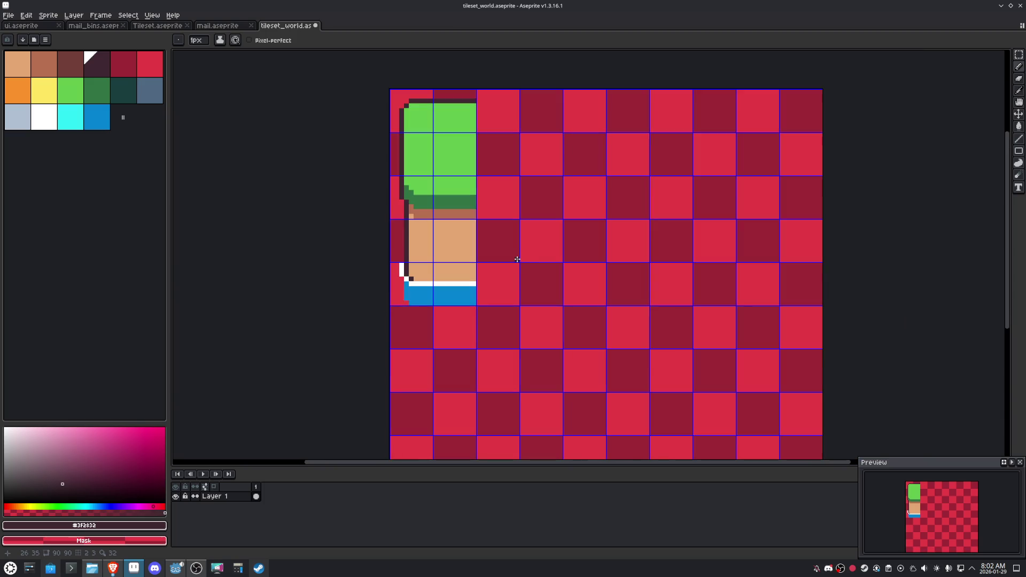
{"action": "scroll", "coordinate": [531, 287], "scroll_direction": "down", "scroll_amount": 1}
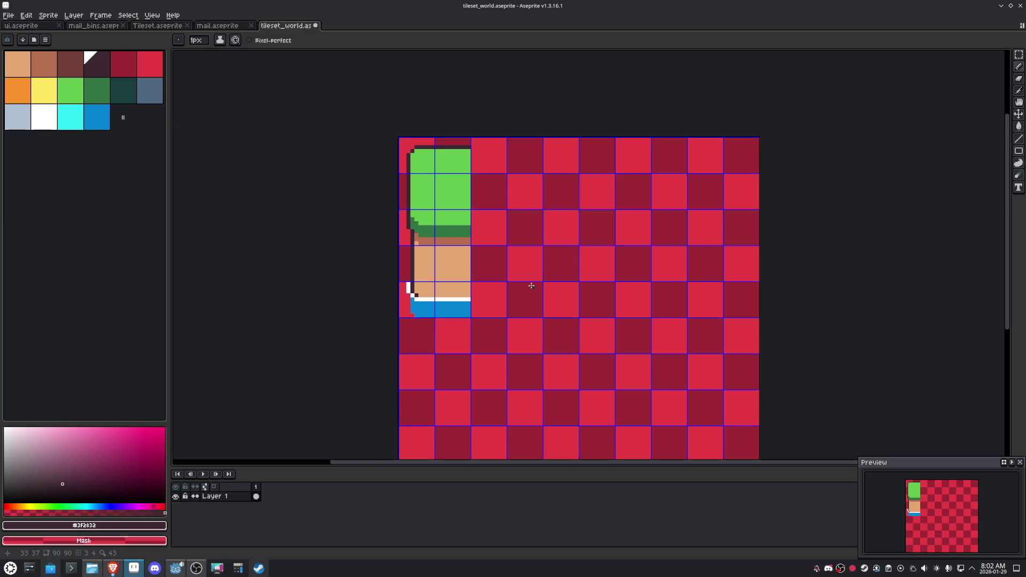
{"action": "key", "text": "m"}
{"action": "mouse_move", "coordinate": [471, 316]}
{"action": "left_mouse_down"}
{"action": "mouse_move", "coordinate": [436, 284]}
{"action": "mouse_move", "coordinate": [400, 283]}
{"action": "left_mouse_up"}
{"action": "key", "text": "h"}
{"action": "mouse_move", "coordinate": [610, 335]}
{"action": "left_mouse_down"}
{"action": "mouse_move", "coordinate": [499, 266]}
{"action": "mouse_move", "coordinate": [504, 279]}
{"action": "left_mouse_up"}
{"action": "key", "text": "m"}
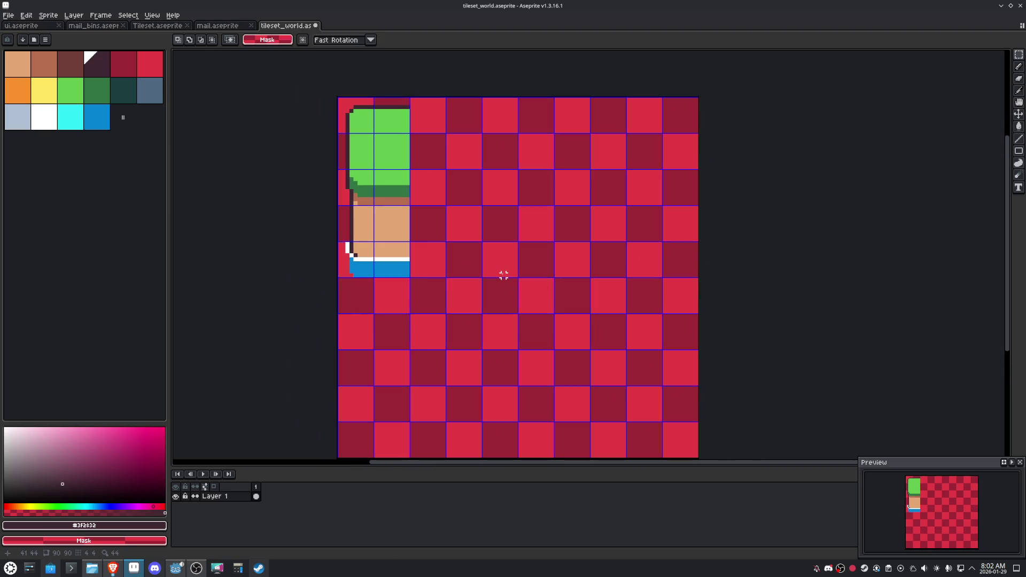
{"action": "key", "text": "i"}
{"action": "left_click", "coordinate": [403, 151]}
Draw a green rectangle outline in an empty area of the canvas
{"action": "key", "text": "h"}
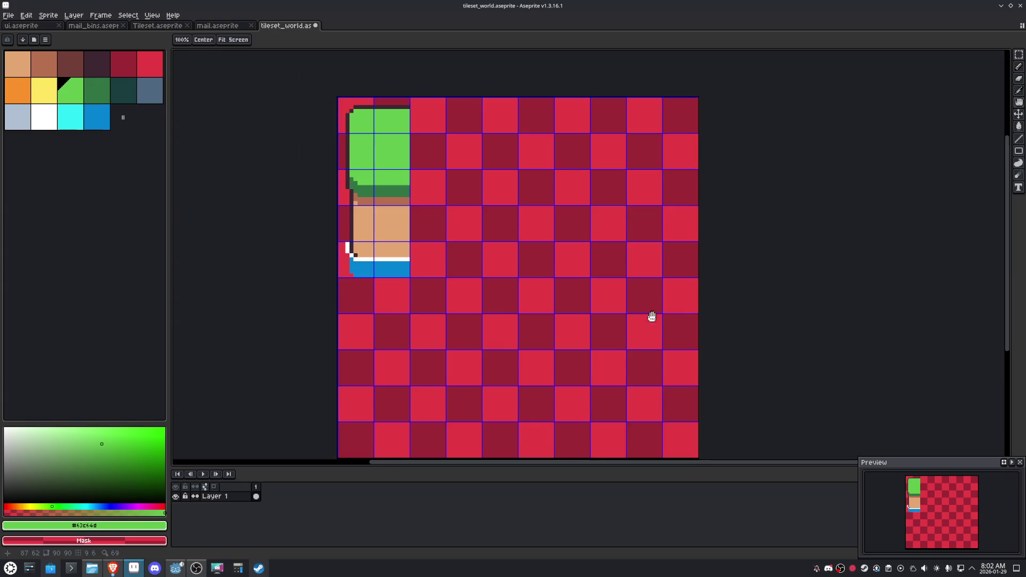
{"action": "left_click_drag", "start_coordinate": [667, 328], "coordinate": [567, 230]}
{"action": "key", "text": "m"}
{"action": "scroll", "coordinate": [593, 339], "scroll_direction": "up", "scroll_amount": 3}
{"action": "key", "text": "b"}
{"action": "left_click", "coordinate": [550, 224]}
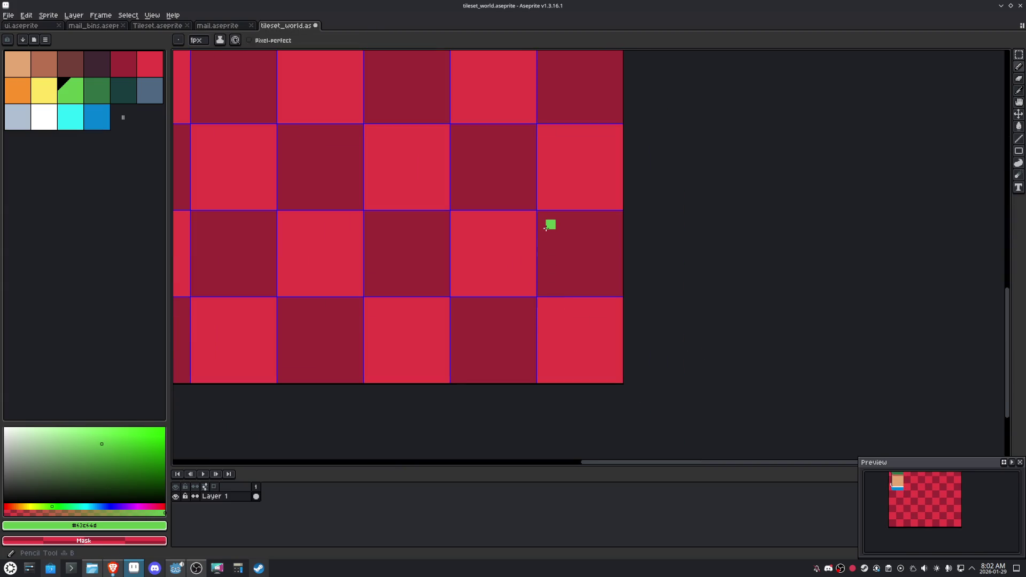
{"action": "left_click", "coordinate": [609, 225], "text": "shift"}
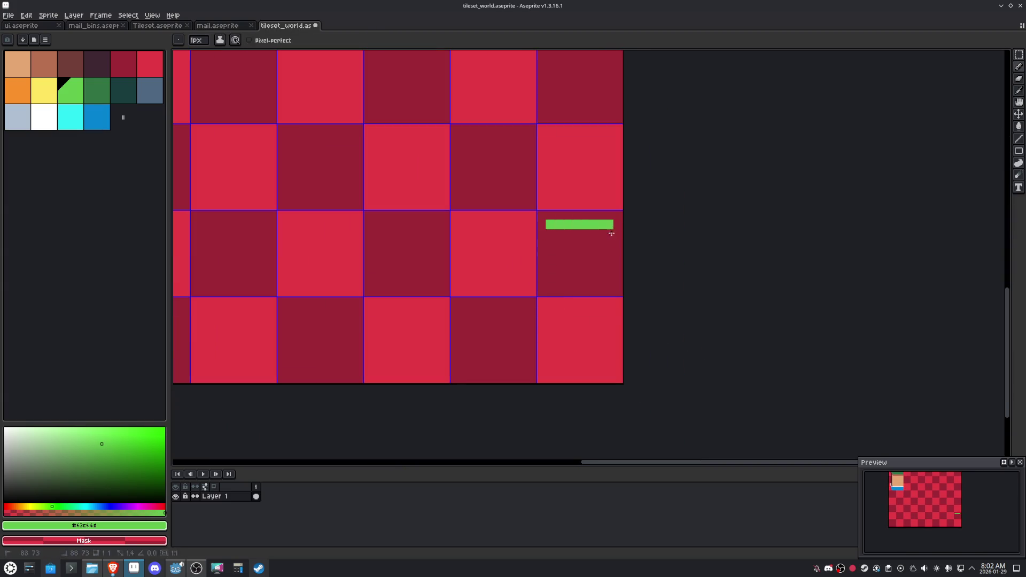
{"action": "left_click", "coordinate": [604, 351], "text": "shift"}
{"action": "left_click", "coordinate": [550, 350], "text": "shift"}
{"action": "left_click", "coordinate": [550, 225], "text": "shift"}
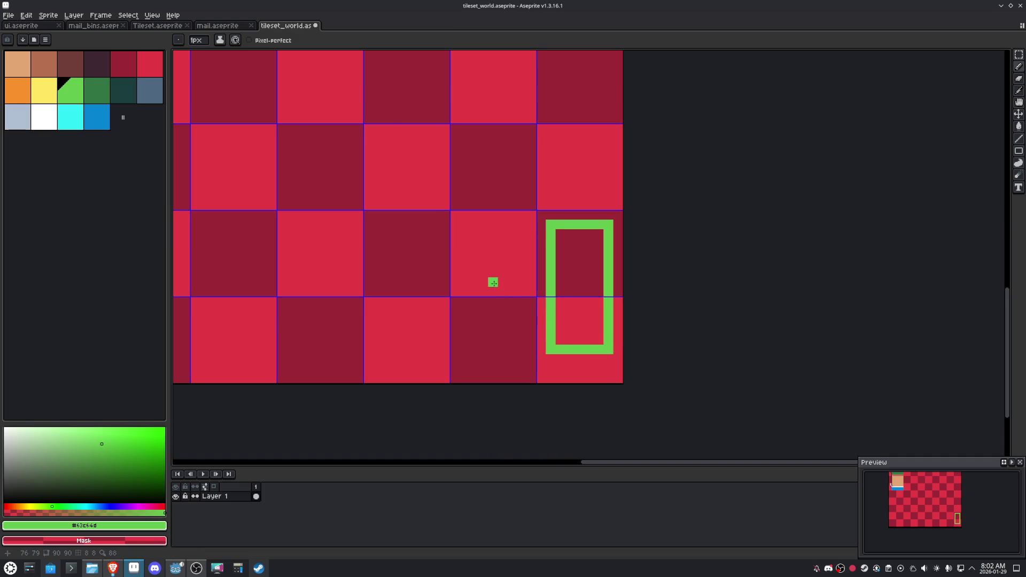
Retrace the rectangle's outline in the dark colour and draw two legs beneath it
{"action": "scroll", "coordinate": [489, 278], "scroll_direction": "down", "scroll_amount": 2}
{"action": "key", "text": "i"}
{"action": "left_click", "coordinate": [230, 92]}
{"action": "key", "text": "b"}
{"action": "left_click_drag", "start_coordinate": [442, 208], "coordinate": [447, 248]}
{"action": "scroll", "coordinate": [575, 346], "scroll_direction": "up", "scroll_amount": 2}
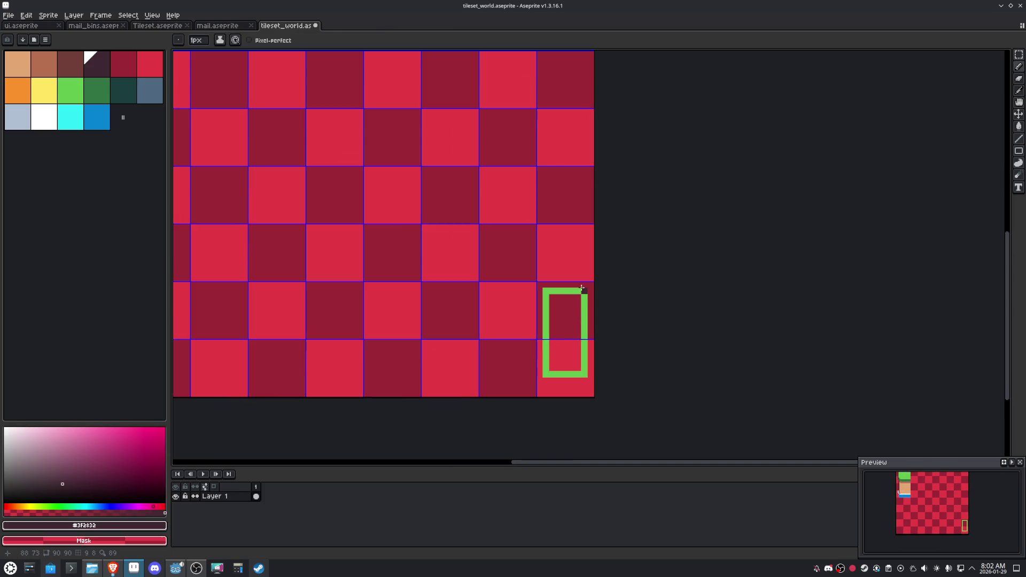
{"action": "mouse_move", "coordinate": [584, 289]}
{"action": "left_mouse_down"}
{"action": "mouse_move", "coordinate": [546, 291]}
{"action": "mouse_move", "coordinate": [546, 371]}
{"action": "mouse_move", "coordinate": [585, 291]}
{"action": "left_mouse_up"}
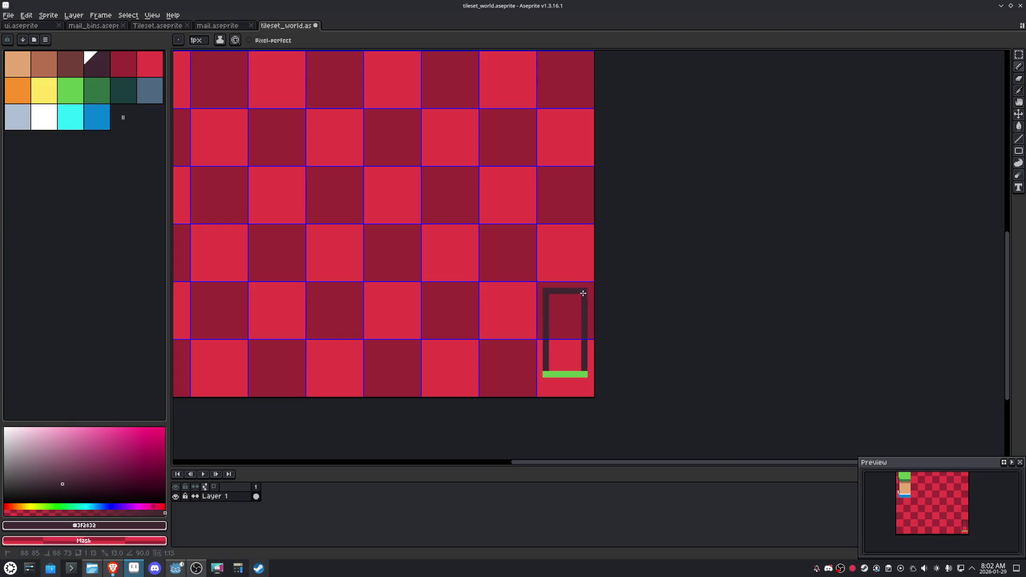
{"action": "scroll", "coordinate": [596, 391], "scroll_direction": "up", "scroll_amount": 2}
{"action": "left_click_drag", "start_coordinate": [583, 358], "coordinate": [496, 358]}
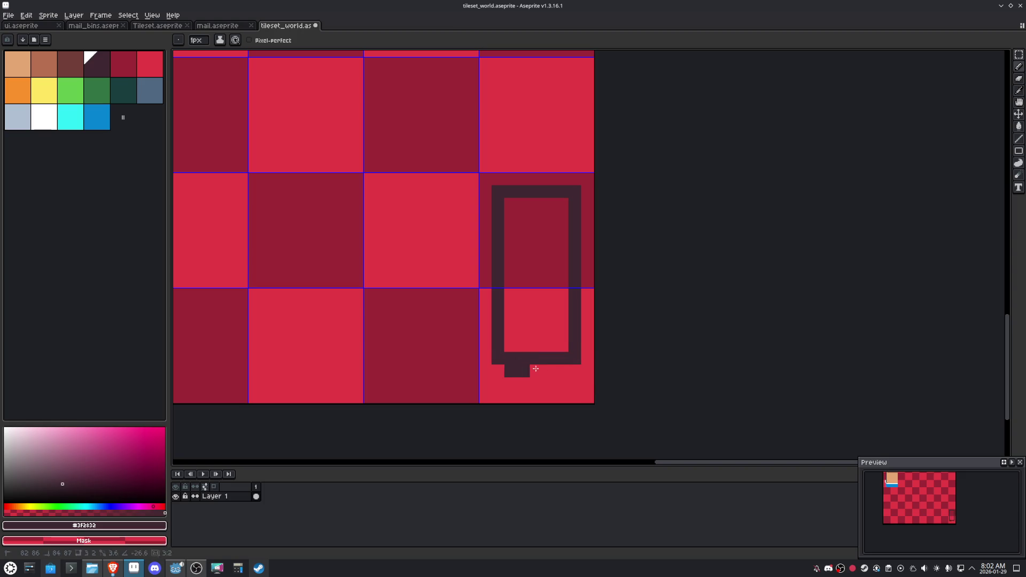
{"action": "mouse_move", "coordinate": [564, 369]}
{"action": "left_mouse_down"}
{"action": "mouse_move", "coordinate": [562, 384]}
{"action": "mouse_move", "coordinate": [523, 384]}
{"action": "left_mouse_up"}
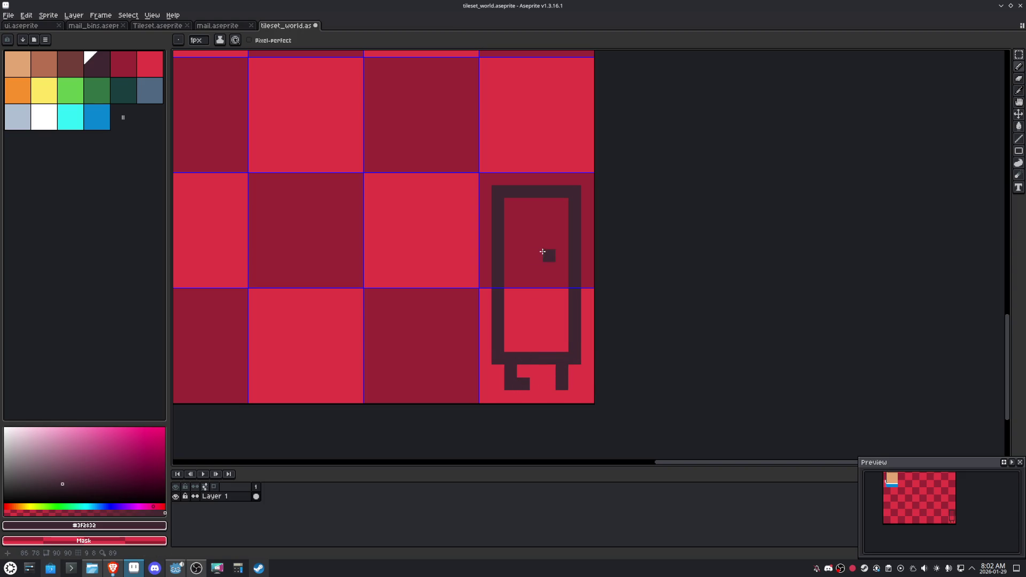
Paint peach dirt between the legs and fill the rectangle's interior light green
{"action": "left_click", "coordinate": [18, 67]}
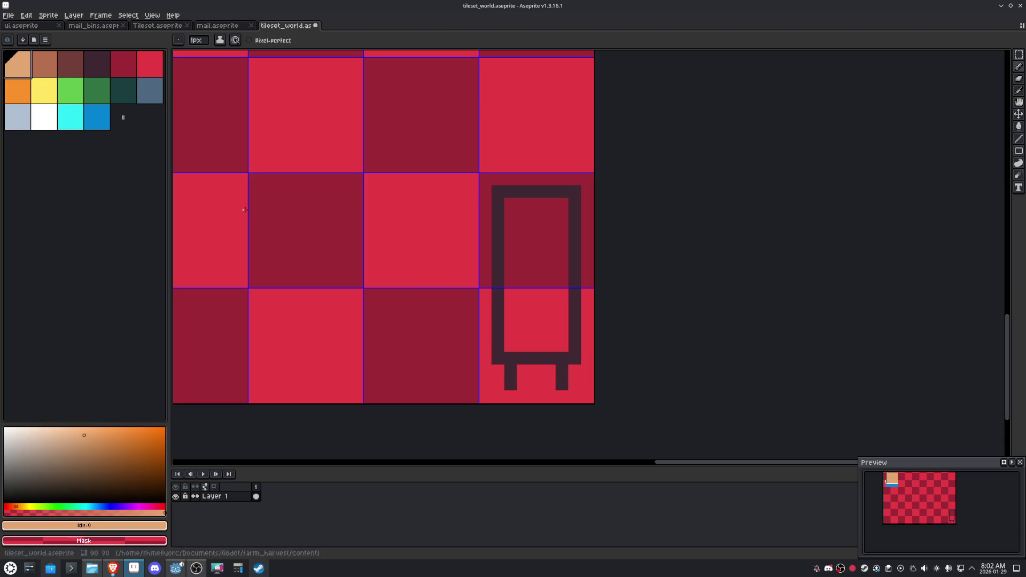
{"action": "left_click_drag", "start_coordinate": [549, 384], "coordinate": [538, 383]}
{"action": "left_click", "coordinate": [523, 377]}
{"action": "left_click", "coordinate": [71, 90]}
{"action": "key", "text": "g"}
{"action": "left_click", "coordinate": [530, 250]}
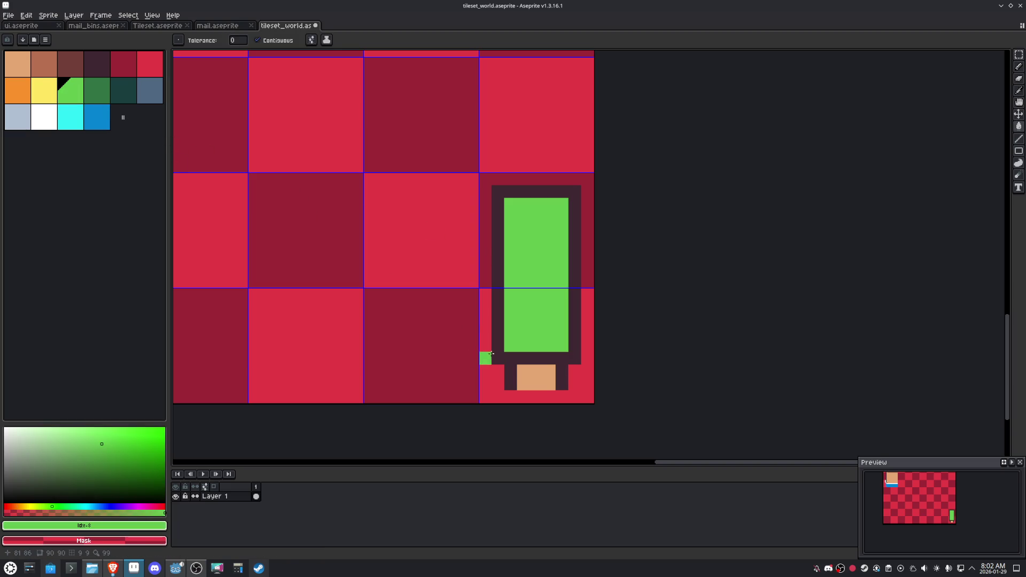
Round off the outline by erasing its four corner pixels
{"action": "key", "text": "b"}
{"action": "left_click", "coordinate": [505, 360]}
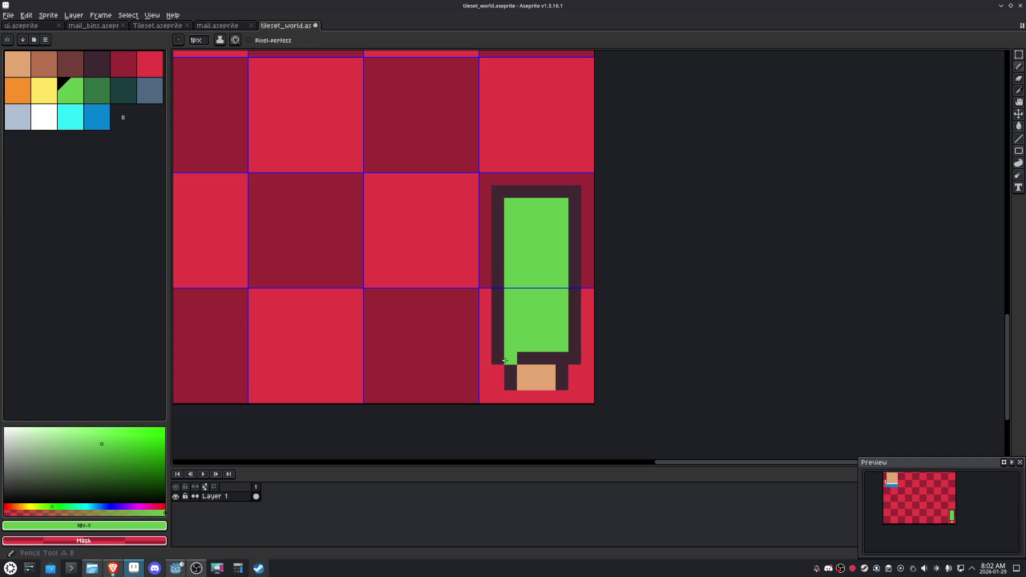
{"action": "right_click", "coordinate": [498, 358]}
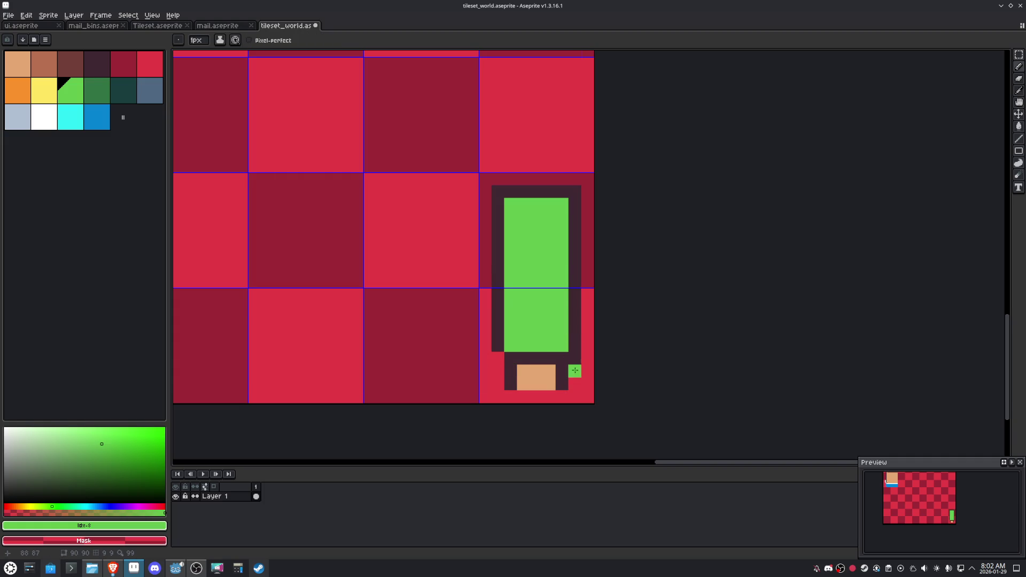
{"action": "right_click", "coordinate": [575, 358]}
{"action": "right_click", "coordinate": [575, 192]}
{"action": "right_click", "coordinate": [498, 191]}
Shade the top of the green body dark green and add three dark speckles
{"action": "key", "text": "0"}
{"action": "mouse_move", "coordinate": [509, 199]}
{"action": "left_mouse_down"}
{"action": "mouse_move", "coordinate": [551, 204]}
{"action": "mouse_move", "coordinate": [510, 219]}
{"action": "mouse_move", "coordinate": [563, 228]}
{"action": "mouse_move", "coordinate": [527, 243]}
{"action": "mouse_move", "coordinate": [562, 241]}
{"action": "left_mouse_up"}
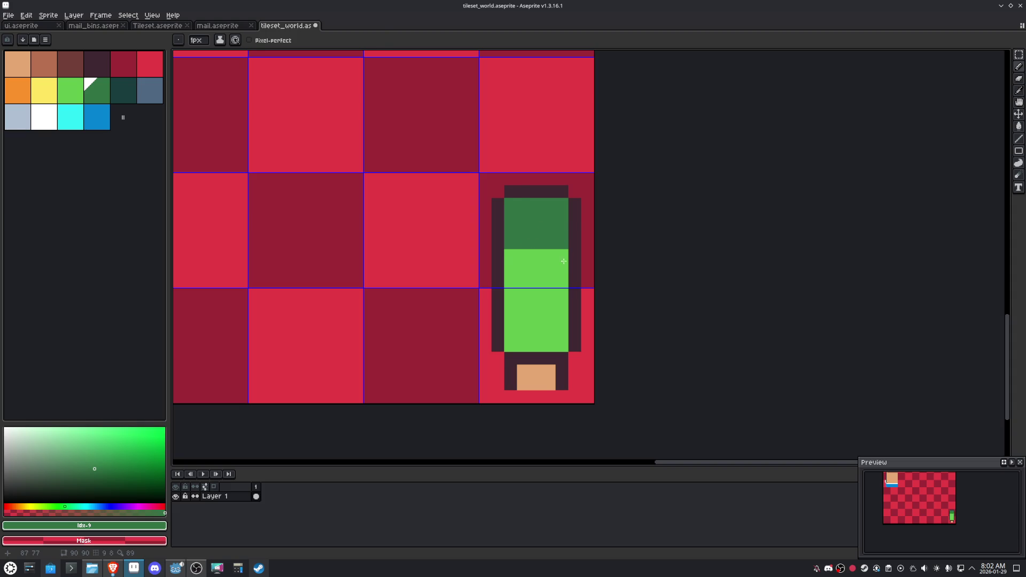
{"action": "left_click", "coordinate": [549, 269]}
{"action": "left_click", "coordinate": [523, 308]}
{"action": "left_click", "coordinate": [547, 329]}
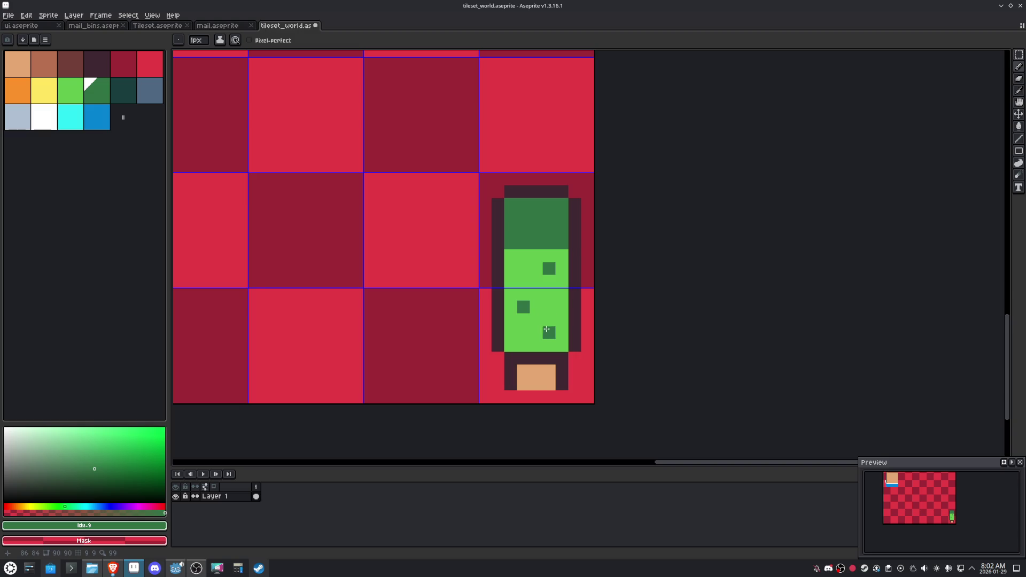
{"action": "scroll", "coordinate": [547, 330], "scroll_direction": "down", "scroll_amount": 3}
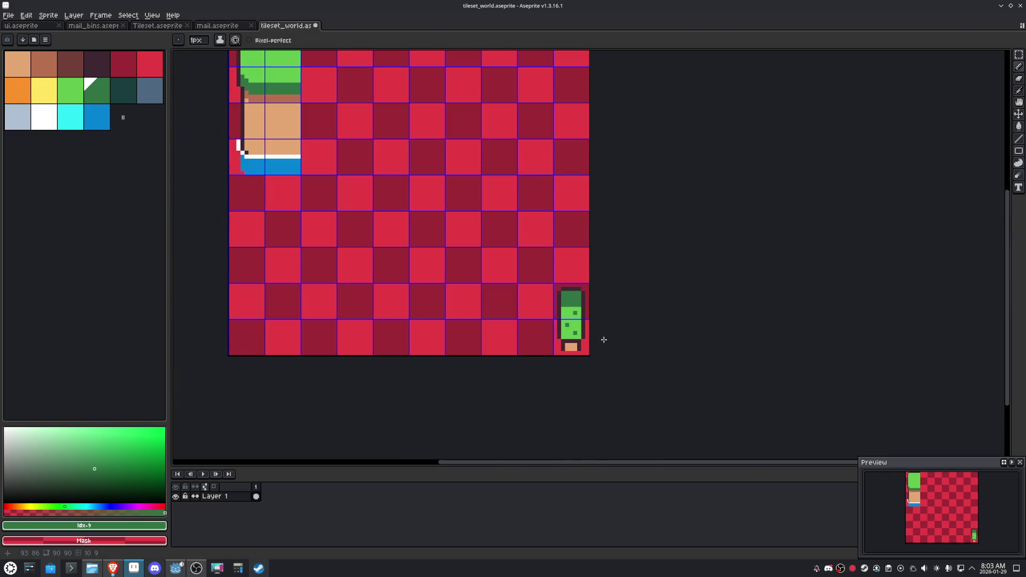
Move the sprite's upper part down and fill the dark-green middle band with light green
{"action": "key", "text": "m"}
{"action": "scroll", "coordinate": [588, 299], "scroll_direction": "up", "scroll_amount": 3}
{"action": "mouse_move", "coordinate": [570, 239]}
{"action": "left_mouse_down"}
{"action": "mouse_move", "coordinate": [416, 85]}
{"action": "mouse_move", "coordinate": [435, 84]}
{"action": "left_mouse_up"}
{"action": "left_click_drag", "start_coordinate": [470, 132], "coordinate": [471, 277]}
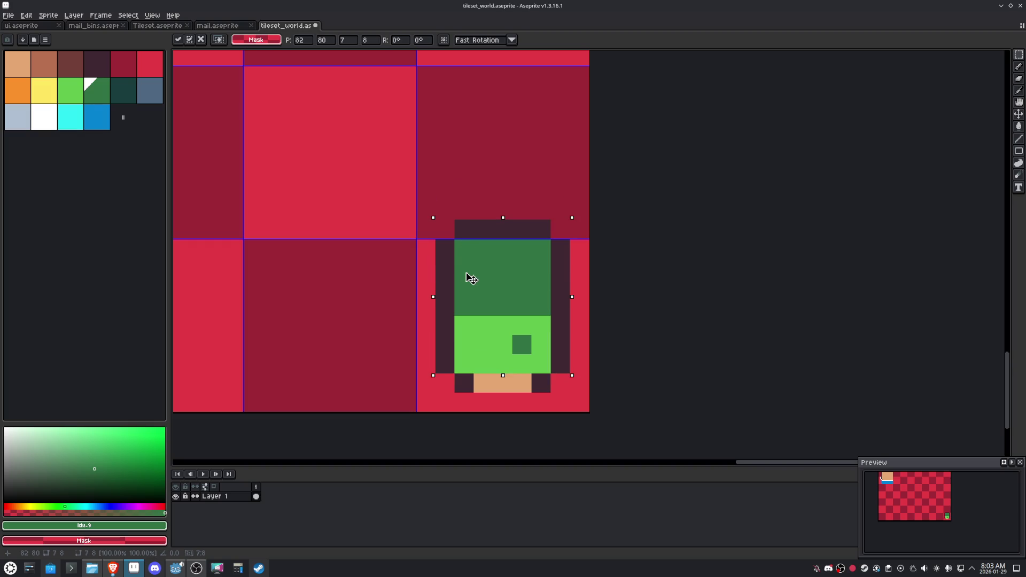
{"action": "left_click", "coordinate": [348, 210]}
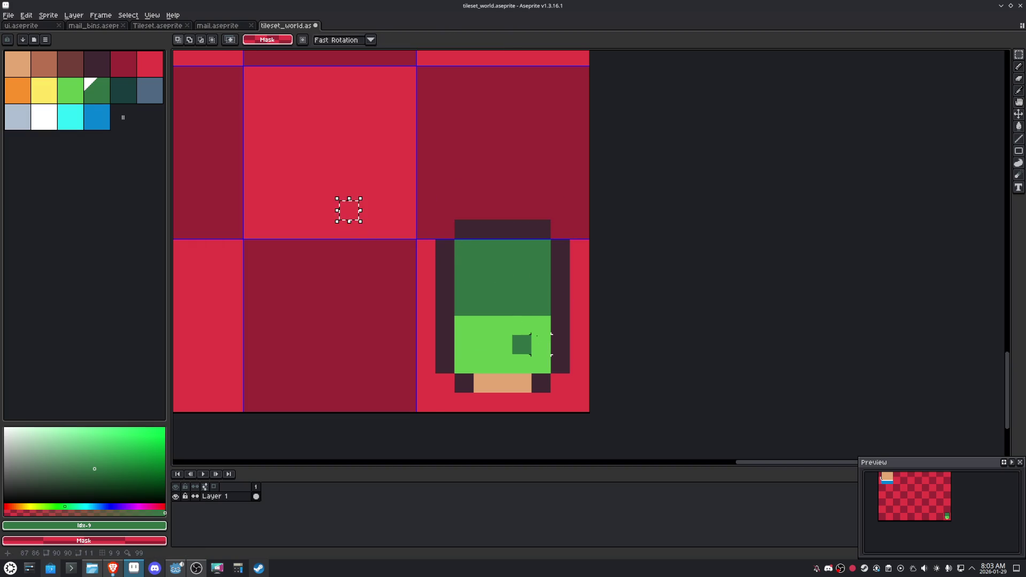
{"action": "left_click_drag", "start_coordinate": [551, 335], "coordinate": [454, 296]}
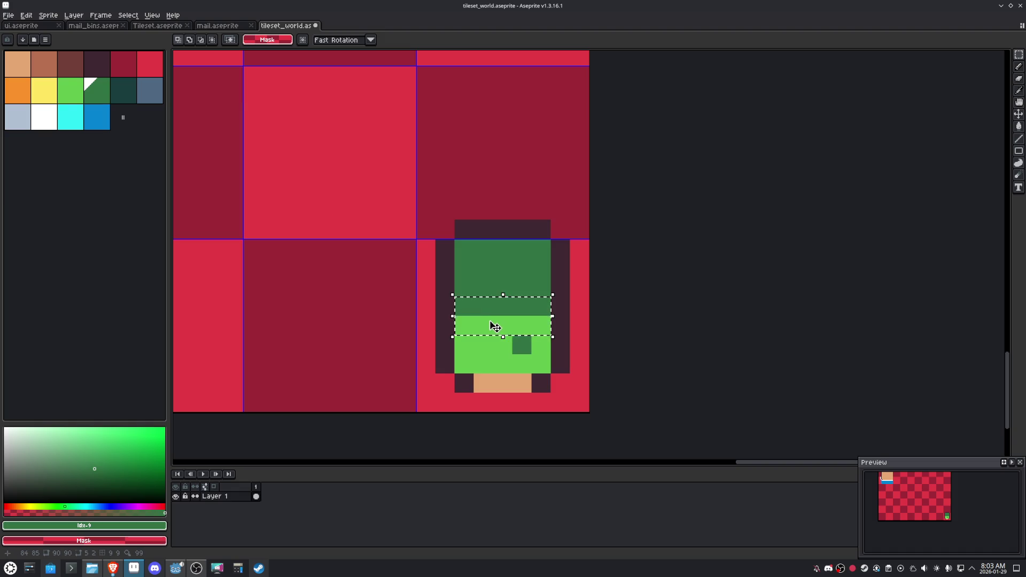
{"action": "key", "text": "f"}
{"action": "key", "text": "ctrl+d"}
Shift the pillar top down one pixel and sample its light green
{"action": "scroll", "coordinate": [492, 227], "scroll_direction": "down", "scroll_amount": 3}
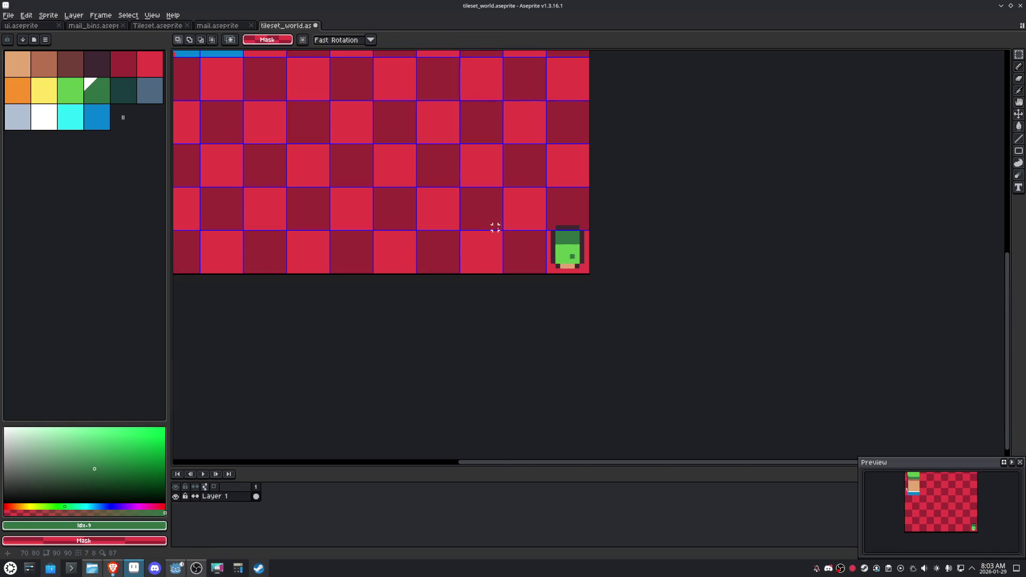
{"action": "scroll", "coordinate": [533, 241], "scroll_direction": "down", "scroll_amount": 2}
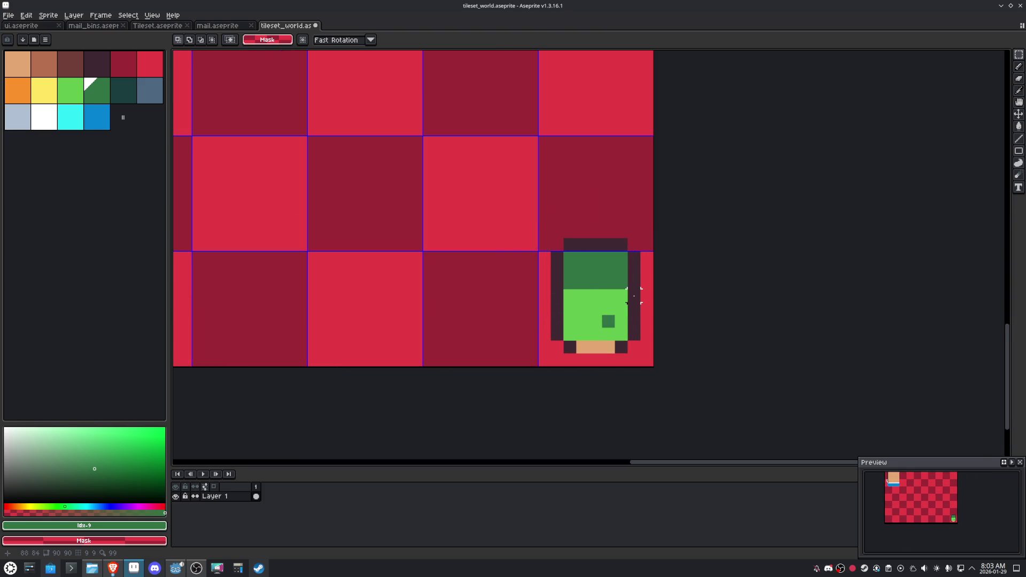
{"action": "mouse_move", "coordinate": [640, 289]}
{"action": "left_mouse_down"}
{"action": "mouse_move", "coordinate": [528, 238]}
{"action": "mouse_move", "coordinate": [539, 238]}
{"action": "left_mouse_up"}
{"action": "mouse_move", "coordinate": [588, 268]}
{"action": "left_mouse_down"}
{"action": "mouse_move", "coordinate": [591, 295]}
{"action": "mouse_move", "coordinate": [568, 295]}
{"action": "left_mouse_up"}
{"action": "left_click", "coordinate": [456, 259]}
{"action": "key", "text": "i"}
{"action": "left_click", "coordinate": [609, 298]}
{"action": "key", "text": "b"}
Raise the pillar's top by three pixels so it reaches into the tile above
{"action": "scroll", "coordinate": [649, 304], "scroll_direction": "down", "scroll_amount": 3}
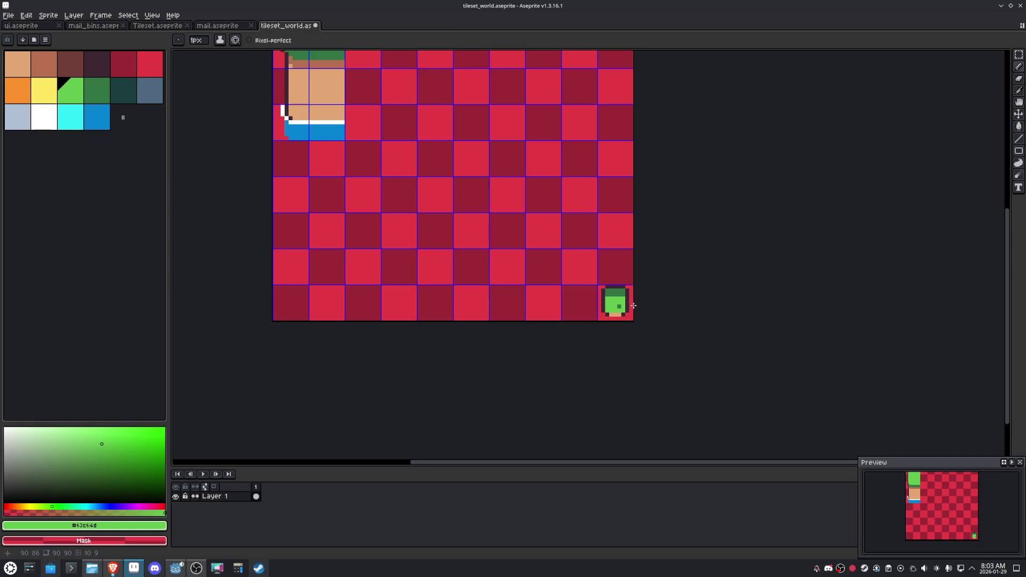
{"action": "scroll", "coordinate": [633, 306], "scroll_direction": "up", "scroll_amount": 2}
{"action": "key", "text": "m"}
{"action": "scroll", "coordinate": [627, 304], "scroll_direction": "up", "scroll_amount": 1}
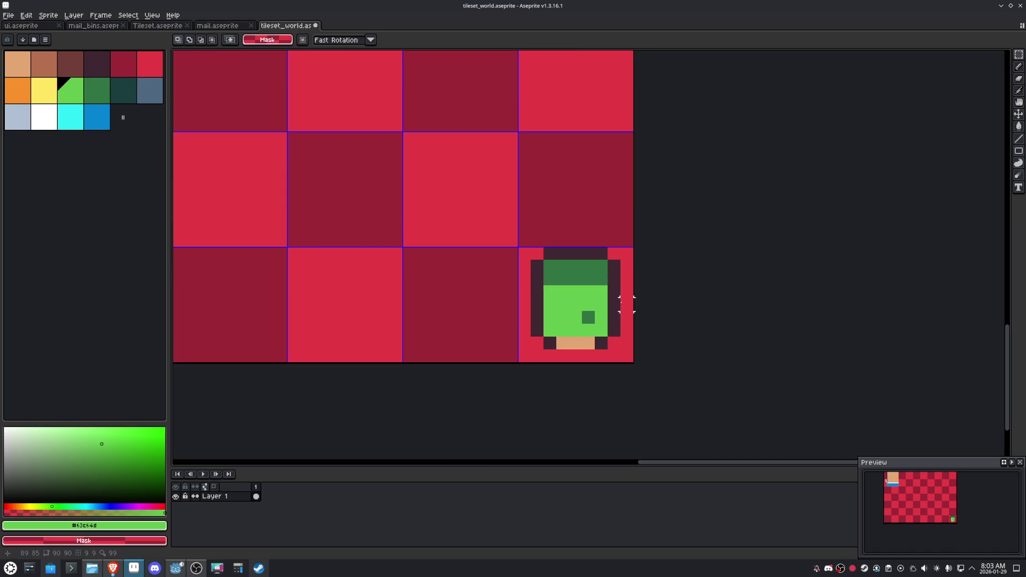
{"action": "left_click_drag", "start_coordinate": [621, 312], "coordinate": [530, 220]}
{"action": "mouse_move", "coordinate": [561, 274]}
{"action": "left_mouse_down"}
{"action": "mouse_move", "coordinate": [566, 243]}
{"action": "mouse_move", "coordinate": [604, 243]}
{"action": "mouse_move", "coordinate": [577, 263]}
{"action": "left_mouse_up"}
{"action": "left_click", "coordinate": [525, 254]}
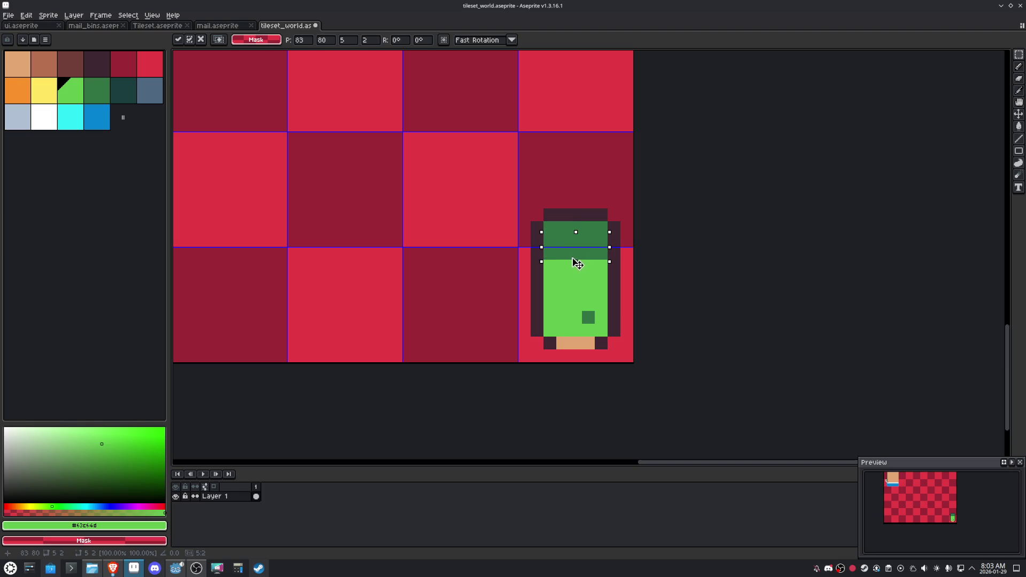
{"action": "left_click", "coordinate": [458, 236]}
{"action": "scroll", "coordinate": [582, 276], "scroll_direction": "down", "scroll_amount": 5}
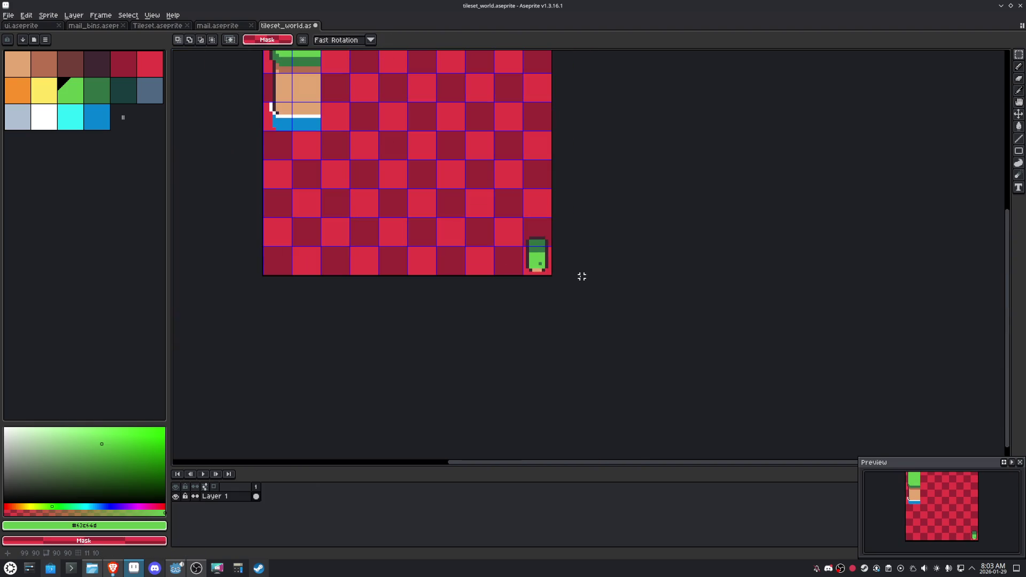
{"action": "mouse_move", "coordinate": [563, 268]}
{"action": "left_mouse_down"}
{"action": "mouse_move", "coordinate": [612, 314]}
{"action": "mouse_move", "coordinate": [601, 335]}
{"action": "mouse_move", "coordinate": [537, 258]}
{"action": "mouse_move", "coordinate": [554, 267]}
{"action": "left_mouse_up"}
{"action": "scroll", "coordinate": [568, 327], "scroll_direction": "up", "scroll_amount": 3}
Move the pillar's base one tile left into the neighbouring bottom-row tile
{"action": "key", "text": "Return"}
{"action": "left_click", "coordinate": [569, 328], "text": "alt"}
{"action": "key", "text": "b"}
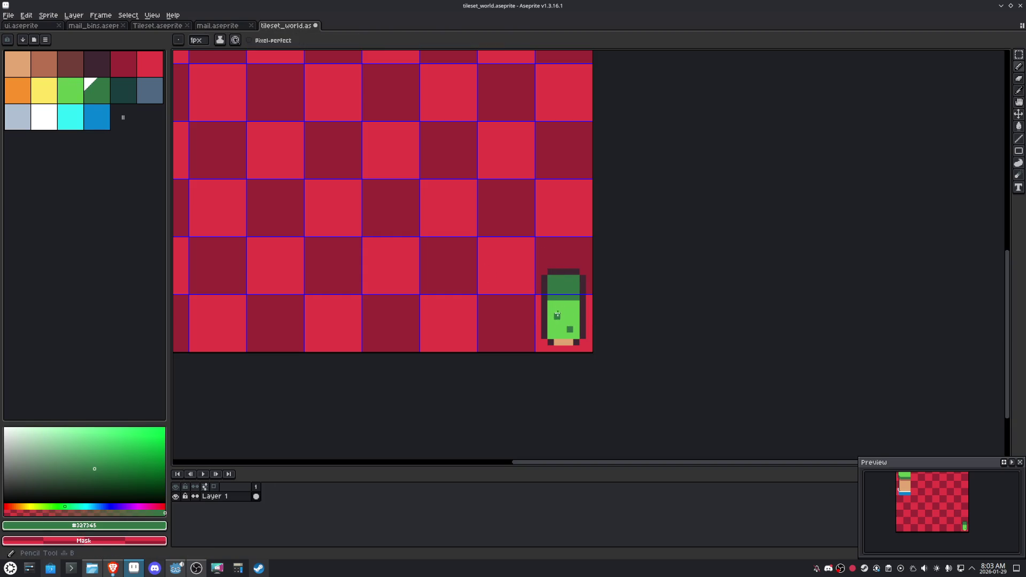
{"action": "key", "text": "m"}
{"action": "scroll", "coordinate": [467, 310], "scroll_direction": "down", "scroll_amount": 2}
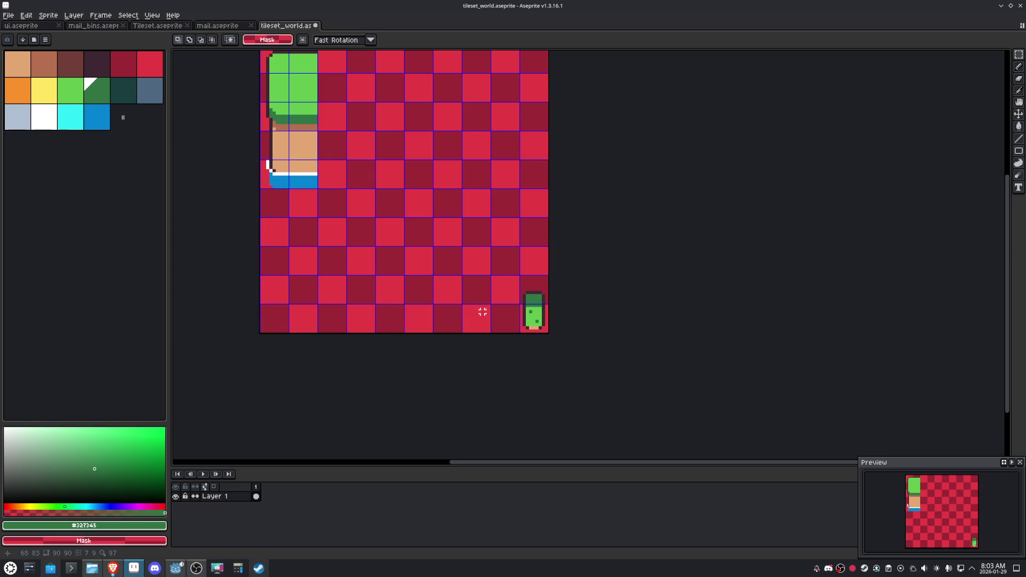
{"action": "scroll", "coordinate": [476, 310], "scroll_direction": "up", "scroll_amount": 3}
{"action": "mouse_move", "coordinate": [666, 354]}
{"action": "left_mouse_down"}
{"action": "mouse_move", "coordinate": [600, 317]}
{"action": "mouse_move", "coordinate": [600, 338]}
{"action": "mouse_move", "coordinate": [554, 339]}
{"action": "left_mouse_up"}
{"action": "left_click", "coordinate": [608, 267]}
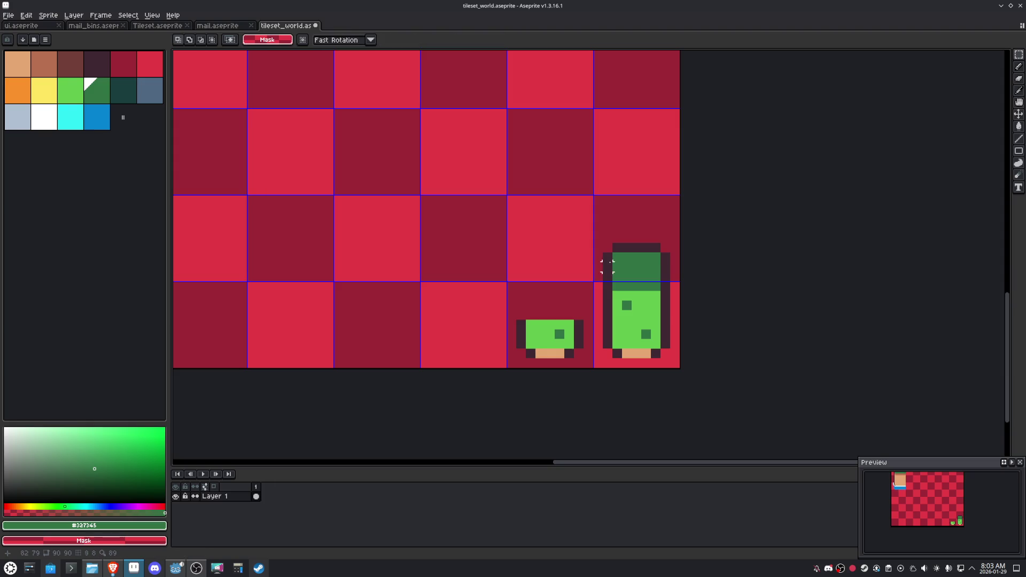
Place a dark-green cap on the short pillar and paint a light-green row below it
{"action": "mouse_move", "coordinate": [607, 247]}
{"action": "left_mouse_down"}
{"action": "mouse_move", "coordinate": [666, 282]}
{"action": "mouse_move", "coordinate": [578, 289]}
{"action": "mouse_move", "coordinate": [544, 307]}
{"action": "mouse_move", "coordinate": [559, 315]}
{"action": "left_mouse_up"}
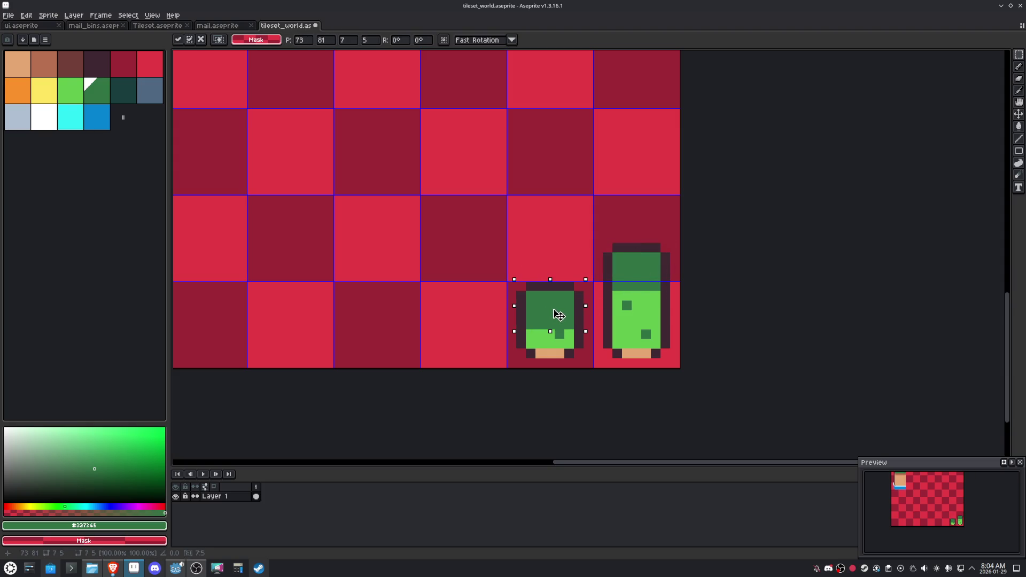
{"action": "key", "text": "b"}
{"action": "left_click", "coordinate": [570, 342], "text": "alt"}
{"action": "left_click_drag", "start_coordinate": [570, 324], "coordinate": [533, 322]}
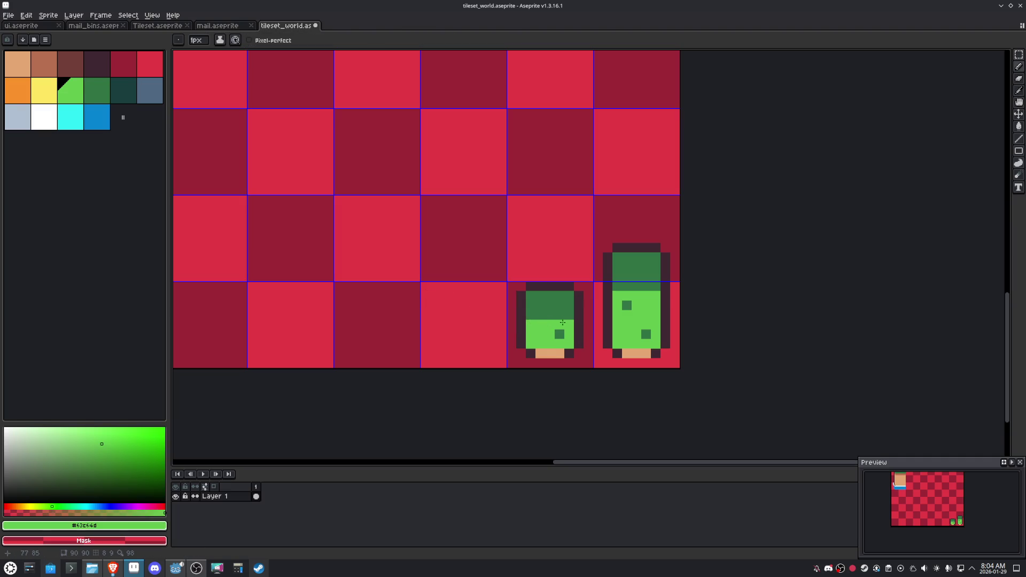
{"action": "scroll", "coordinate": [563, 322], "scroll_direction": "down", "scroll_amount": 3}
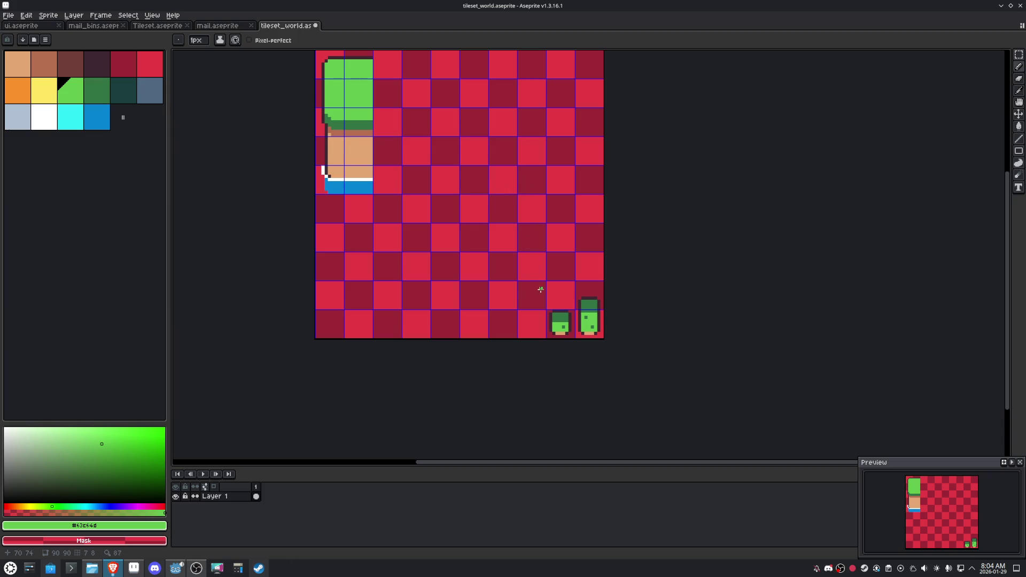
Save the tileset, then extend the dark outline and green edges to the tile right of the grass top
{"action": "left_click", "coordinate": [534, 225]}
{"action": "key", "text": "ctrl+s"}
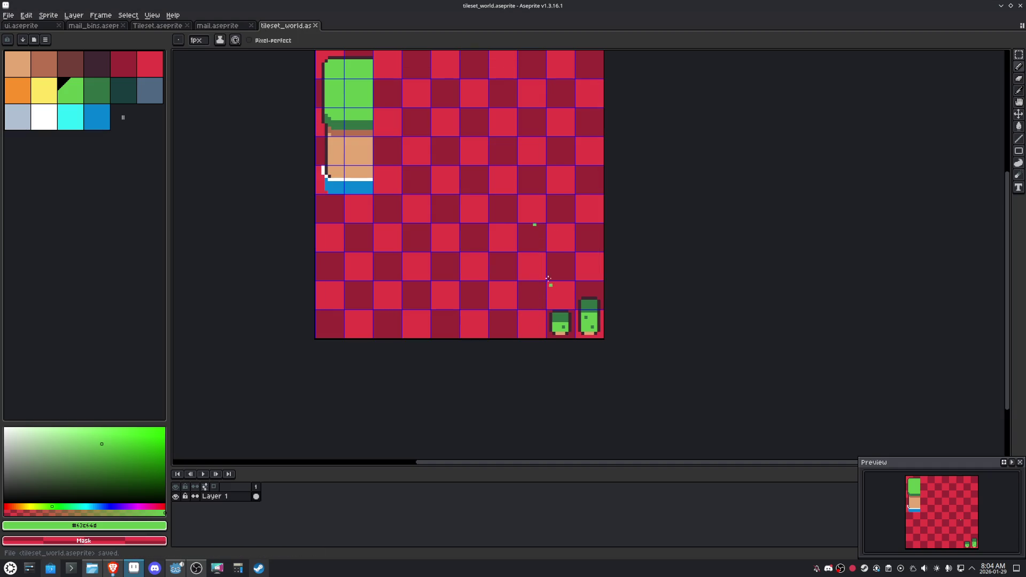
{"action": "scroll", "coordinate": [490, 292], "scroll_direction": "up", "scroll_amount": 3}
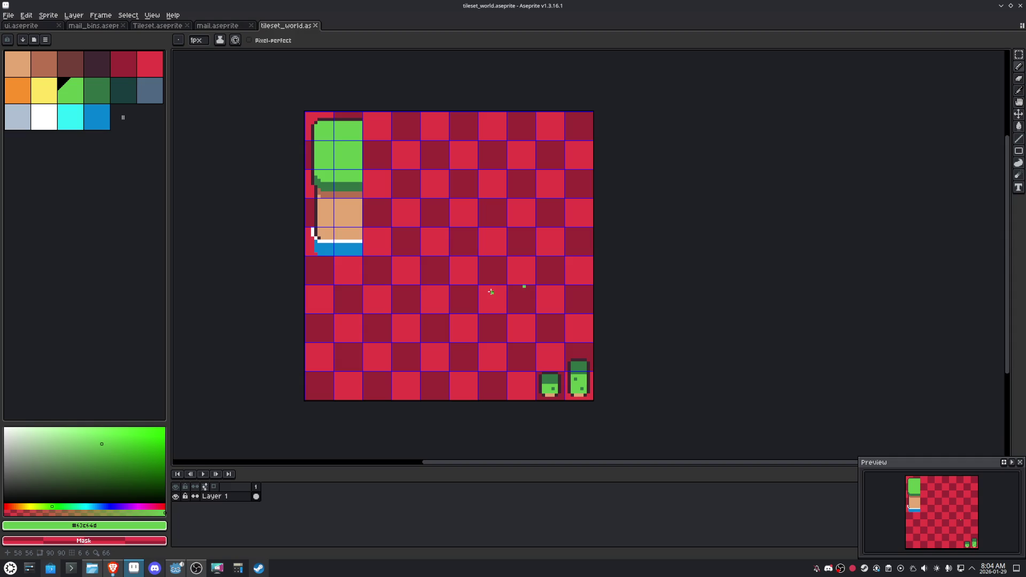
{"action": "scroll", "coordinate": [375, 118], "scroll_direction": "up", "scroll_amount": 4}
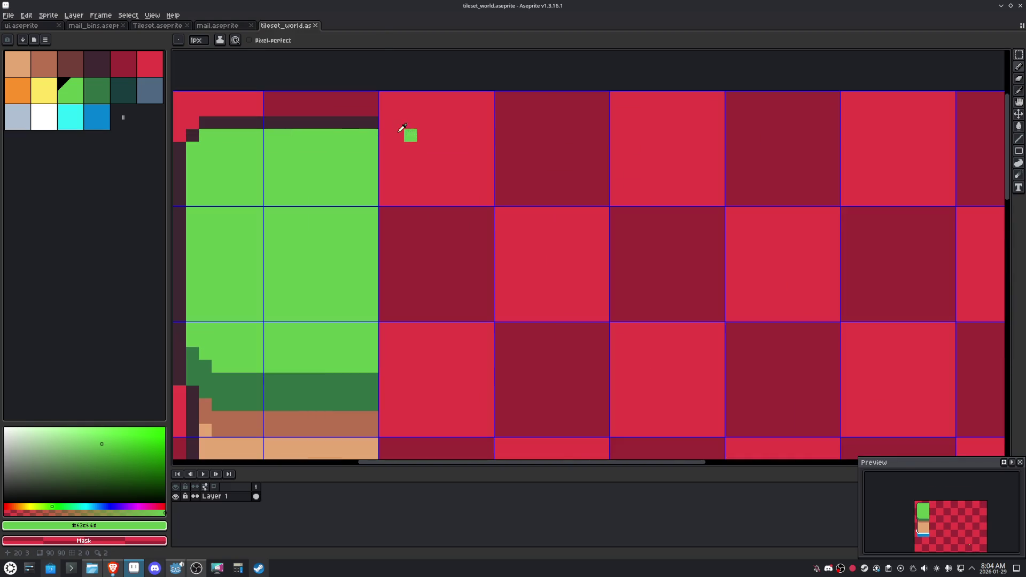
{"action": "left_click", "coordinate": [368, 122], "text": "alt"}
{"action": "mouse_move", "coordinate": [382, 124]}
{"action": "left_mouse_down"}
{"action": "mouse_move", "coordinate": [396, 122]}
{"action": "mouse_move", "coordinate": [410, 95]}
{"action": "left_mouse_up"}
{"action": "left_click", "coordinate": [374, 199], "text": "alt"}
{"action": "mouse_move", "coordinate": [383, 199]}
{"action": "left_mouse_down"}
{"action": "mouse_move", "coordinate": [500, 198]}
{"action": "mouse_move", "coordinate": [483, 96]}
{"action": "mouse_move", "coordinate": [488, 155]}
{"action": "left_mouse_up"}
Flood-fill the new tile's red area green and add a green pixel in the next tile
{"action": "key", "text": "g"}
{"action": "left_click", "coordinate": [431, 154]}
{"action": "left_click", "coordinate": [415, 128]}
{"action": "key", "text": "ctrl+z"}
{"action": "key", "text": "b"}
{"action": "left_click", "coordinate": [539, 175]}
Draw a dark edge down the grass tile's right side and fill the tile beside the lower row green
{"action": "scroll", "coordinate": [541, 183], "scroll_direction": "down", "scroll_amount": 1}
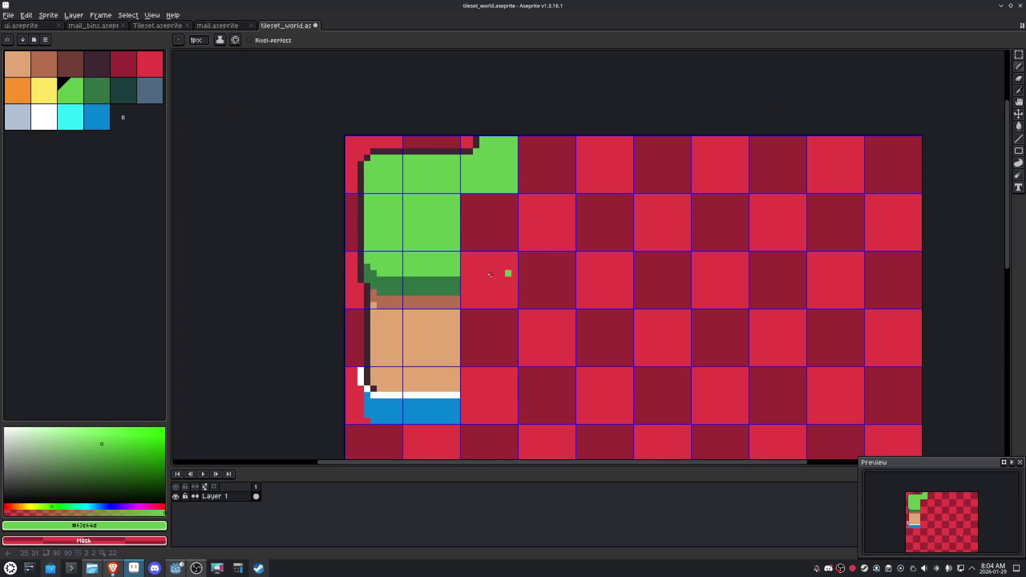
{"action": "left_click", "coordinate": [367, 273], "text": "alt"}
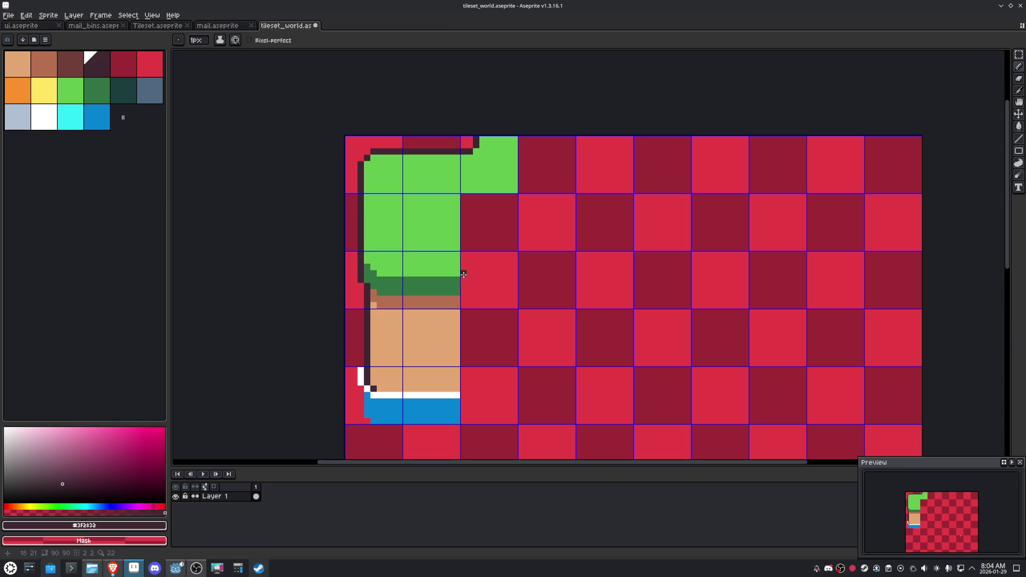
{"action": "left_click_drag", "start_coordinate": [464, 284], "coordinate": [463, 307]}
{"action": "key", "text": "w"}
{"action": "left_click", "coordinate": [488, 289]}
{"action": "key", "text": "g"}
{"action": "left_click", "coordinate": [444, 265], "text": "alt"}
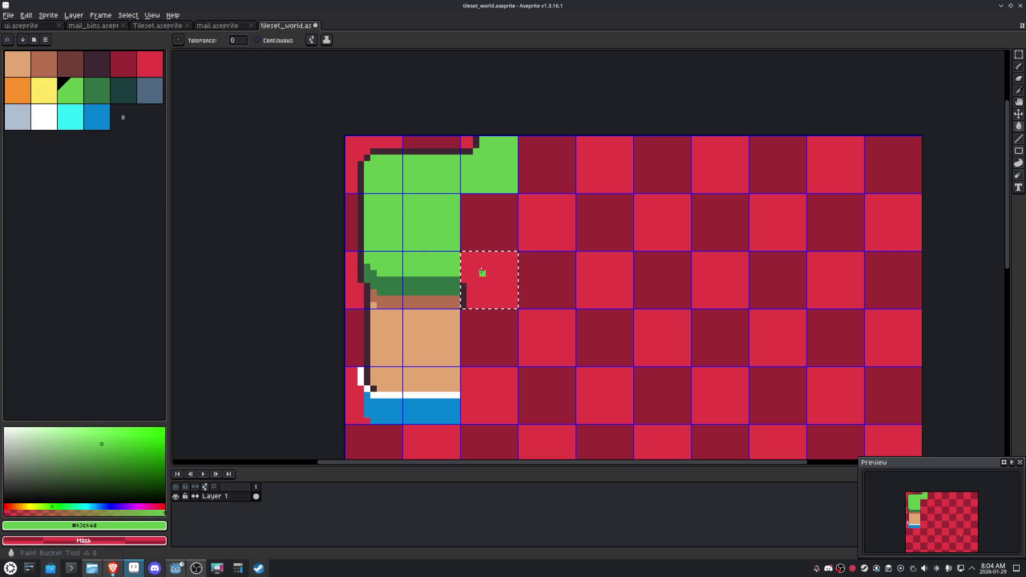
{"action": "left_click", "coordinate": [482, 273]}
{"action": "key", "text": "ctrl+d"}
{"action": "left_click_drag", "start_coordinate": [589, 300], "coordinate": [523, 249]}
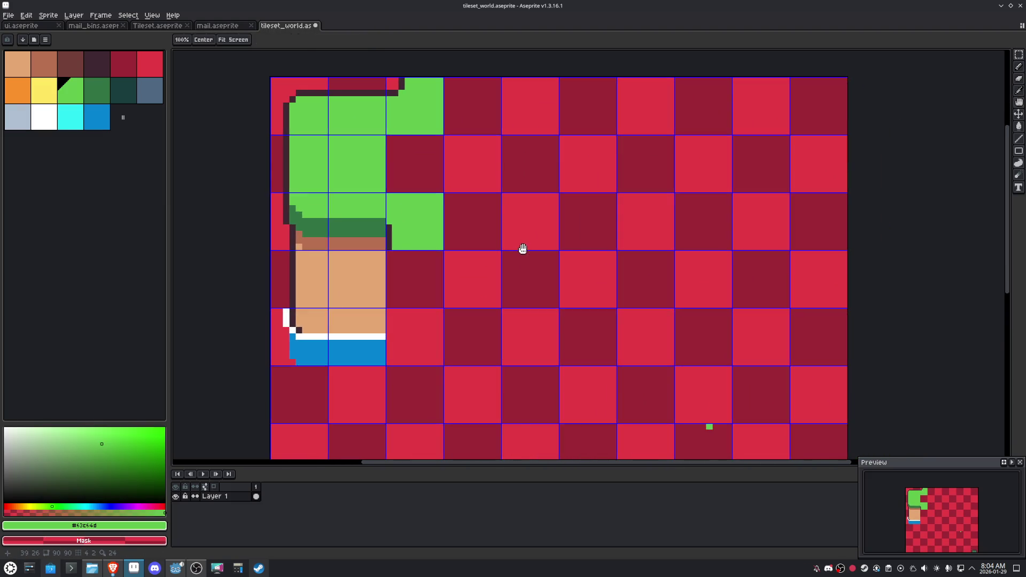
{"action": "scroll", "coordinate": [522, 249], "scroll_direction": "down", "scroll_amount": 2}
{"action": "key", "text": "m"}
{"action": "scroll", "coordinate": [523, 248], "scroll_direction": "up", "scroll_amount": 1}
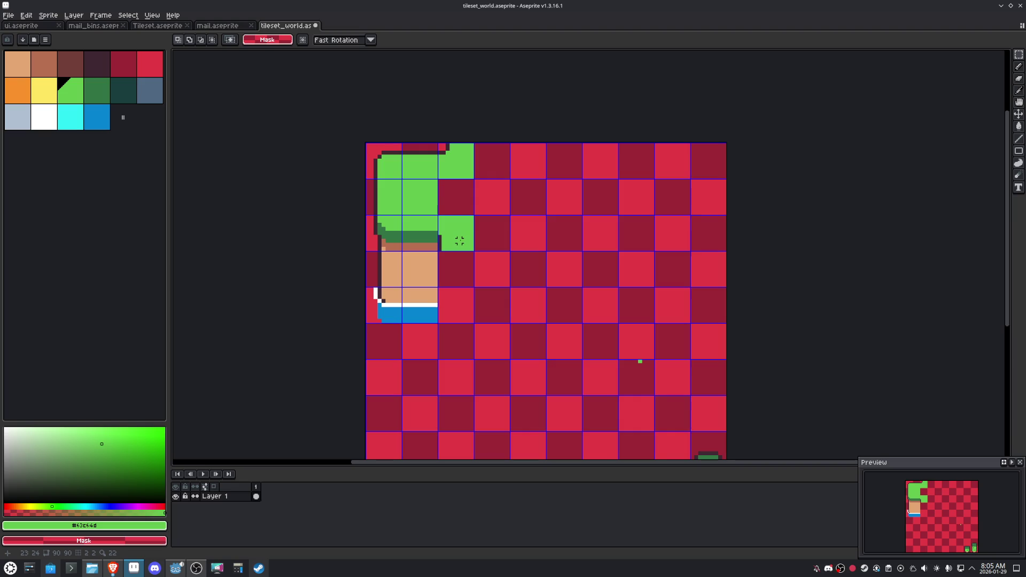
Select the two tiles right of the grass patch and fill them green
{"action": "scroll", "coordinate": [460, 241], "scroll_direction": "up", "scroll_amount": 2}
{"action": "left_click_drag", "start_coordinate": [362, 239], "coordinate": [315, 206]}
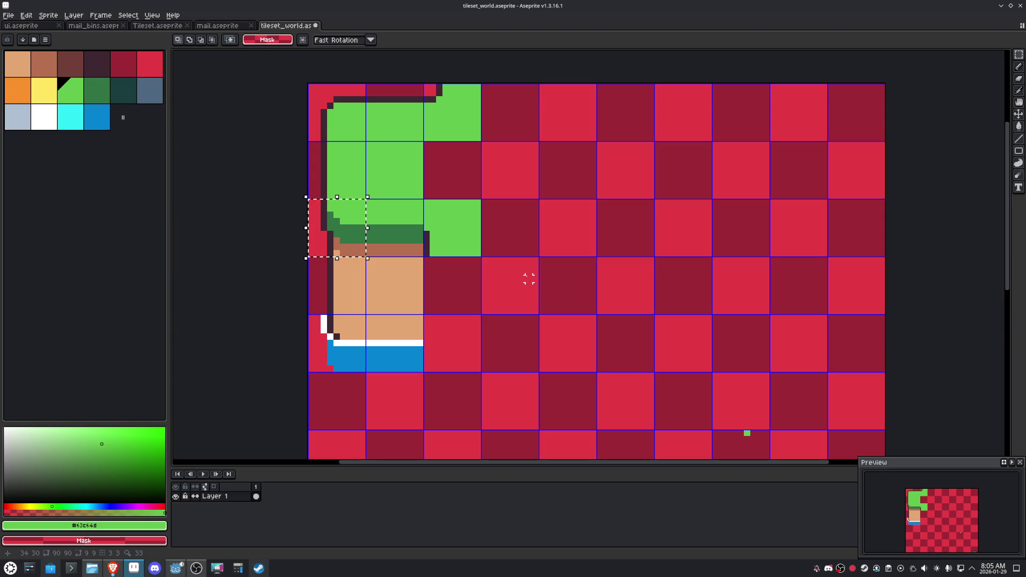
{"action": "left_click_drag", "start_coordinate": [440, 168], "coordinate": [442, 171]}
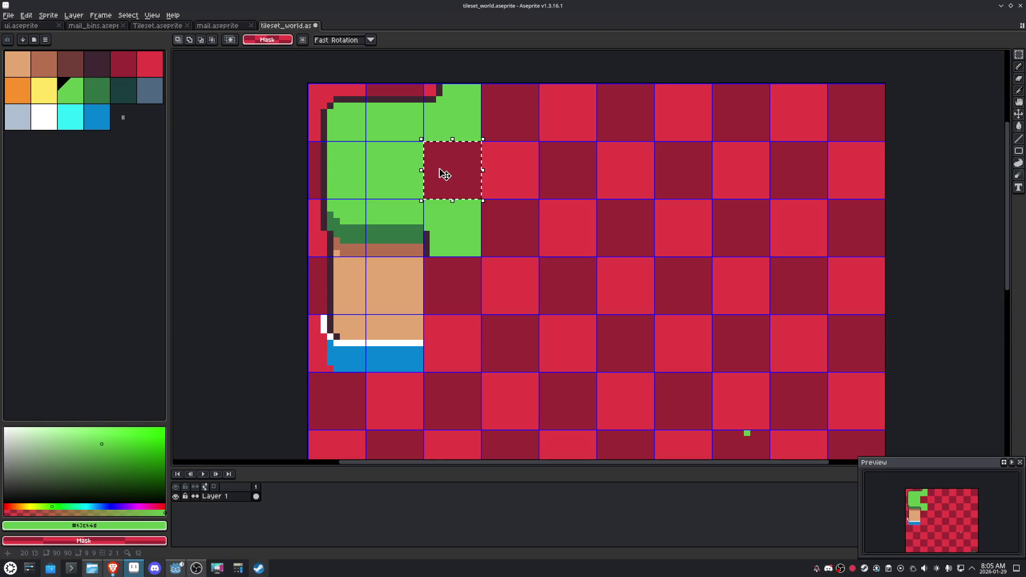
{"action": "scroll", "coordinate": [442, 163], "scroll_direction": "up", "scroll_amount": 2}
{"action": "left_click_drag", "start_coordinate": [561, 183], "coordinate": [662, 188]}
{"action": "scroll", "coordinate": [536, 194], "scroll_direction": "down", "scroll_amount": 2}
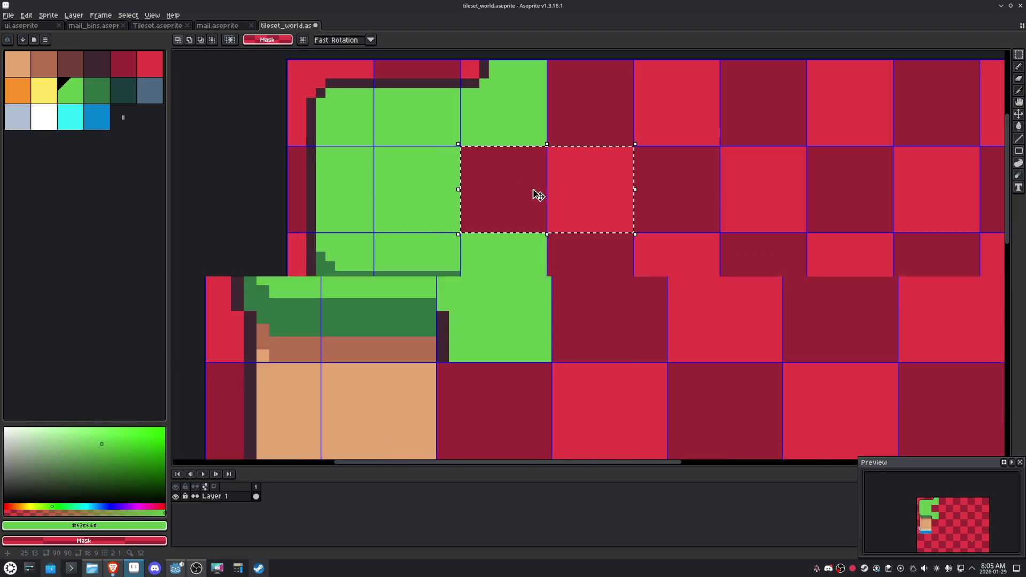
{"action": "key", "text": "v"}
{"action": "key", "text": "f"}
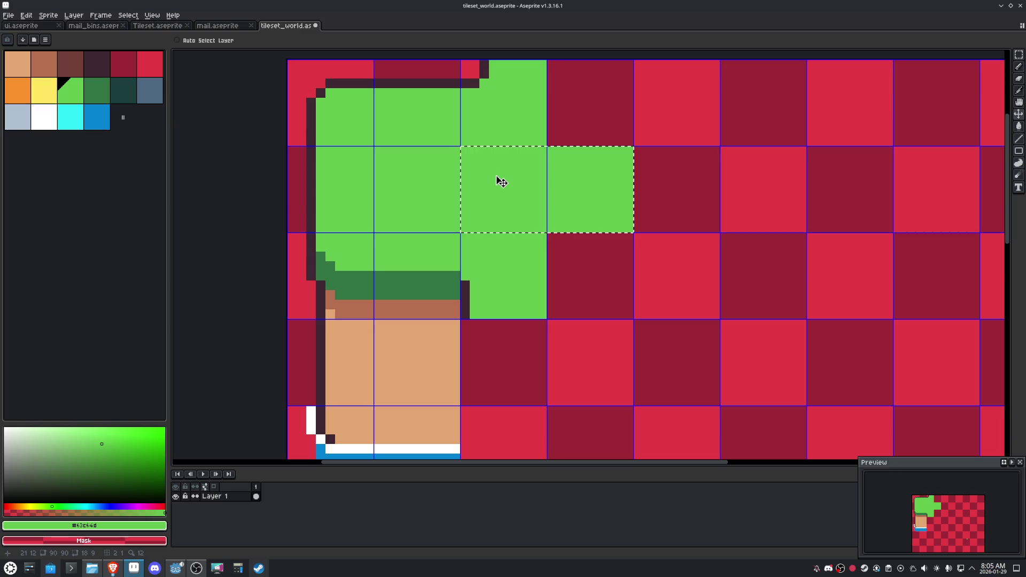
{"action": "key", "text": "b"}
Pencil three small dark-green grass tuft marks, including one in the new green tile
{"action": "left_click", "coordinate": [444, 276], "text": "alt"}
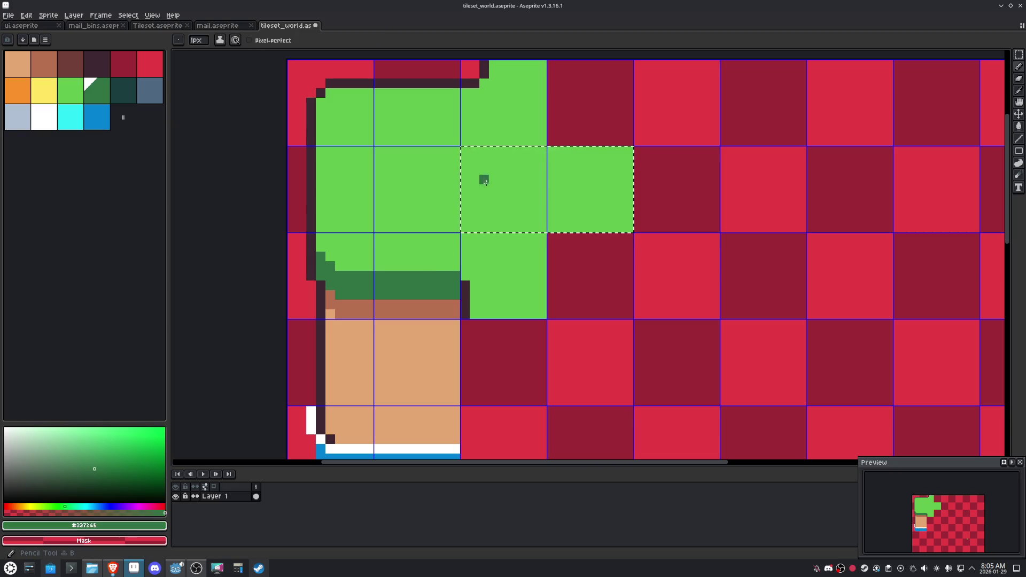
{"action": "left_click", "coordinate": [474, 170]}
{"action": "left_click", "coordinate": [484, 179]}
{"action": "left_click", "coordinate": [494, 170]}
{"action": "left_click", "coordinate": [522, 199]}
{"action": "left_click", "coordinate": [533, 208]}
{"action": "left_click", "coordinate": [522, 218]}
{"action": "left_click", "coordinate": [514, 208]}
{"action": "left_click", "coordinate": [580, 189]}
{"action": "left_click", "coordinate": [590, 199]}
{"action": "left_click", "coordinate": [600, 189]}
Extend the selection down the fourth column and bucket-fill its empty and dark-red cells light grass green
{"action": "key", "text": "m"}
{"action": "scroll", "coordinate": [753, 190], "scroll_direction": "down", "scroll_amount": 4}
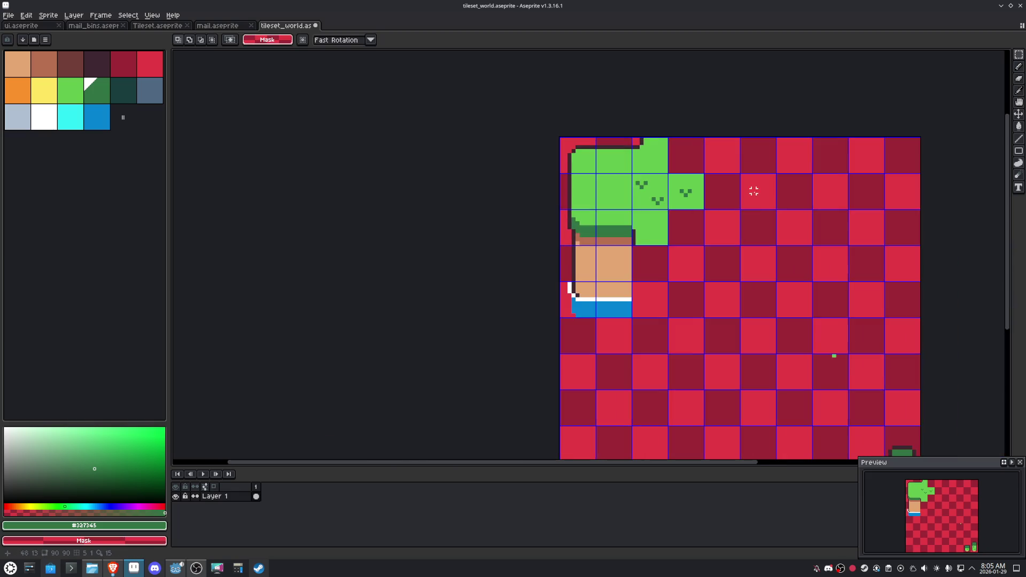
{"action": "scroll", "coordinate": [489, 210], "scroll_direction": "up", "scroll_amount": 2}
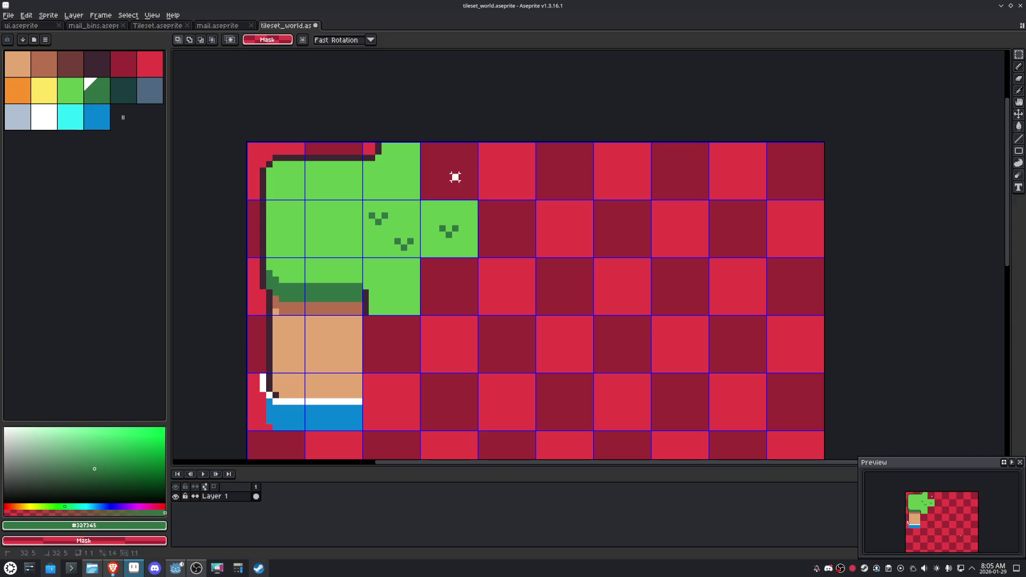
{"action": "left_click", "coordinate": [449, 289], "text": "shift"}
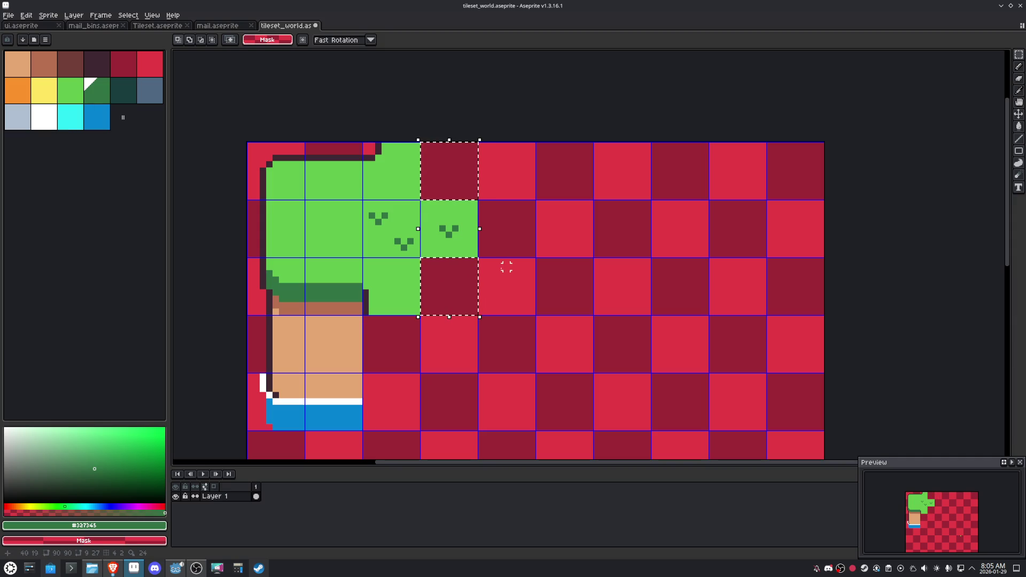
{"action": "left_click", "coordinate": [429, 248], "text": "alt"}
{"action": "key", "text": "g"}
{"action": "left_click", "coordinate": [444, 288]}
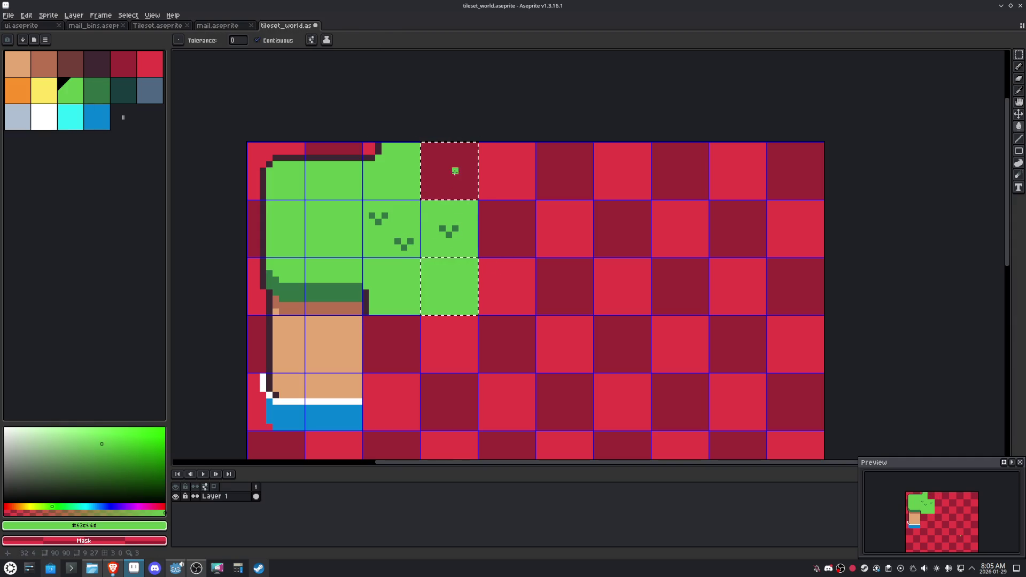
{"action": "left_click", "coordinate": [456, 166]}
Pencil a dark-green grass tuft in the column's top tile and clear the selection
{"action": "left_click", "coordinate": [449, 234], "text": "alt"}
{"action": "scroll", "coordinate": [450, 176], "scroll_direction": "up", "scroll_amount": 1}
{"action": "left_click", "coordinate": [448, 178]}
{"action": "left_click", "coordinate": [428, 168]}
{"action": "left_click", "coordinate": [438, 178]}
{"action": "left_click", "coordinate": [458, 178]}
{"action": "left_click", "coordinate": [467, 178]}
{"action": "left_click", "coordinate": [467, 168]}
{"action": "left_click", "coordinate": [471, 180], "text": "alt"}
{"action": "key", "text": "m"}
{"action": "left_click", "coordinate": [524, 188]}
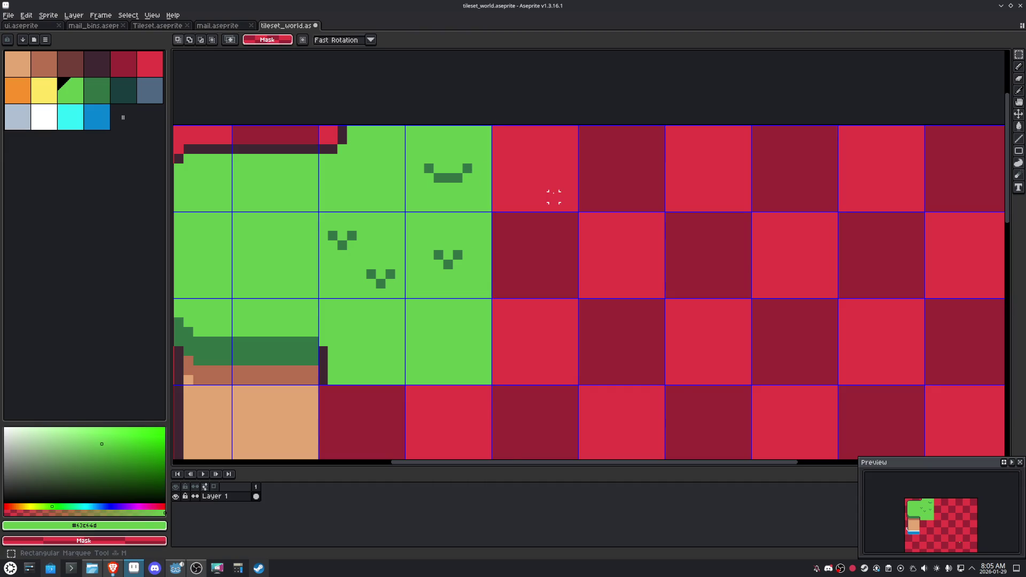
{"action": "scroll", "coordinate": [549, 194], "scroll_direction": "down", "scroll_amount": 1}
{"action": "scroll", "coordinate": [550, 194], "scroll_direction": "up", "scroll_amount": 1}
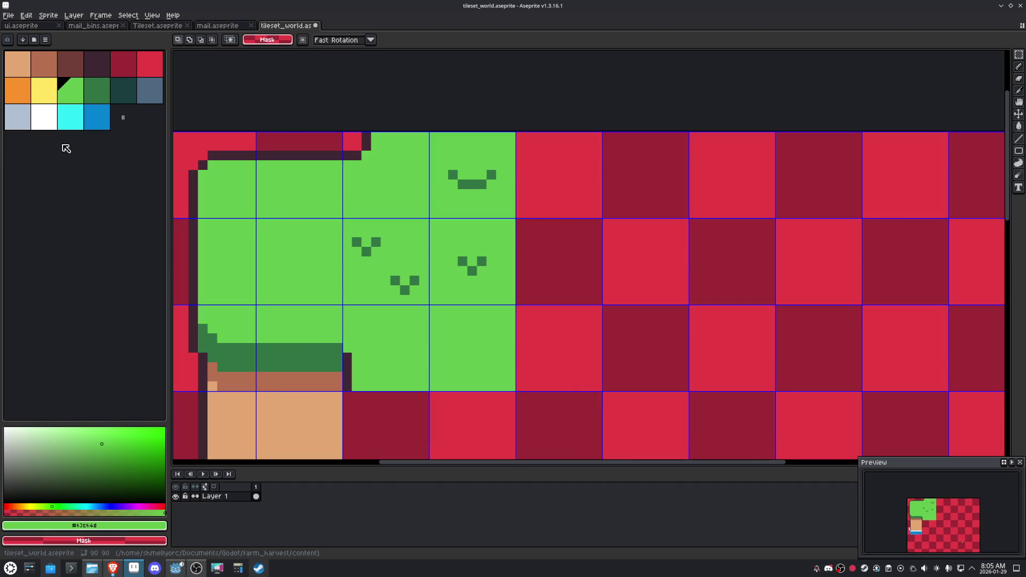
Paint a white flower with a yellow centre in the top tile and centre it within the tile
{"action": "left_click", "coordinate": [44, 116]}
{"action": "key", "text": "b"}
{"action": "left_click", "coordinate": [472, 174]}
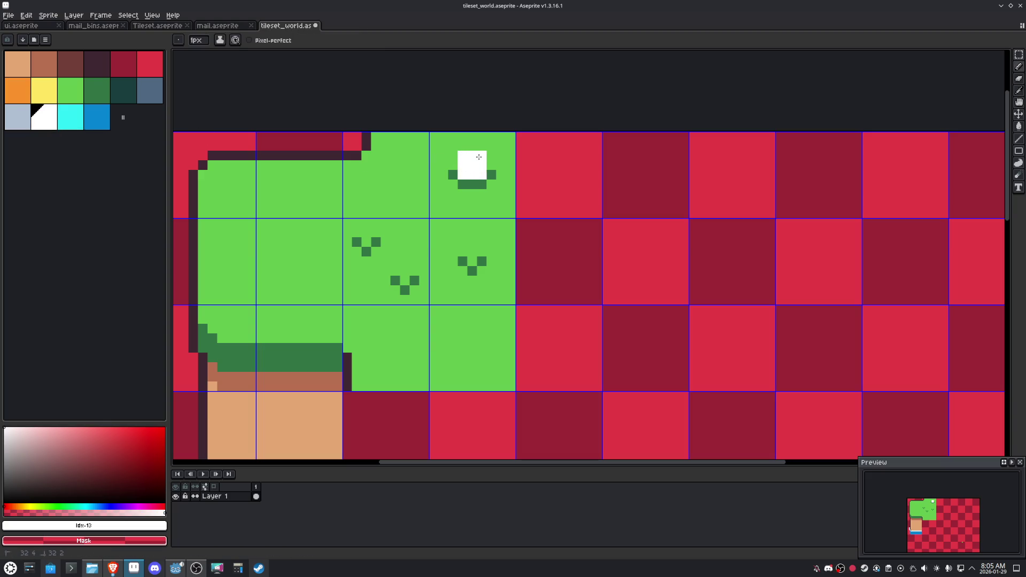
{"action": "left_click", "coordinate": [43, 90]}
{"action": "left_click", "coordinate": [472, 166]}
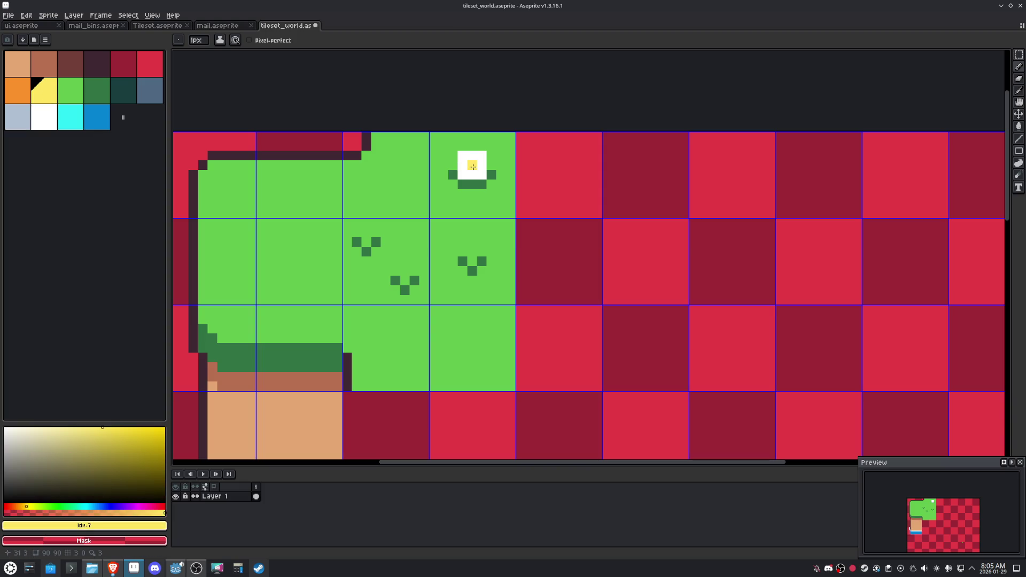
{"action": "key", "text": "m"}
{"action": "left_click_drag", "start_coordinate": [508, 200], "coordinate": [437, 139]}
{"action": "left_click_drag", "start_coordinate": [484, 182], "coordinate": [467, 181]}
{"action": "key", "text": "Return"}
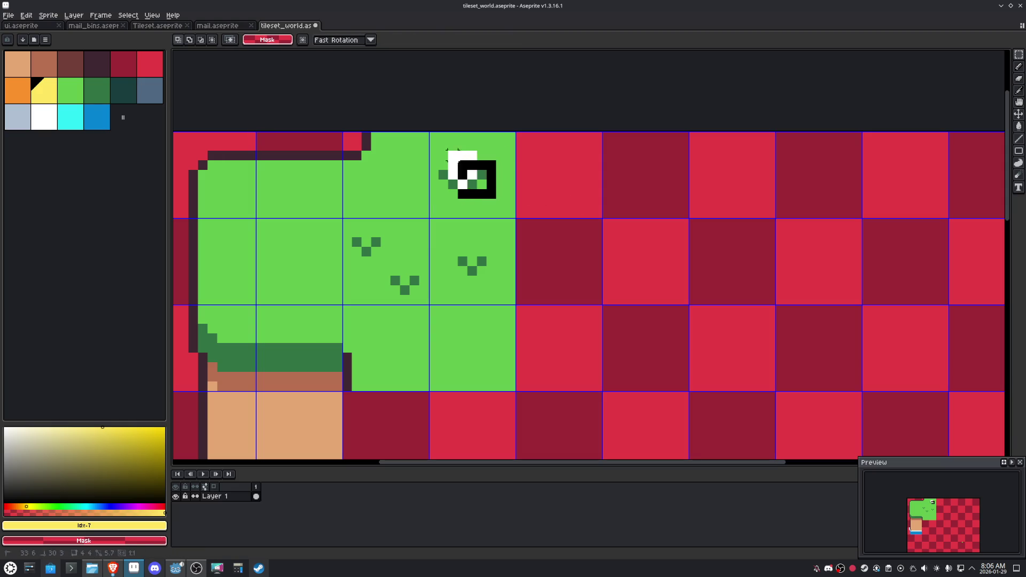
Copy the flower two tiles down and raise the original flower by one pixel
{"action": "mouse_move", "coordinate": [473, 175]}
{"action": "left_mouse_down"}
{"action": "mouse_move", "coordinate": [479, 356]}
{"action": "mouse_move", "coordinate": [492, 361]}
{"action": "mouse_move", "coordinate": [472, 358]}
{"action": "mouse_move", "coordinate": [482, 359]}
{"action": "left_mouse_up"}
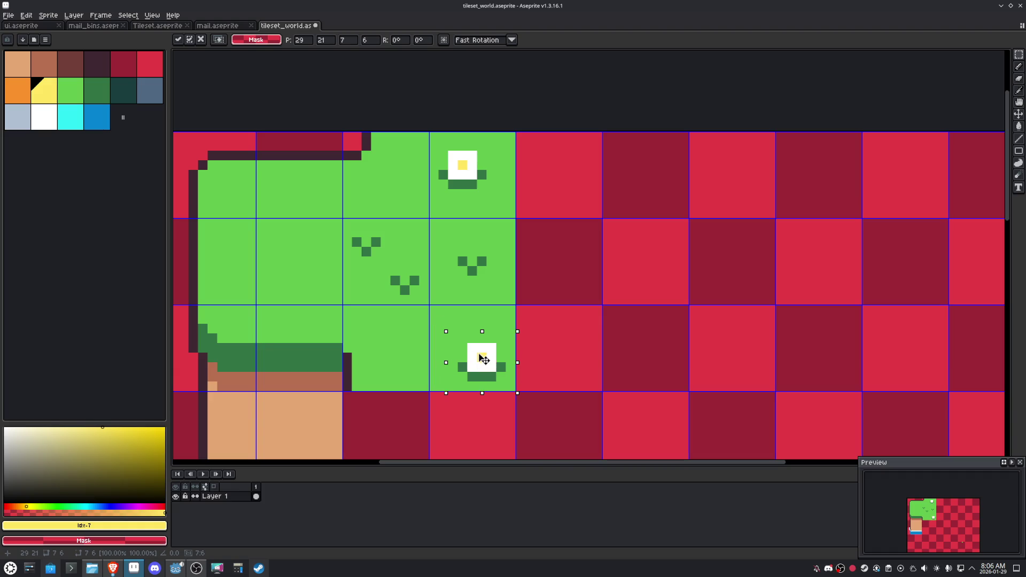
{"action": "left_click_drag", "start_coordinate": [488, 200], "coordinate": [431, 140]}
{"action": "key", "text": "Up"}
{"action": "left_click", "coordinate": [616, 310]}
Recolour the lower flower copy with cyan petals and a white centre
{"action": "left_click_drag", "start_coordinate": [517, 366], "coordinate": [430, 308]}
{"action": "left_click", "coordinate": [75, 118]}
{"action": "key", "text": "g"}
{"action": "left_click", "coordinate": [494, 350]}
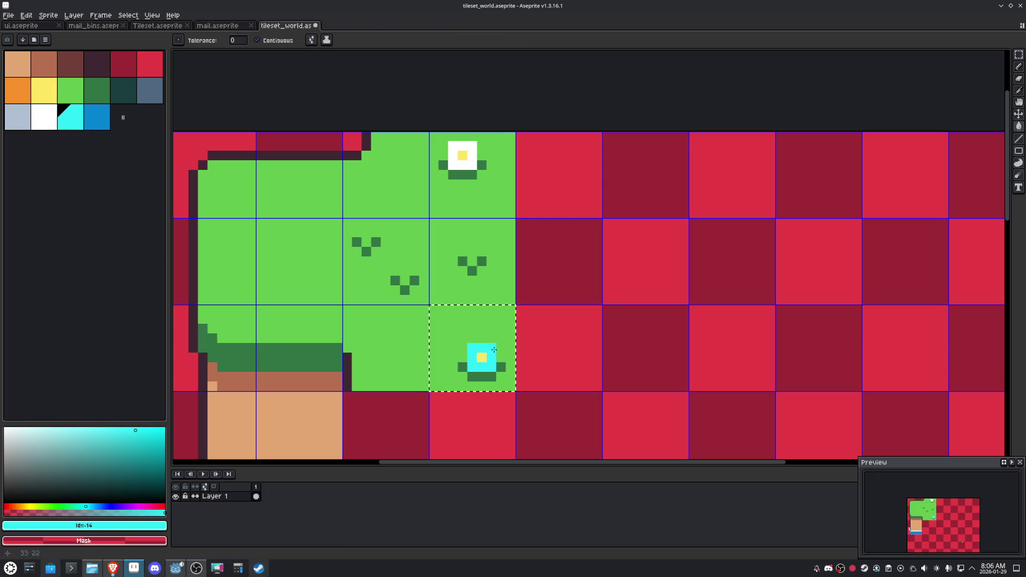
{"action": "left_click", "coordinate": [43, 116]}
{"action": "left_click", "coordinate": [482, 358]}
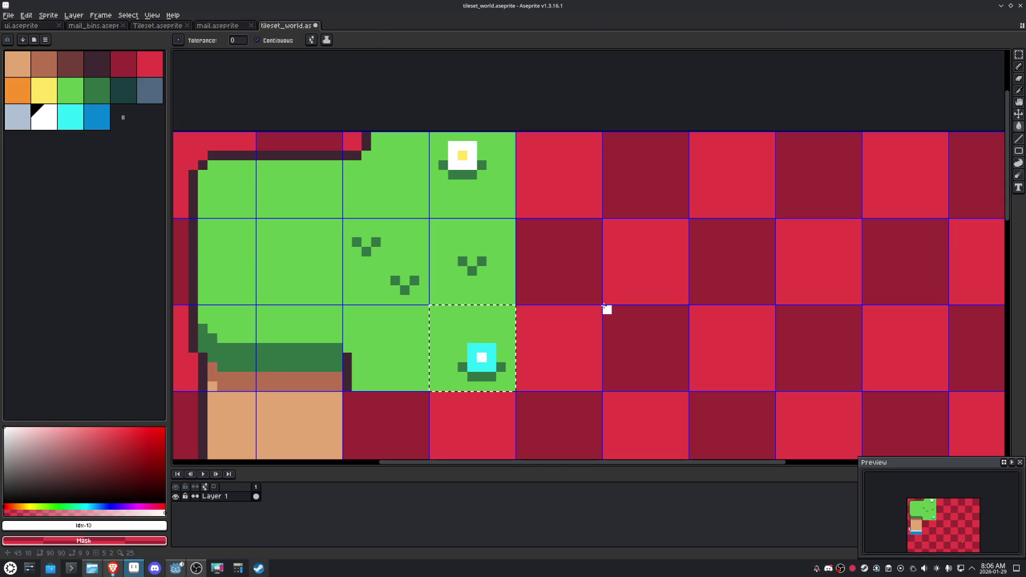
{"action": "key", "text": "m"}
{"action": "left_click", "coordinate": [604, 308]}
Move the white-flower tile to the tileset's bottom-left corner
{"action": "scroll", "coordinate": [615, 310], "scroll_direction": "down", "scroll_amount": 2}
{"action": "left_click_drag", "start_coordinate": [626, 315], "coordinate": [535, 270]}
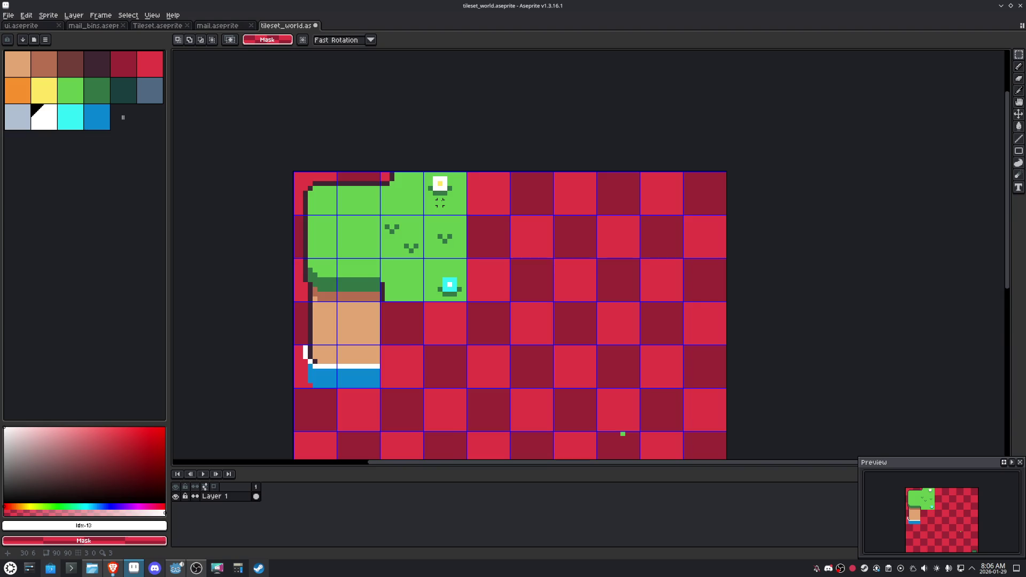
{"action": "scroll", "coordinate": [440, 202], "scroll_direction": "down", "scroll_amount": 1}
{"action": "left_click_drag", "start_coordinate": [488, 244], "coordinate": [458, 172]}
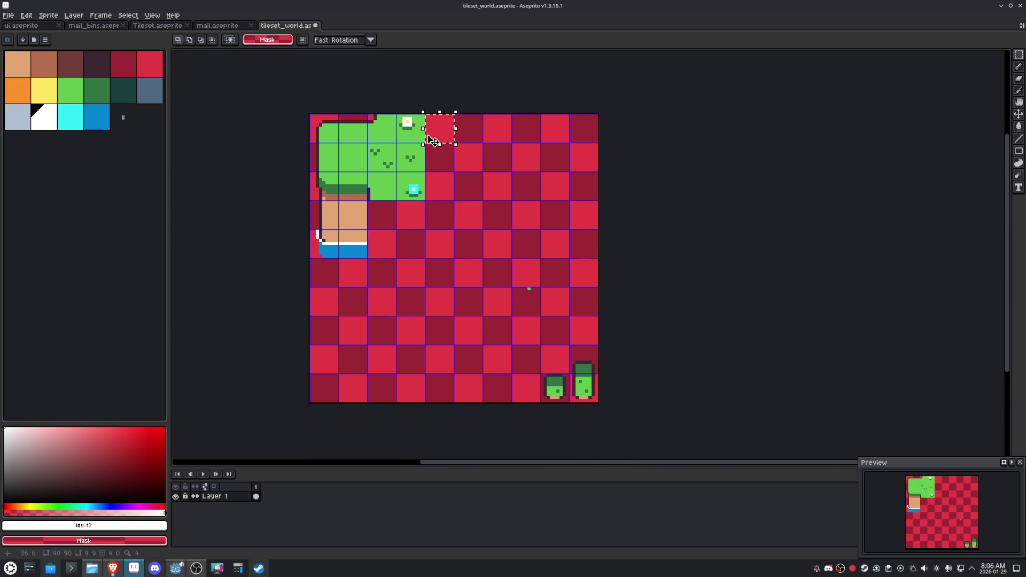
{"action": "left_click_drag", "start_coordinate": [427, 140], "coordinate": [398, 115]}
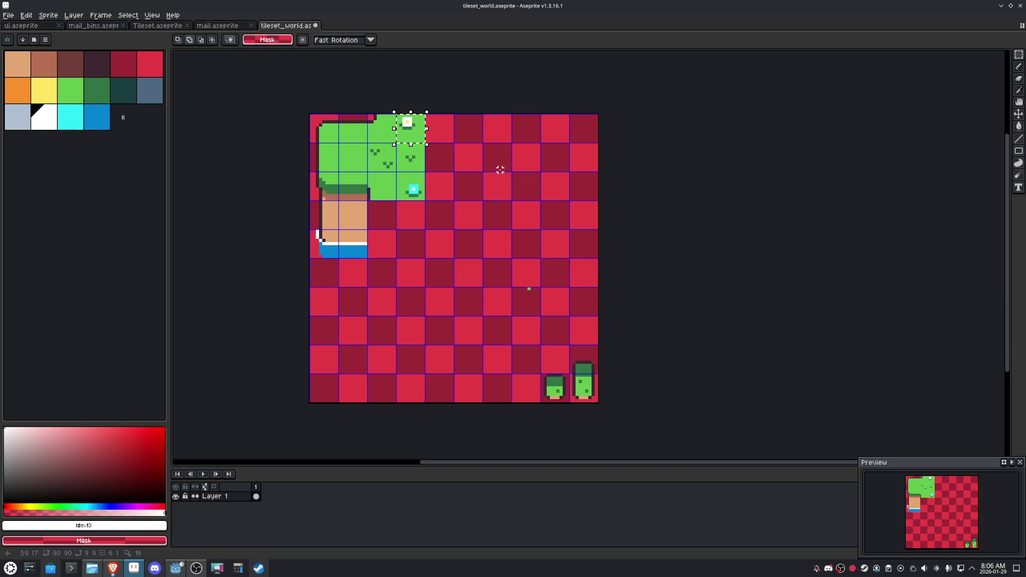
{"action": "key", "text": "Down"}
{"action": "key", "text": "Down"}
{"action": "key", "text": "Down"}
{"action": "key", "text": "Left"}
{"action": "key", "text": "Left"}
{"action": "key", "text": "Left"}
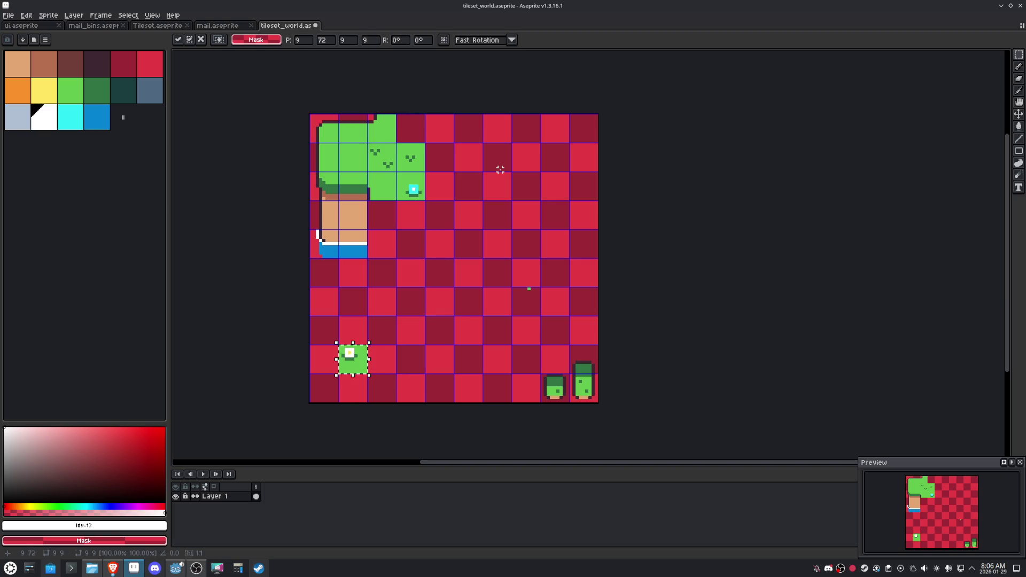
{"action": "key", "text": "Down"}
Place the cyan-flower tile directly above the white-flower tile
{"action": "left_click_drag", "start_coordinate": [430, 195], "coordinate": [406, 175]}
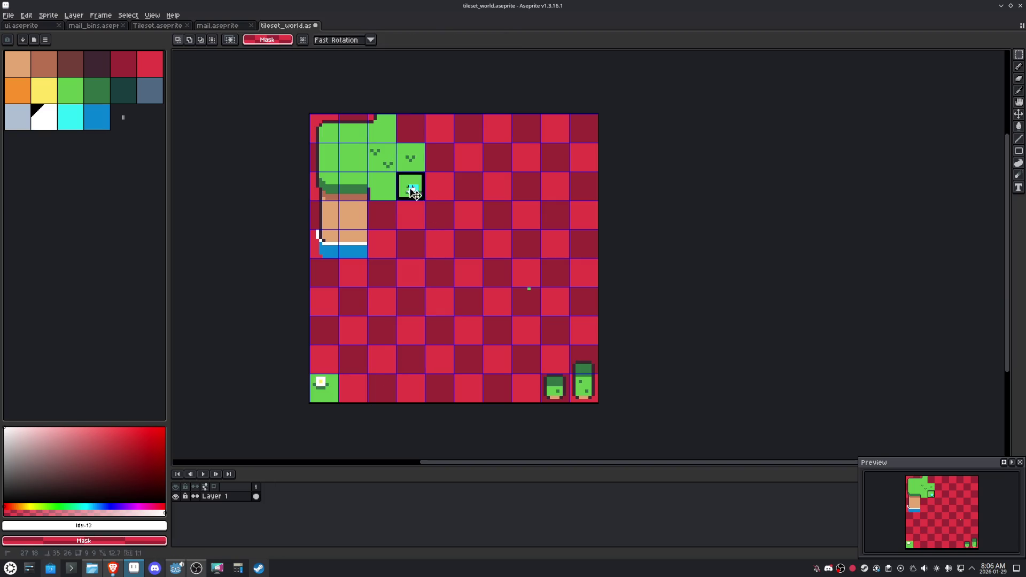
{"action": "key", "text": "Down"}
{"action": "key", "text": "Down"}
{"action": "key", "text": "Down"}
{"action": "key", "text": "Down"}
{"action": "key", "text": "Left"}
{"action": "key", "text": "Left"}
{"action": "key", "text": "Left"}
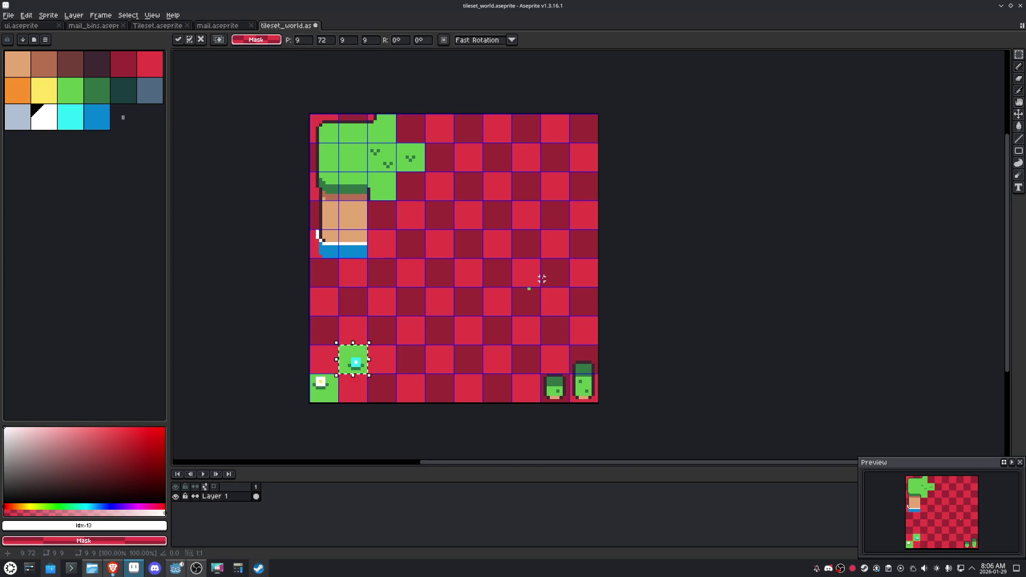
{"action": "left_click", "coordinate": [532, 207]}
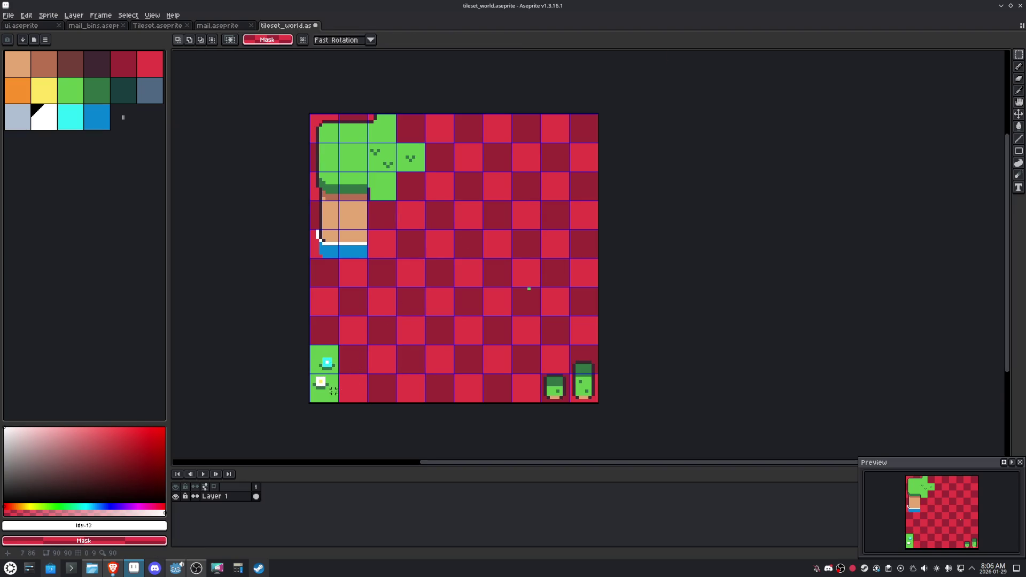
Duplicate the cyan-flower tile one tile right, shift its flower left and cover a stray stem pixel green
{"action": "scroll", "coordinate": [336, 391], "scroll_direction": "up", "scroll_amount": 3}
{"action": "key", "text": "ctrl+shift+d"}
{"action": "key", "text": "ctrl+c"}
{"action": "key", "text": "ctrl+v"}
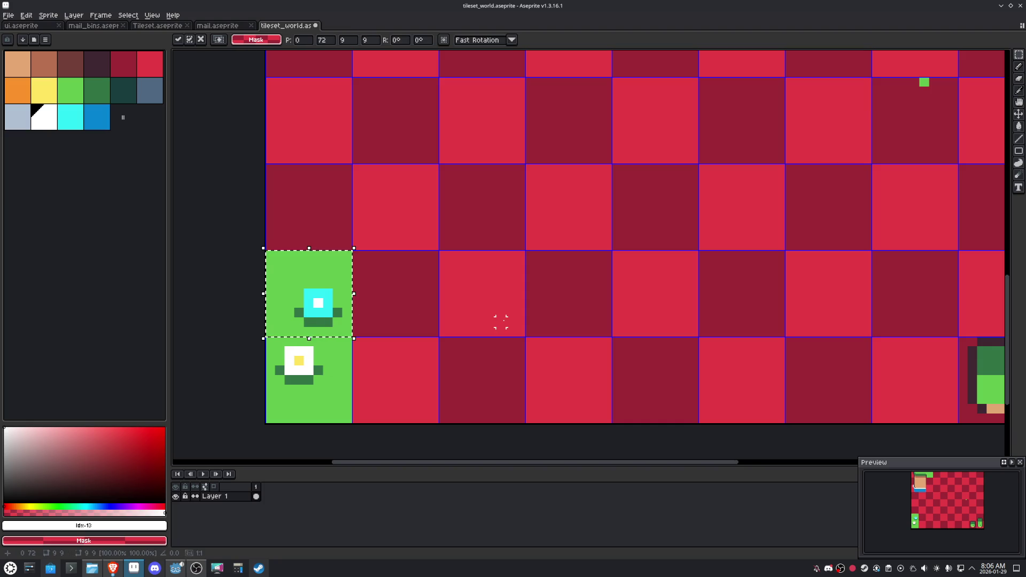
{"action": "key", "text": "shift+Right"}
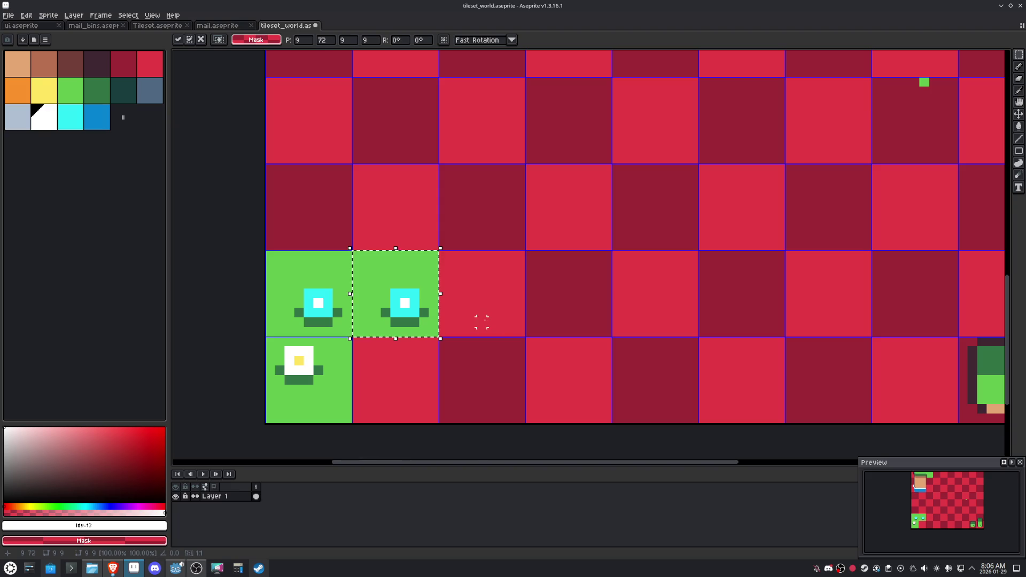
{"action": "left_click", "coordinate": [482, 321]}
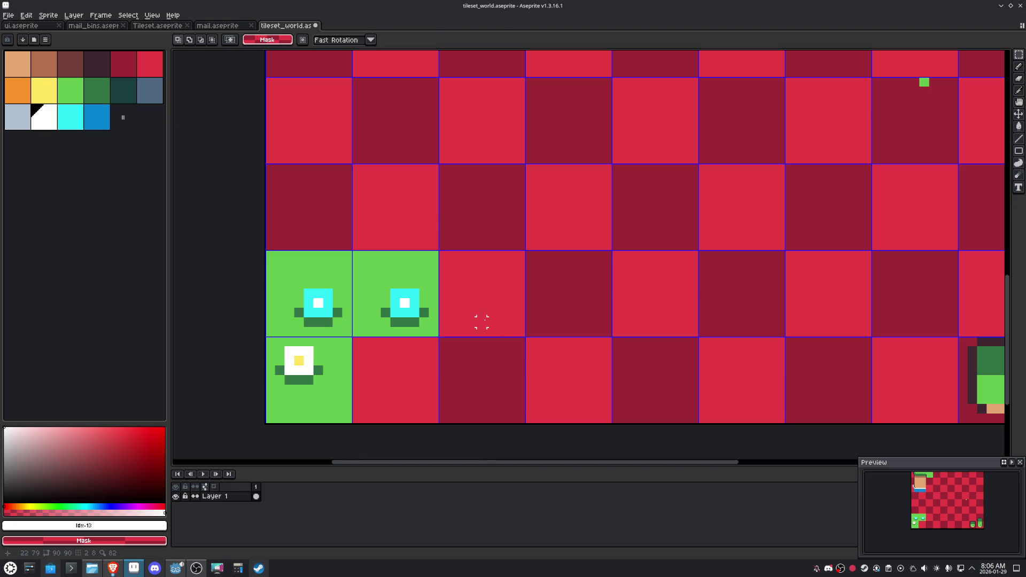
{"action": "mouse_move", "coordinate": [378, 287]}
{"action": "left_mouse_down"}
{"action": "mouse_move", "coordinate": [423, 319]}
{"action": "mouse_move", "coordinate": [396, 309]}
{"action": "left_mouse_up"}
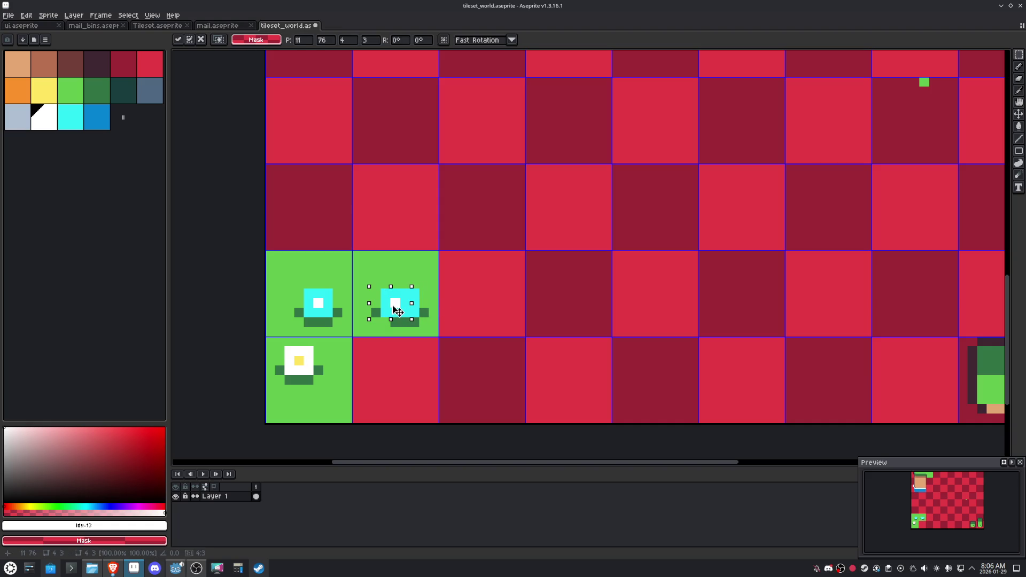
{"action": "left_click", "coordinate": [490, 311]}
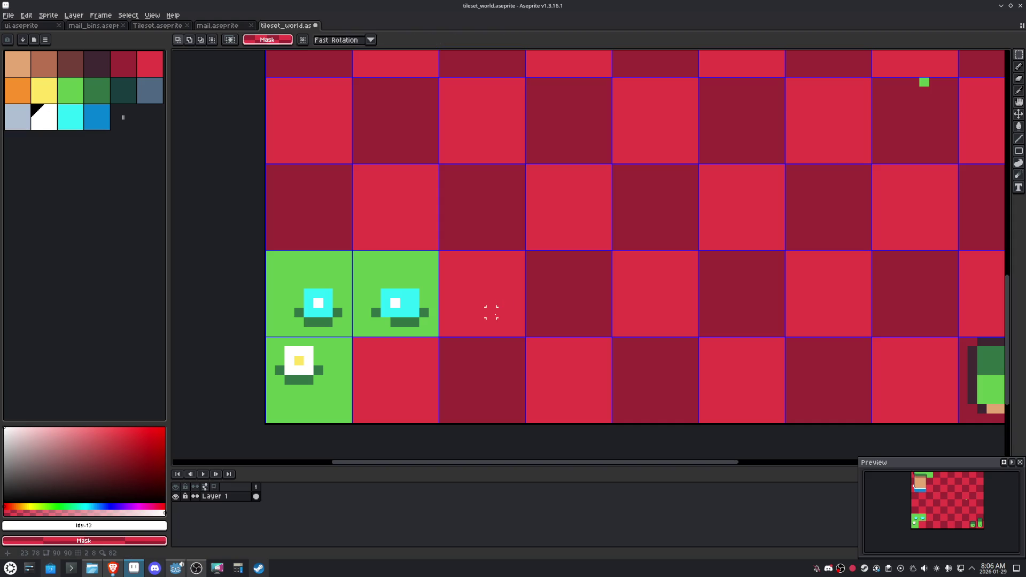
{"action": "left_click", "coordinate": [427, 284], "text": "alt"}
{"action": "left_click", "coordinate": [399, 316], "text": "alt"}
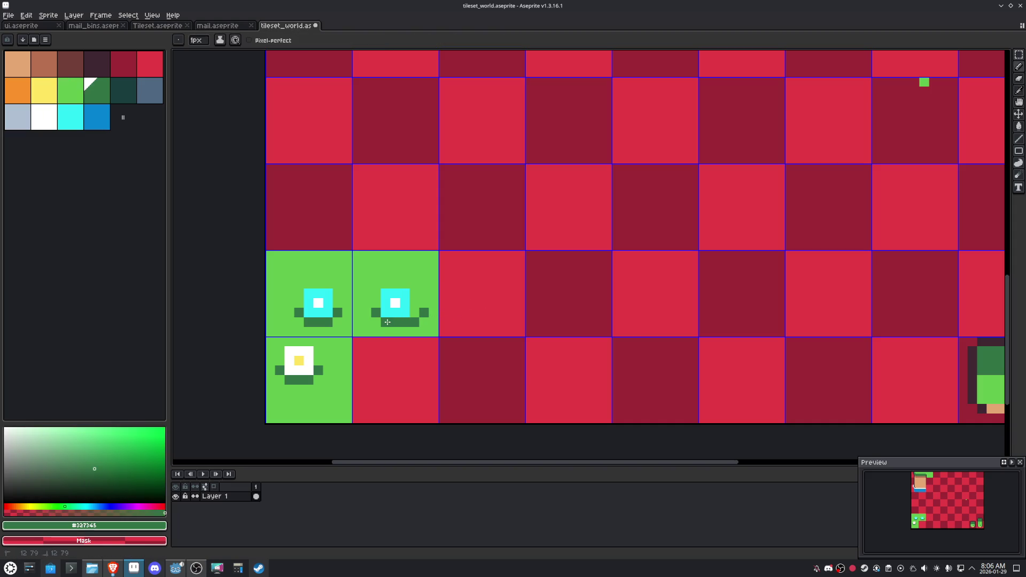
{"action": "left_click", "coordinate": [422, 305], "text": "alt"}
{"action": "left_click", "coordinate": [424, 313]}
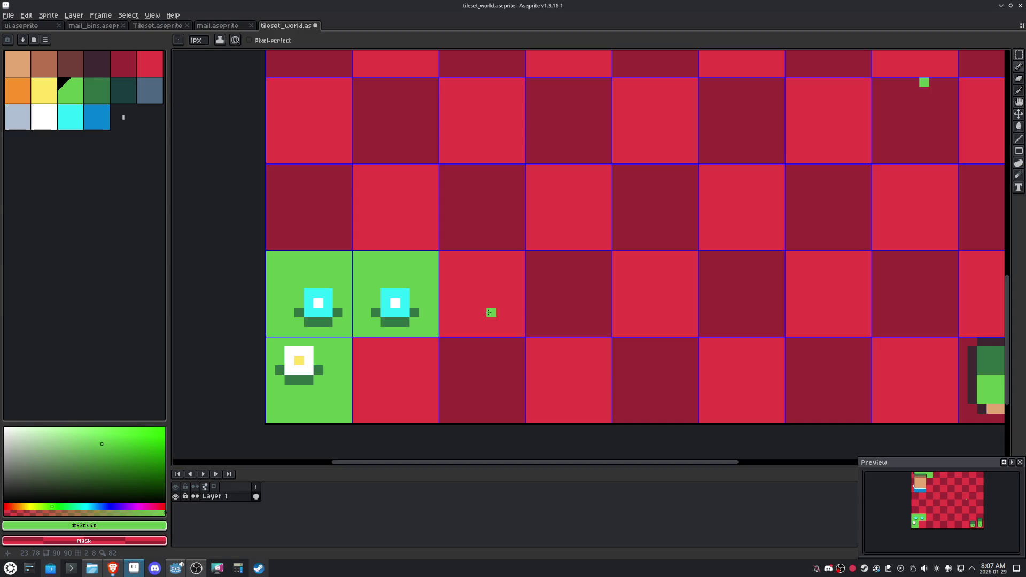
Paste the cyan flower onto the second tile again and paint its centre cyan
{"action": "key", "text": "ctrl+v"}
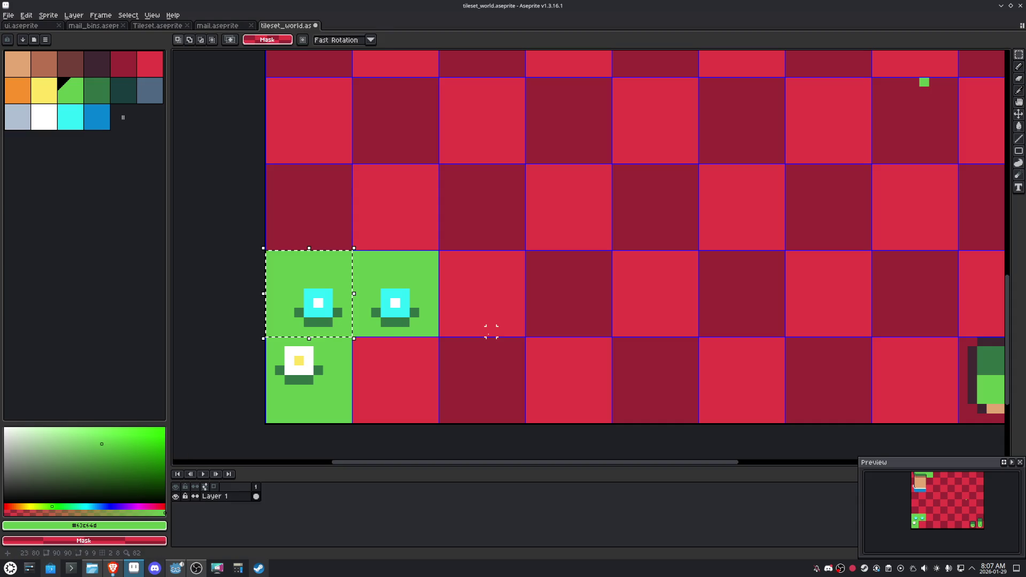
{"action": "key", "text": "shift+Right"}
{"action": "key", "text": "ctrl+d"}
{"action": "key", "text": "i"}
{"action": "left_click", "coordinate": [412, 296]}
{"action": "key", "text": "b"}
{"action": "left_click", "coordinate": [405, 303]}
{"action": "left_click", "coordinate": [427, 278], "text": "alt"}
Touch up the second cyan flower with a cyan bottom row and a white centre dot
{"action": "left_click_drag", "start_coordinate": [415, 294], "coordinate": [396, 300]}
{"action": "key", "text": "ctrl+z"}
{"action": "left_click", "coordinate": [407, 302], "text": "alt"}
{"action": "left_click", "coordinate": [452, 304]}
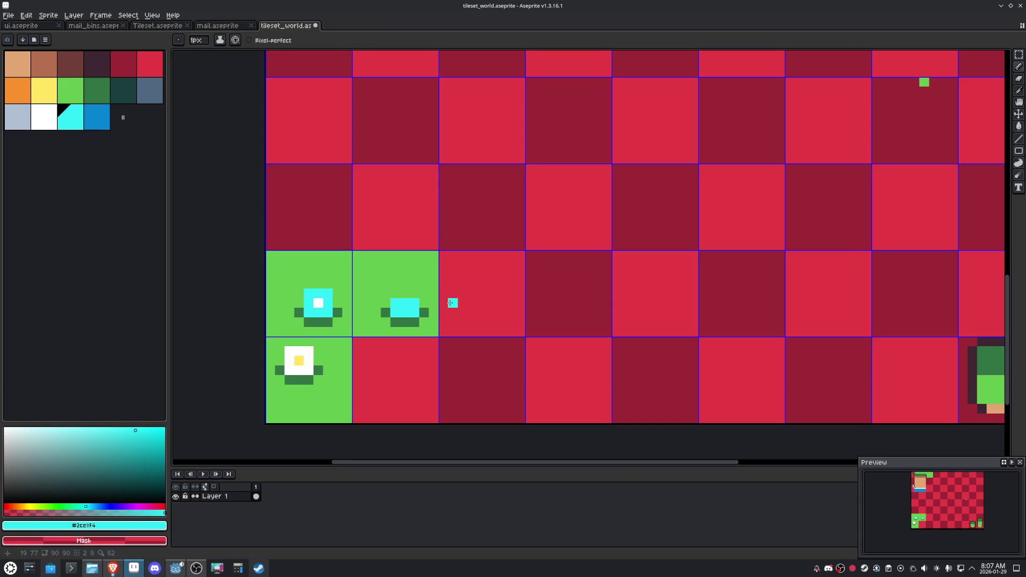
{"action": "left_click_drag", "start_coordinate": [416, 322], "coordinate": [395, 322]}
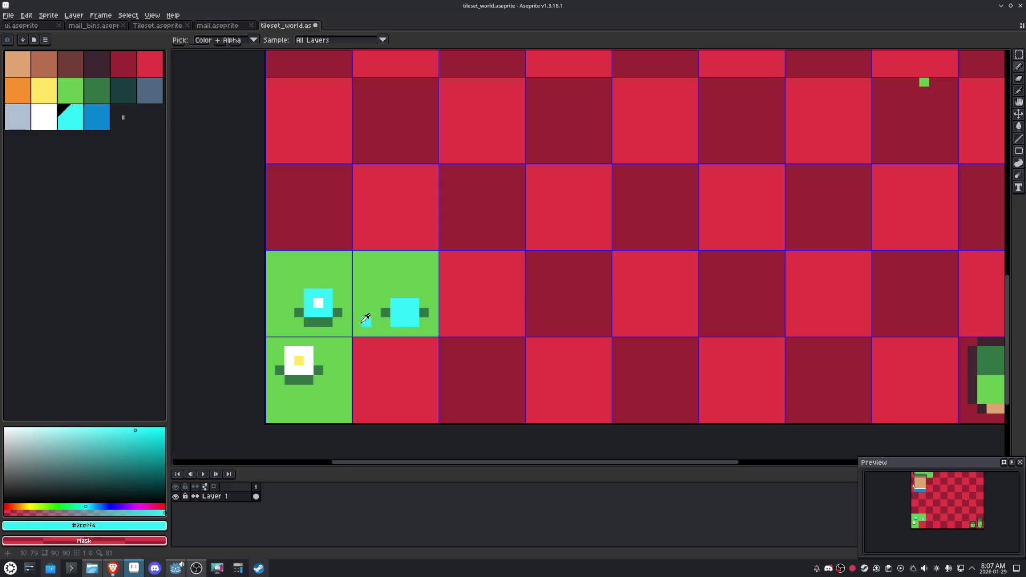
{"action": "left_click", "coordinate": [318, 303], "text": "alt"}
{"action": "left_click", "coordinate": [405, 313]}
{"action": "scroll", "coordinate": [531, 330], "scroll_direction": "down", "scroll_amount": 1}
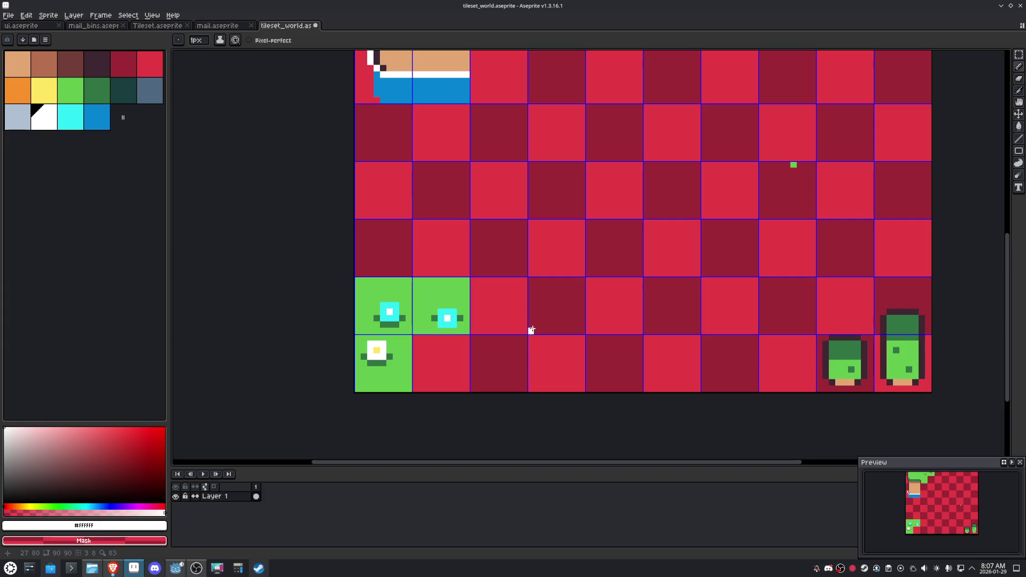
{"action": "key", "text": "m"}
{"action": "scroll", "coordinate": [390, 369], "scroll_direction": "up", "scroll_amount": 1}
Duplicate the white-flower tile to its right and move both cyan-flower tiles into the bottom row
{"action": "left_click_drag", "start_coordinate": [382, 366], "coordinate": [426, 391]}
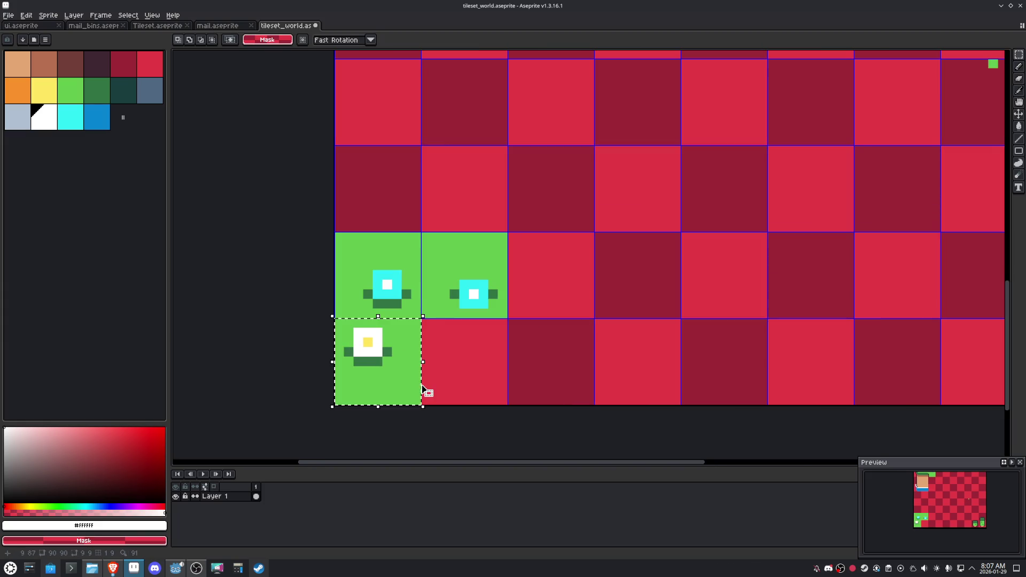
{"action": "key", "text": "ctrl+c"}
{"action": "key", "text": "ctrl+v"}
{"action": "left_click_drag", "start_coordinate": [479, 307], "coordinate": [396, 294]}
{"action": "key", "text": "shift+Right"}
{"action": "key", "text": "shift+Right"}
{"action": "key", "text": "shift+Down"}
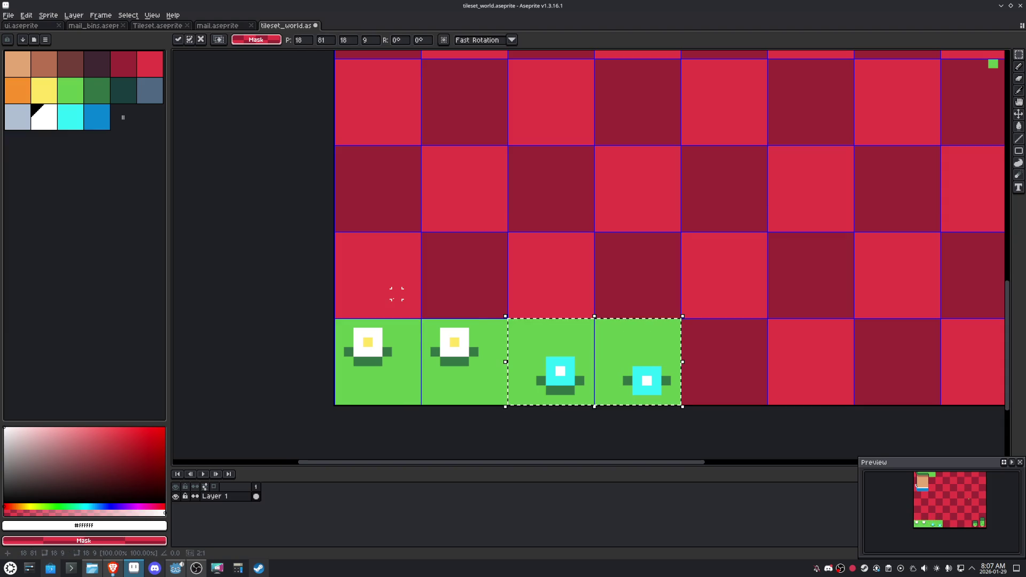
{"action": "key", "text": "ctrl+d"}
Lower the white flower in the second tile by one pixel and fill the gap with green
{"action": "left_click_drag", "start_coordinate": [471, 358], "coordinate": [438, 332]}
{"action": "left_click", "coordinate": [485, 333], "text": "alt"}
{"action": "key", "text": "b"}
Drag the water-edge strip down into the row above the flowers
{"action": "scroll", "coordinate": [491, 323], "scroll_direction": "down", "scroll_amount": 3}
{"action": "key", "text": "m"}
{"action": "scroll", "coordinate": [491, 323], "scroll_direction": "up", "scroll_amount": 3}
{"action": "scroll", "coordinate": [479, 332], "scroll_direction": "down", "scroll_amount": 3}
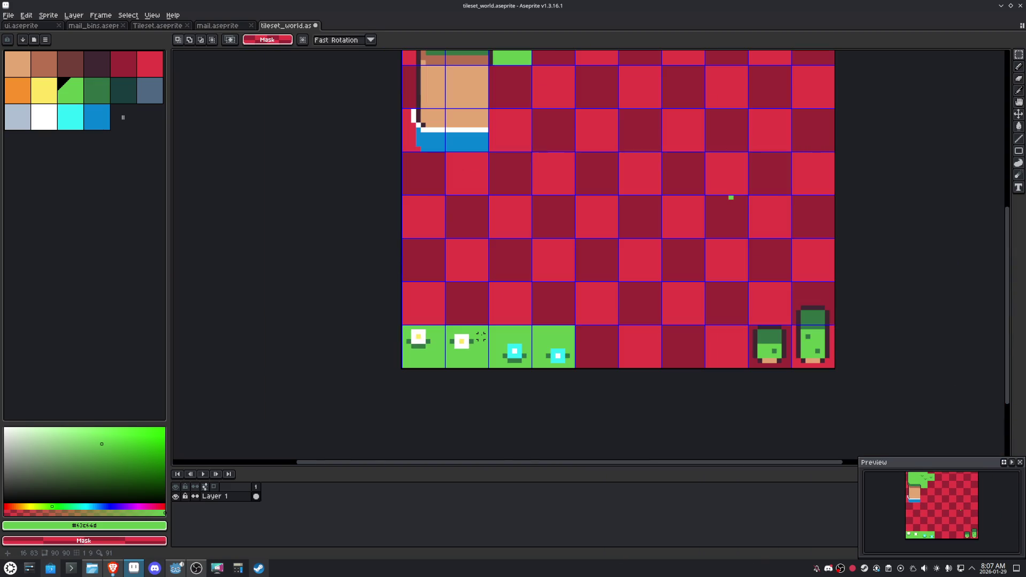
{"action": "scroll", "coordinate": [631, 266], "scroll_direction": "down", "scroll_amount": 1}
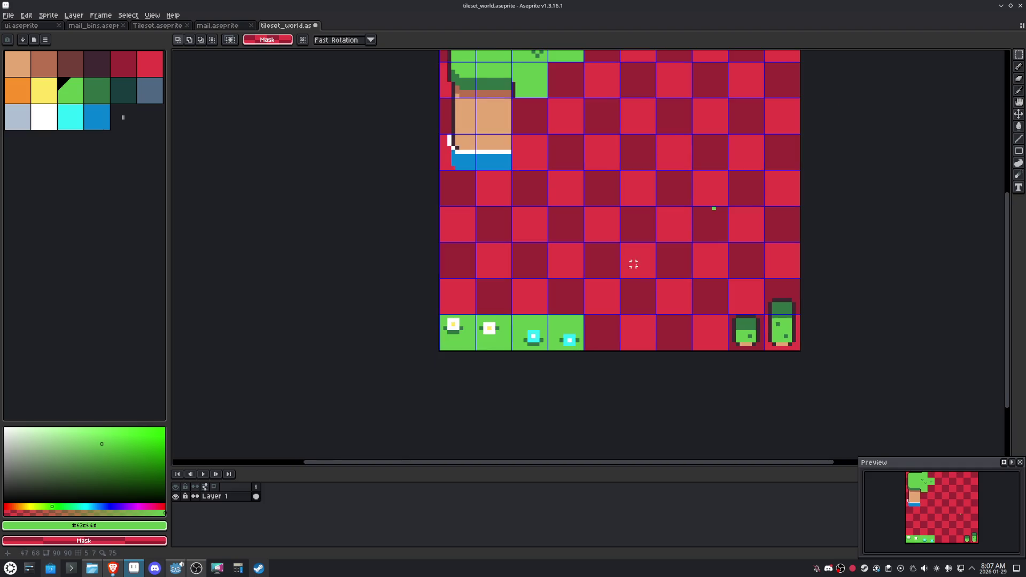
{"action": "left_click_drag", "start_coordinate": [631, 265], "coordinate": [514, 303]}
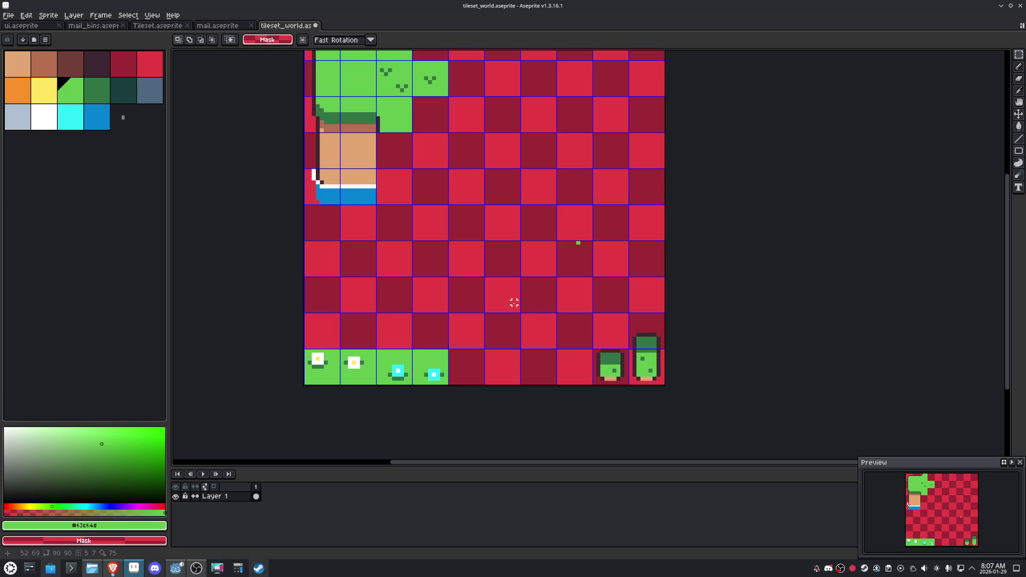
{"action": "mouse_move", "coordinate": [360, 201]}
{"action": "left_mouse_down"}
{"action": "mouse_move", "coordinate": [307, 170]}
{"action": "mouse_move", "coordinate": [325, 337]}
{"action": "mouse_move", "coordinate": [369, 342]}
{"action": "mouse_move", "coordinate": [365, 330]}
{"action": "left_mouse_up"}
{"action": "left_click", "coordinate": [430, 335]}
Drop the picked-up water tile into the bottom row beside the flowers
{"action": "key", "text": "shift+Right"}
{"action": "key", "text": "shift+Right"}
{"action": "key", "text": "shift+Right"}
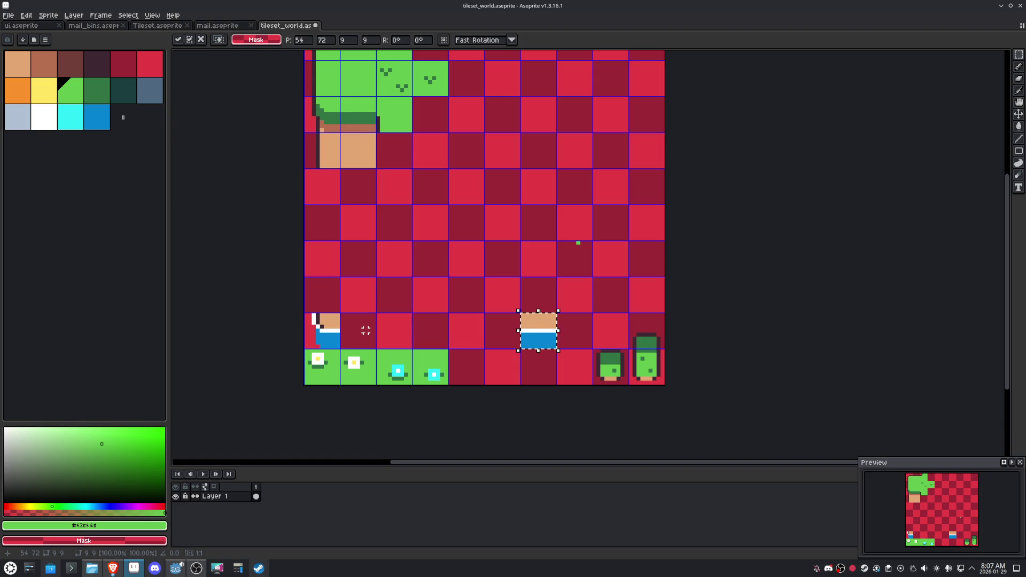
{"action": "key", "text": "shift+Down"}
{"action": "key", "text": "shift+Left"}
{"action": "key", "text": "shift+Left"}
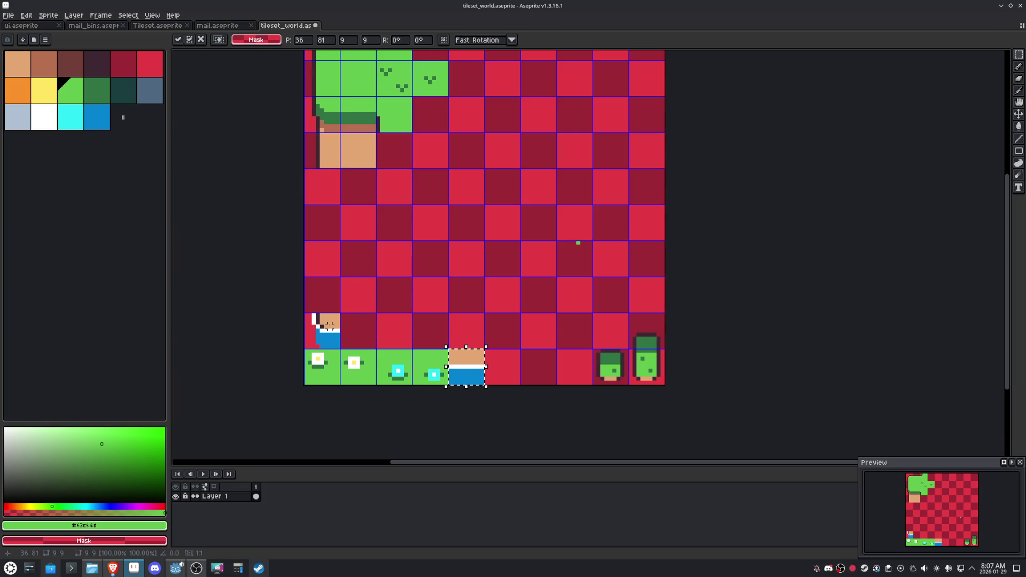
{"action": "key", "text": "Return"}
Paste a copy of the water-edge corner tile one tile to the right
{"action": "left_click_drag", "start_coordinate": [306, 314], "coordinate": [339, 347]}
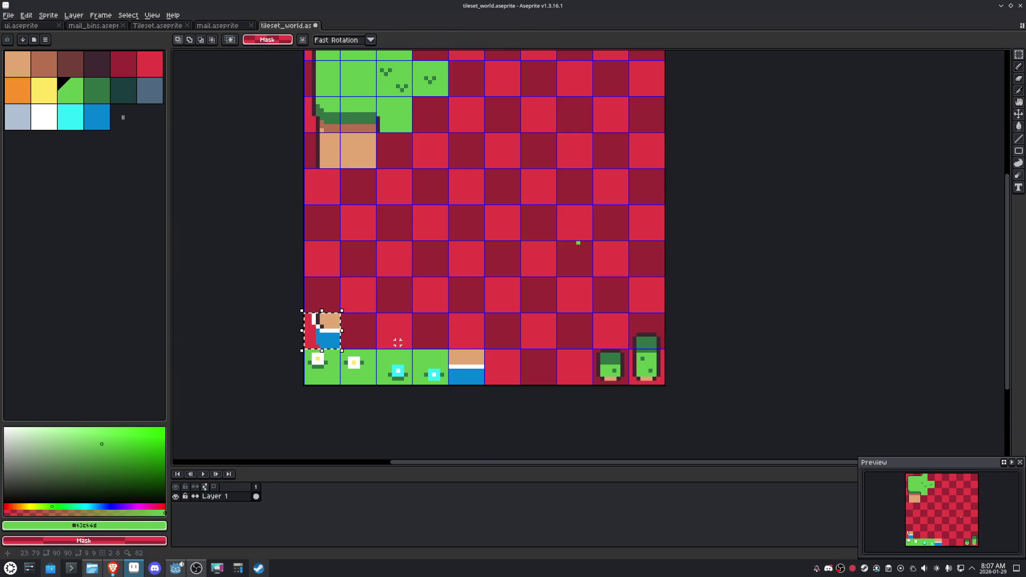
{"action": "key", "text": "ctrl+c"}
{"action": "key", "text": "ctrl+v"}
{"action": "key", "text": "shift+Right"}
{"action": "scroll", "coordinate": [398, 343], "scroll_direction": "up", "scroll_amount": 3}
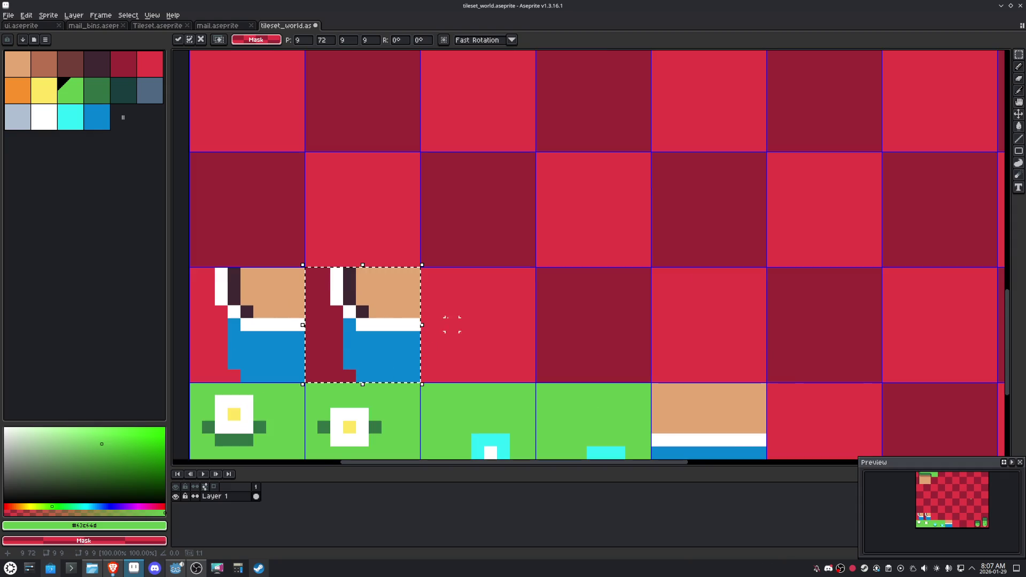
{"action": "key", "text": "ctrl+d"}
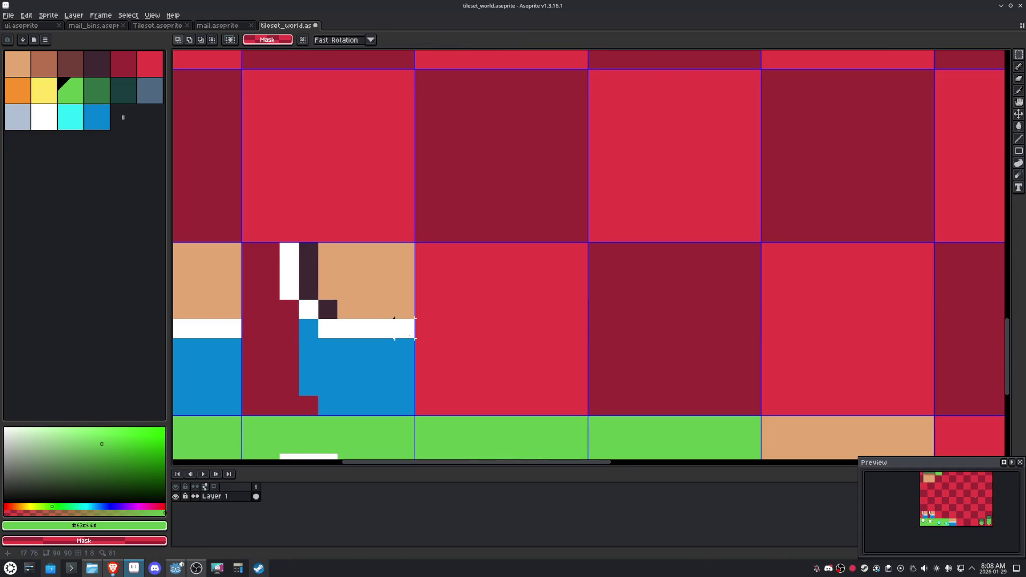
Raise the copied tile's lower part one pixel and repaint the red stripes in blue
{"action": "left_click_drag", "start_coordinate": [404, 348], "coordinate": [282, 281]}
{"action": "mouse_move", "coordinate": [331, 311]}
{"action": "left_mouse_down"}
{"action": "mouse_move", "coordinate": [331, 294]}
{"action": "mouse_move", "coordinate": [452, 376]}
{"action": "mouse_move", "coordinate": [535, 369]}
{"action": "mouse_move", "coordinate": [563, 386]}
{"action": "left_mouse_up"}
{"action": "scroll", "coordinate": [550, 315], "scroll_direction": "down", "scroll_amount": 1}
{"action": "key", "text": "ctrl+d"}
{"action": "key", "text": "b"}
{"action": "left_click", "coordinate": [571, 350], "text": "alt"}
{"action": "left_click_drag", "start_coordinate": [548, 337], "coordinate": [504, 336]}
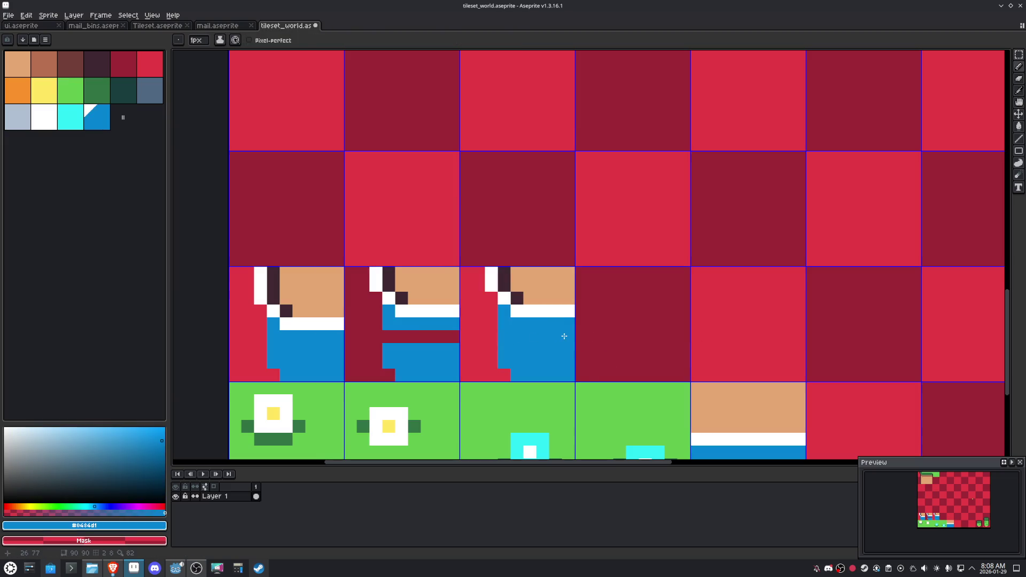
{"action": "left_click_drag", "start_coordinate": [475, 336], "coordinate": [386, 337]}
Raise the third tile's sprite one pixel and paint its red stripe blue
{"action": "key", "text": "m"}
{"action": "left_click_drag", "start_coordinate": [576, 345], "coordinate": [485, 279]}
{"action": "key", "text": "Up"}
{"action": "key", "text": "ctrl+d"}
{"action": "key", "text": "b"}
{"action": "left_click_drag", "start_coordinate": [570, 338], "coordinate": [512, 331]}
{"action": "left_click", "coordinate": [504, 336]}
Paste two copies of the water tile further right, each raised one pixel higher
{"action": "key", "text": "m"}
{"action": "scroll", "coordinate": [560, 335], "scroll_direction": "down", "scroll_amount": 5}
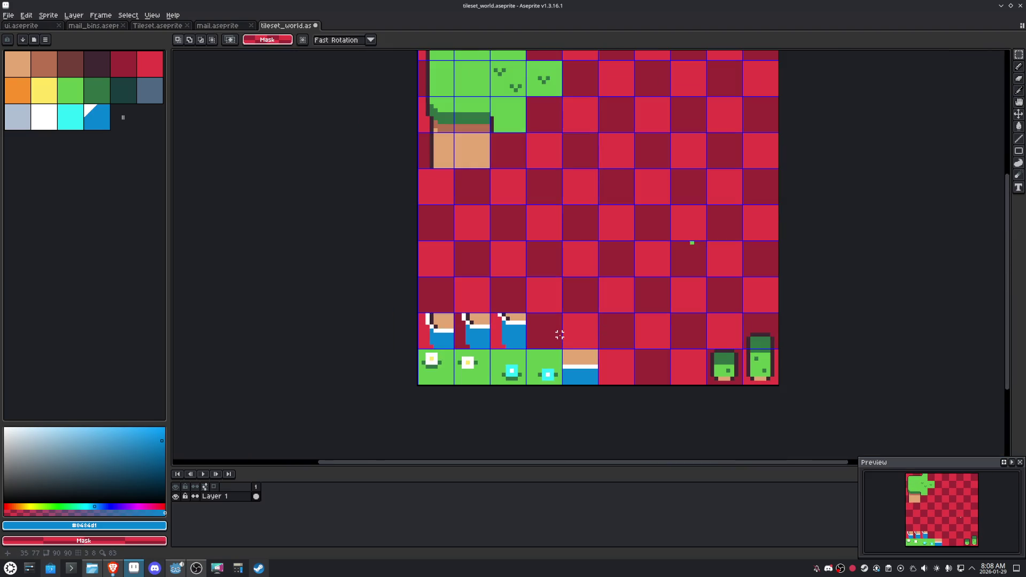
{"action": "left_click_drag", "start_coordinate": [562, 350], "coordinate": [597, 384]}
{"action": "key", "text": "ctrl+c"}
{"action": "key", "text": "ctrl+v"}
{"action": "key", "text": "shift+Right"}
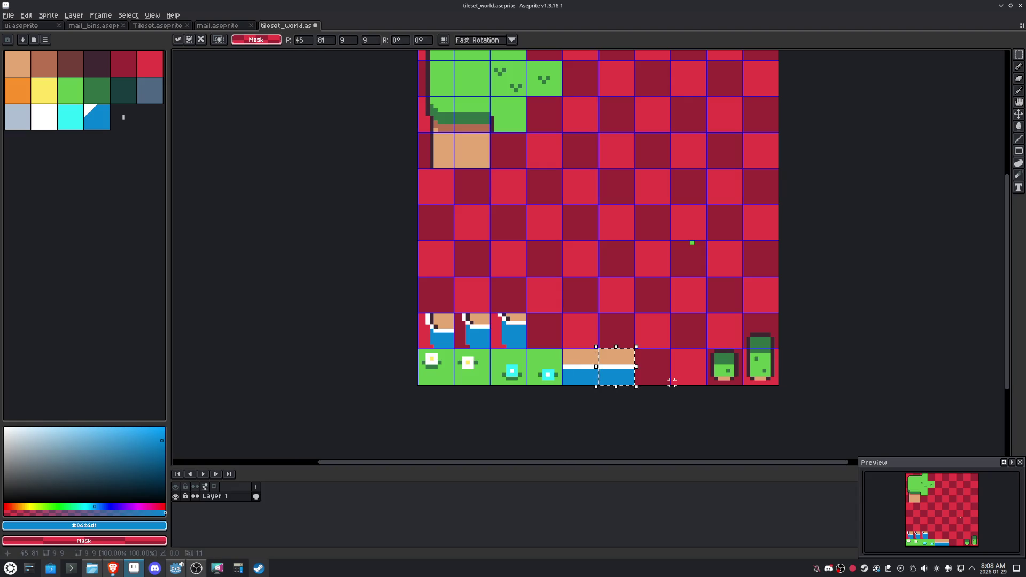
{"action": "key", "text": "Up"}
{"action": "key", "text": "Return"}
{"action": "key", "text": "ctrl+v"}
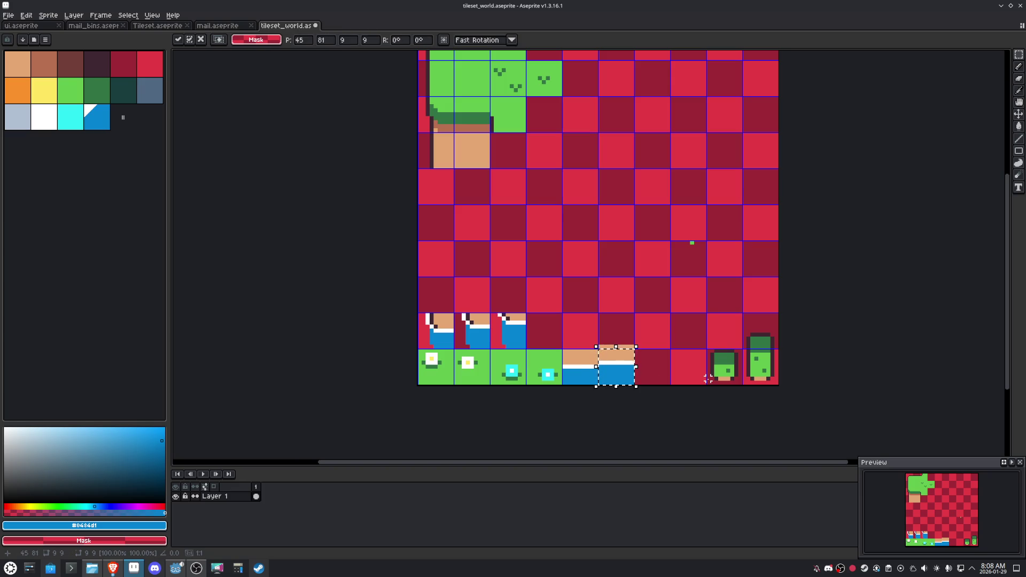
{"action": "key", "text": "shift+Right"}
{"action": "key", "text": "Up"}
{"action": "key", "text": "Return"}
Touch up the last water tile with the Paint Bucket and clear the selection
{"action": "mouse_move", "coordinate": [664, 330]}
{"action": "left_mouse_down"}
{"action": "mouse_move", "coordinate": [629, 330]}
{"action": "mouse_move", "coordinate": [604, 374]}
{"action": "mouse_move", "coordinate": [669, 386]}
{"action": "left_mouse_up"}
{"action": "key", "text": "g"}
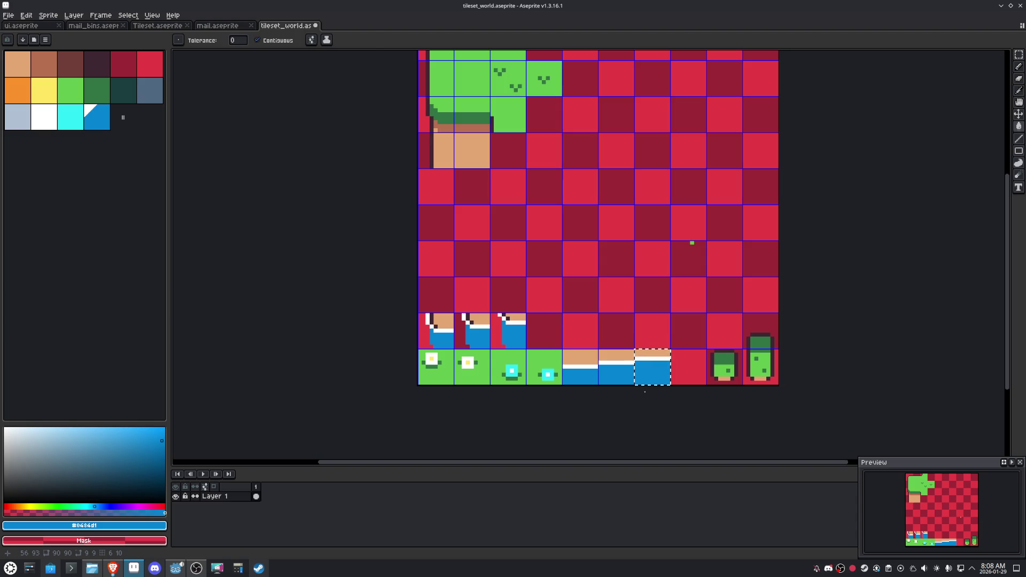
{"action": "key", "text": "m"}
{"action": "left_click", "coordinate": [640, 262]}
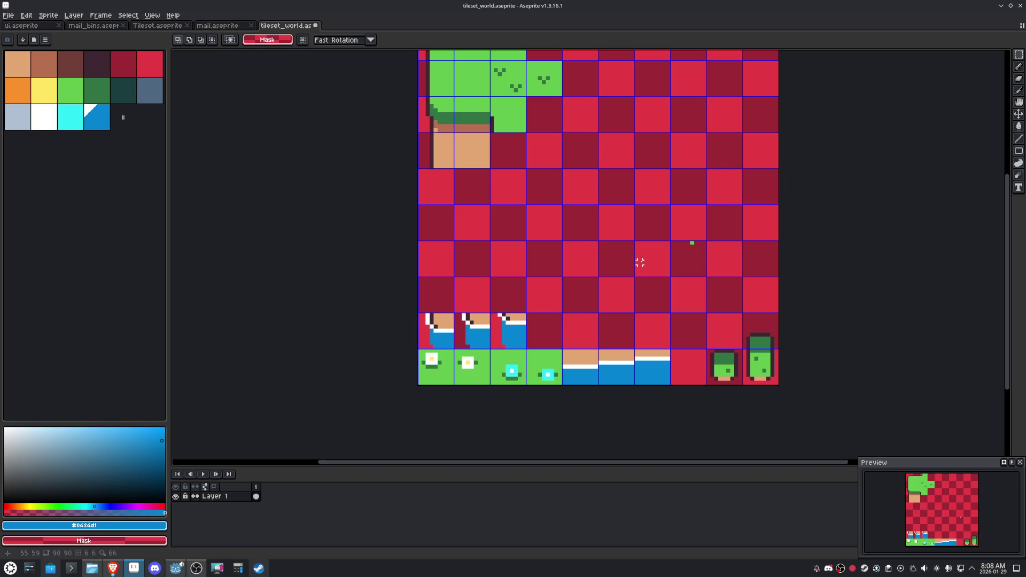
Sample the dark outline colour and draw the rock's stair-stepped outline
{"action": "scroll", "coordinate": [692, 240], "scroll_direction": "up", "scroll_amount": 2}
{"action": "key", "text": "i"}
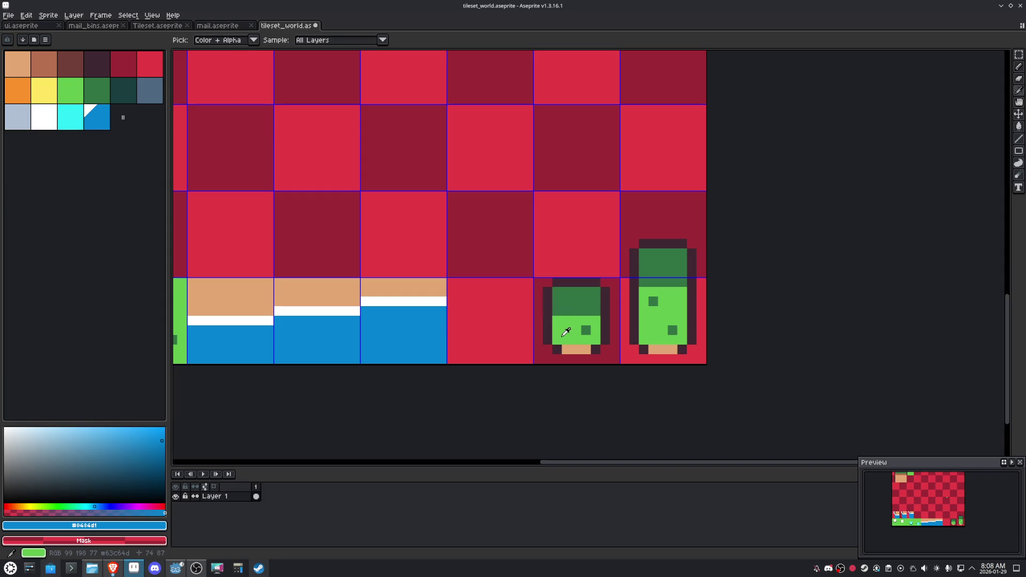
{"action": "left_click", "coordinate": [558, 348]}
{"action": "key", "text": "b"}
{"action": "left_click", "coordinate": [516, 342]}
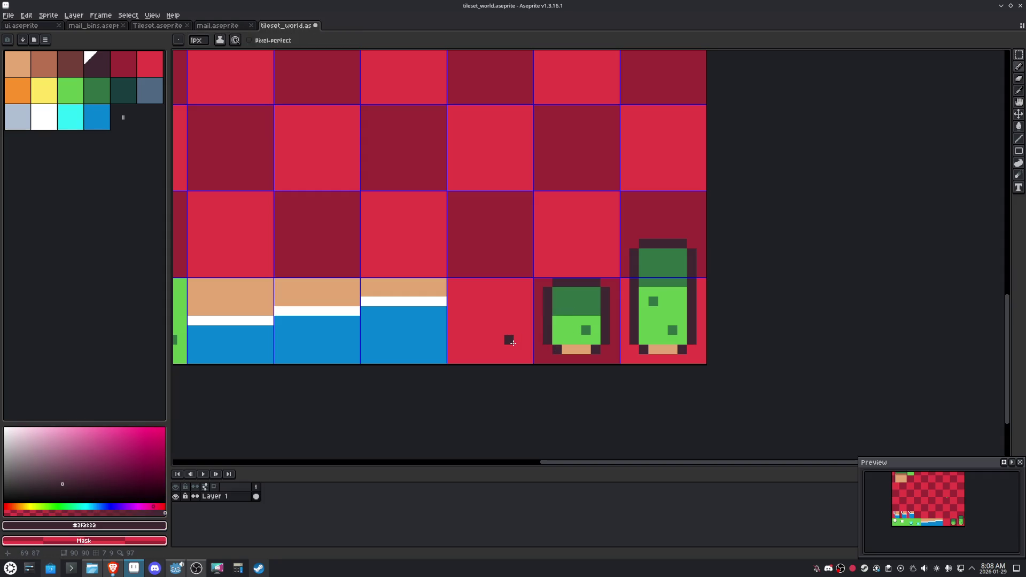
{"action": "left_click", "coordinate": [518, 350]}
{"action": "mouse_move", "coordinate": [518, 350]}
{"action": "left_mouse_down"}
{"action": "mouse_move", "coordinate": [492, 300]}
{"action": "mouse_move", "coordinate": [472, 320]}
{"action": "left_mouse_up"}
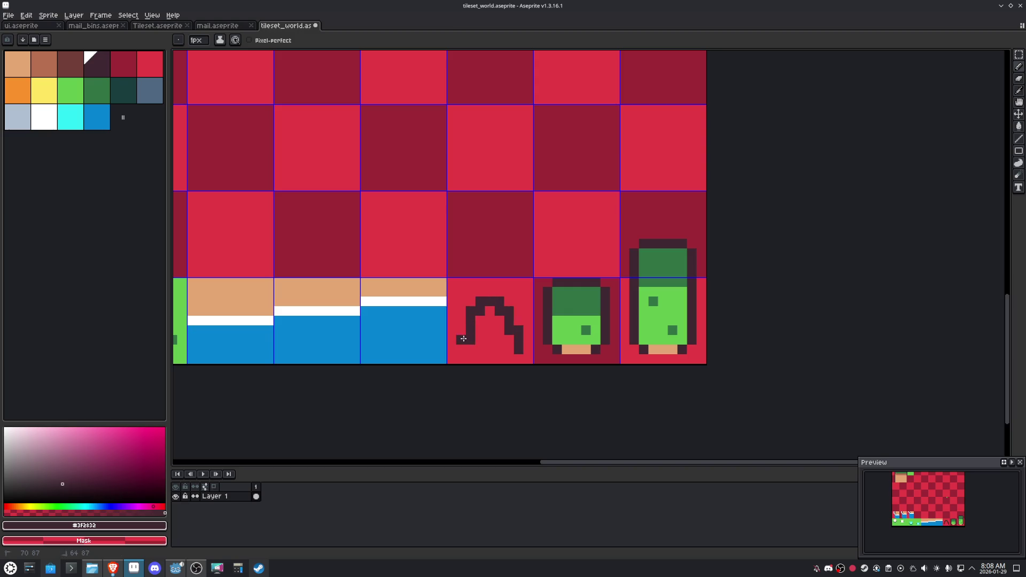
{"action": "left_click", "coordinate": [499, 311]}
{"action": "left_click", "coordinate": [404, 301]}
{"action": "key", "text": "ctrl+z"}
Fill the rock interior with grey-blue and add a dark pixel at its lower left
{"action": "left_click", "coordinate": [17, 117]}
{"action": "key", "text": "v"}
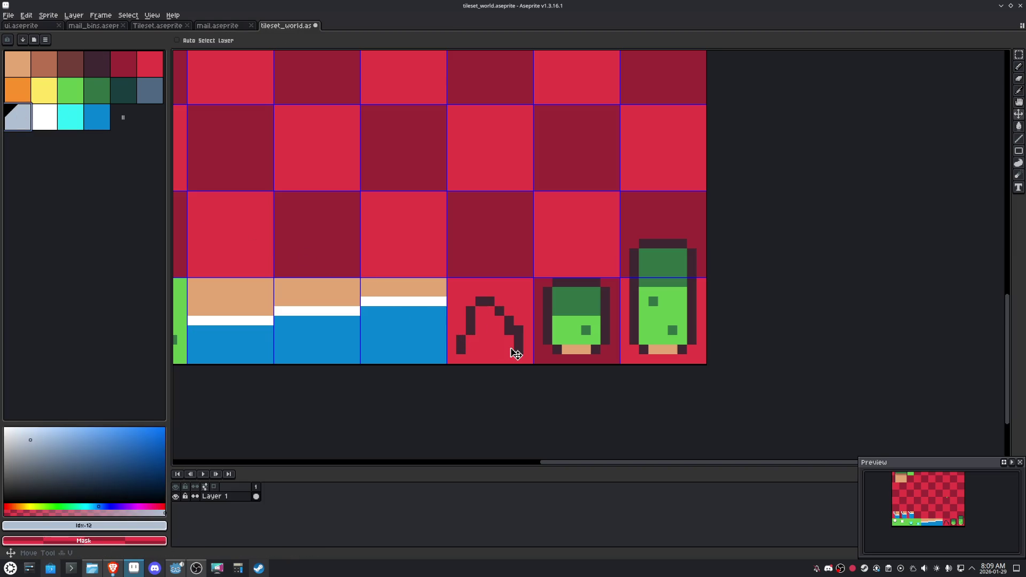
{"action": "key", "text": "b"}
{"action": "left_click_drag", "start_coordinate": [507, 358], "coordinate": [469, 359]}
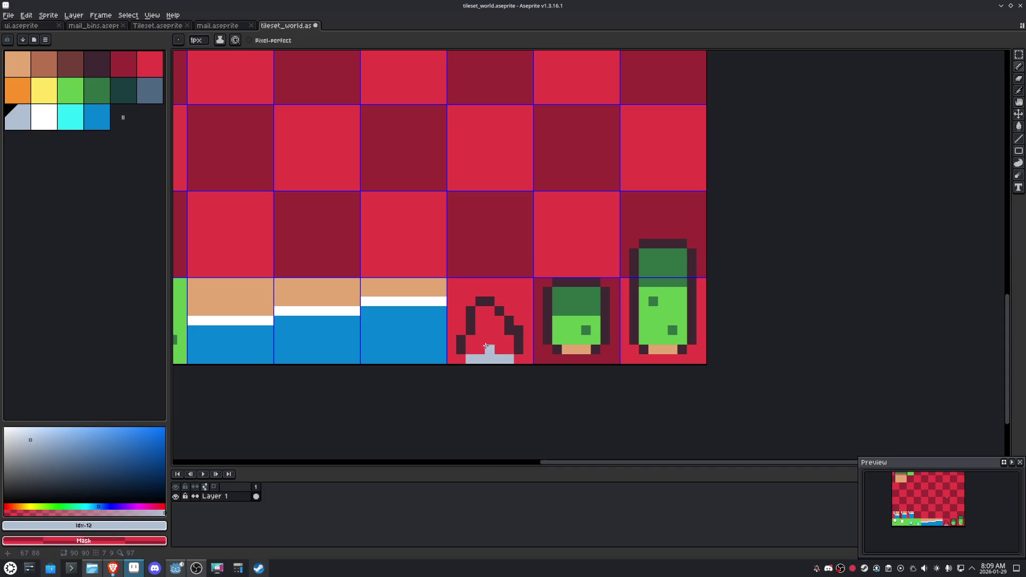
{"action": "key", "text": "g"}
{"action": "left_click", "coordinate": [487, 341]}
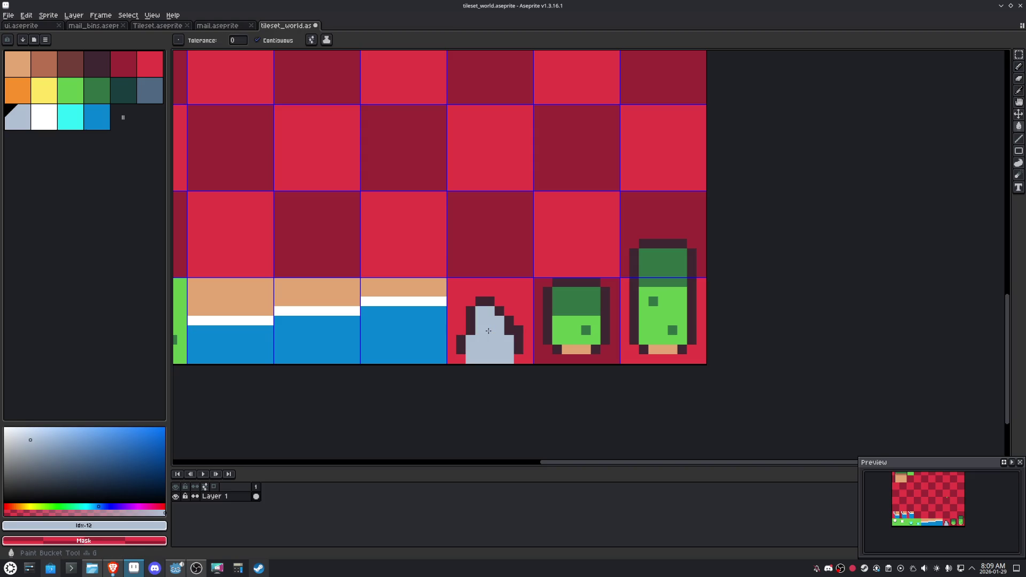
{"action": "left_click", "coordinate": [519, 346], "text": "alt"}
{"action": "left_click", "coordinate": [487, 356]}
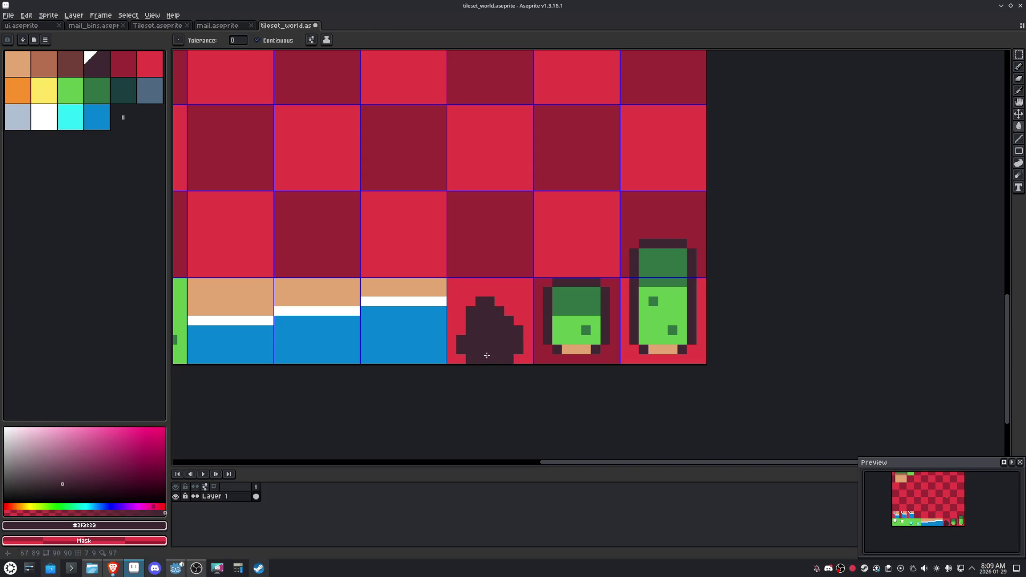
{"action": "key", "text": "ctrl+z"}
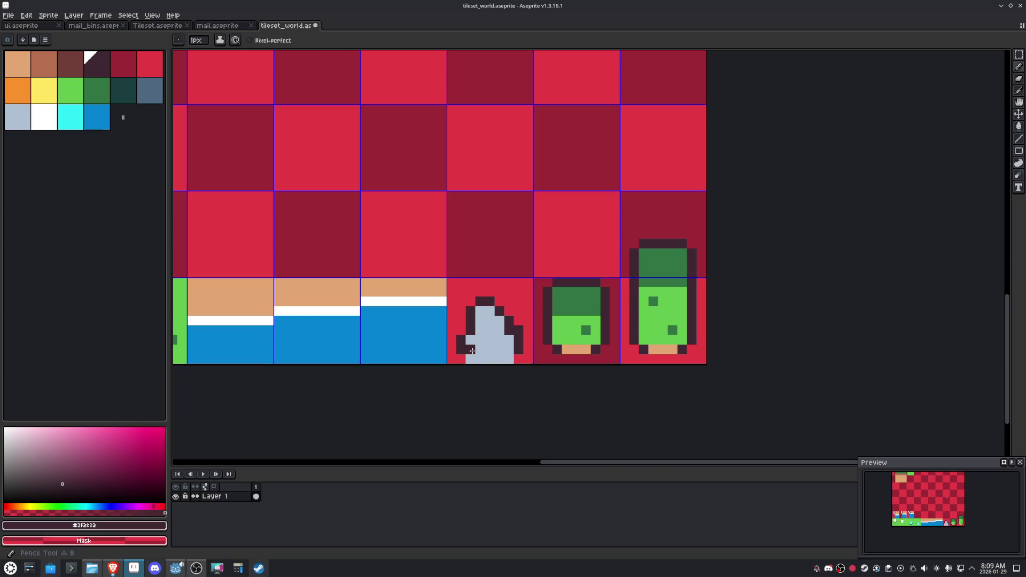
{"action": "key", "text": "b"}
{"action": "left_click", "coordinate": [471, 358]}
Try a light grey-blue tile fill, undo it, and choose a darker grey for shading
{"action": "key", "text": "m"}
{"action": "mouse_move", "coordinate": [448, 279]}
{"action": "left_mouse_down"}
{"action": "mouse_move", "coordinate": [533, 364]}
{"action": "mouse_move", "coordinate": [499, 330]}
{"action": "left_mouse_up"}
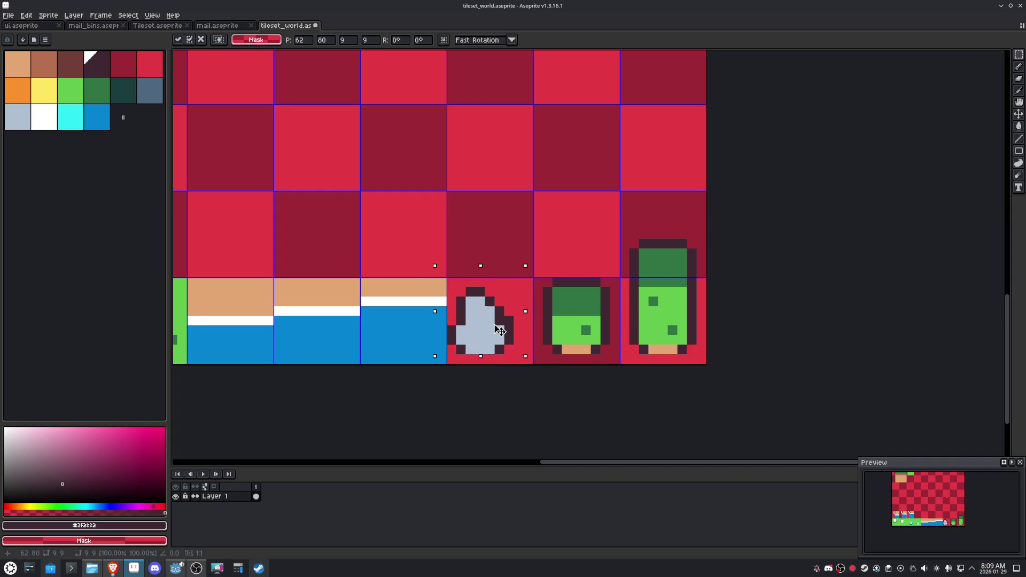
{"action": "left_click", "coordinate": [22, 122]}
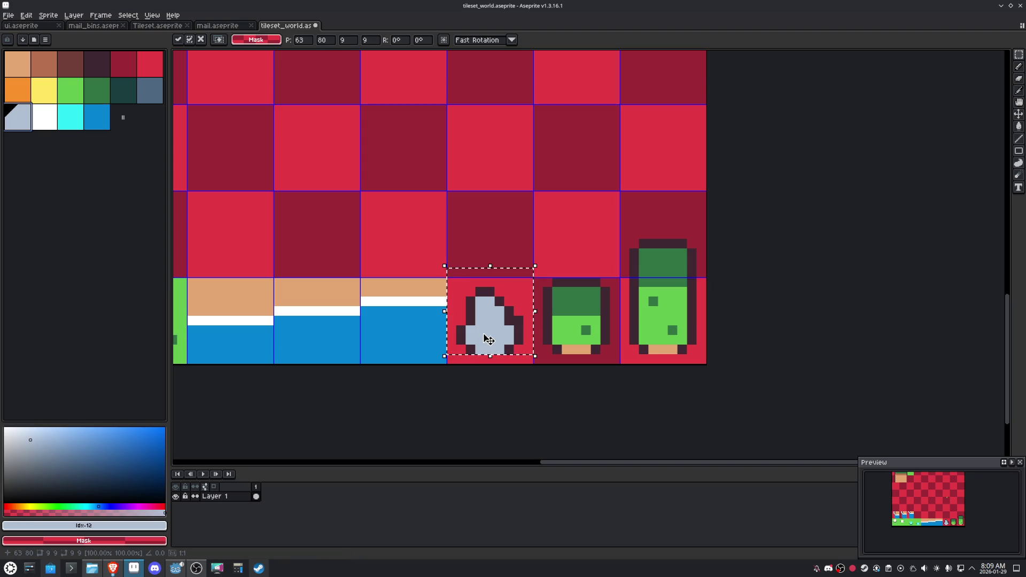
{"action": "key", "text": "f"}
{"action": "key", "text": "ctrl+z"}
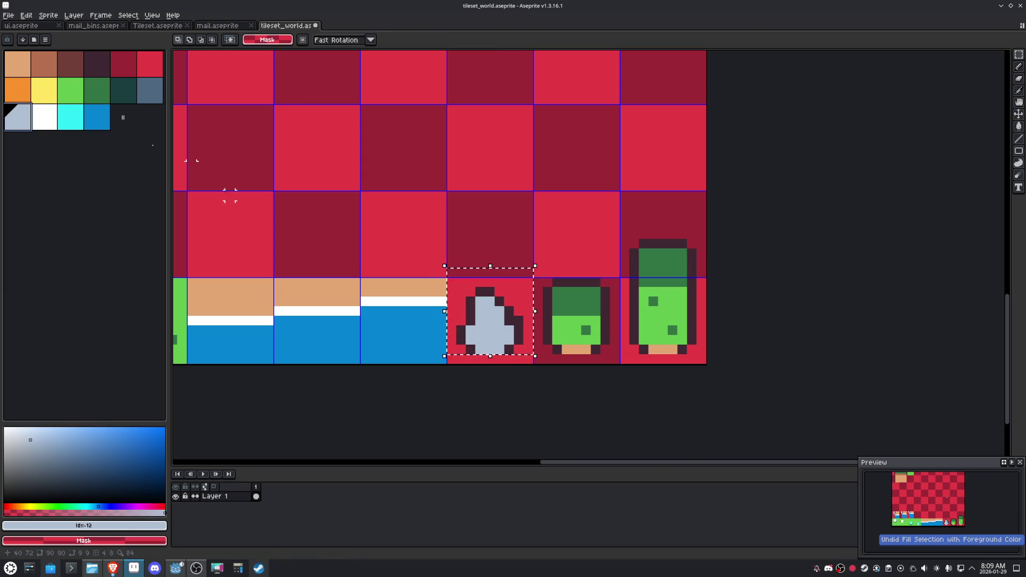
{"action": "key", "text": "b"}
{"action": "left_click", "coordinate": [34, 453]}
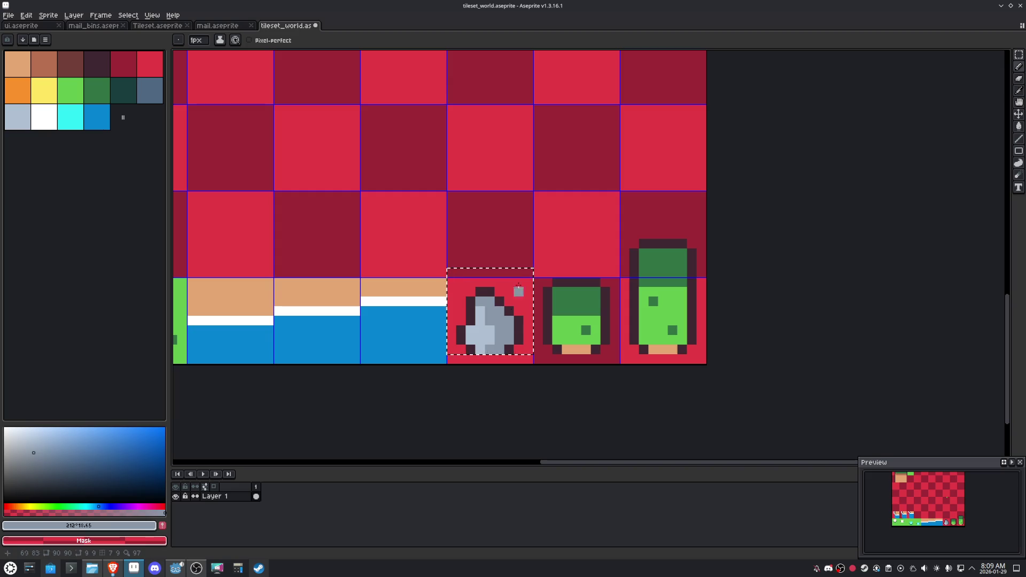
{"action": "key", "text": "m"}
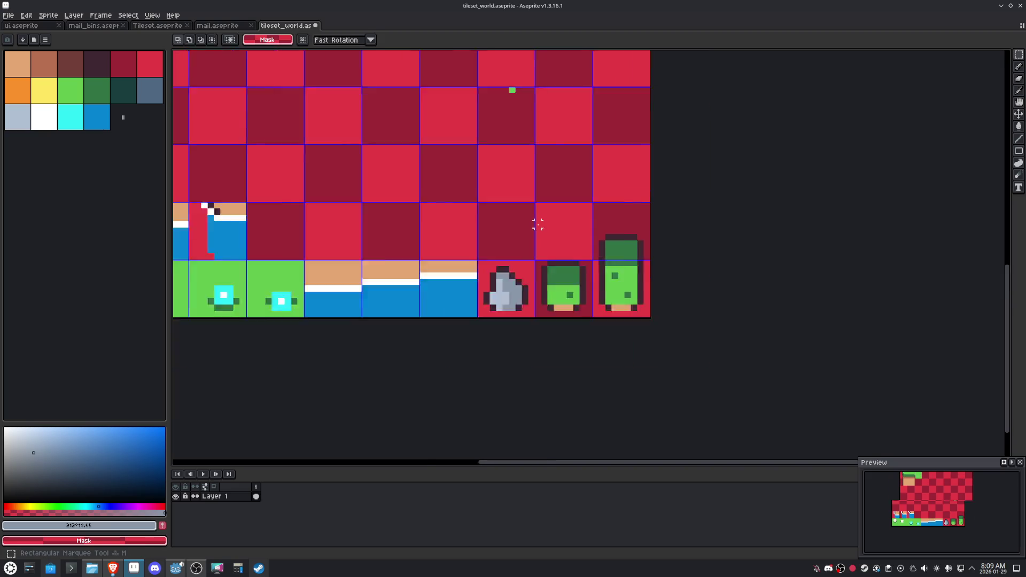